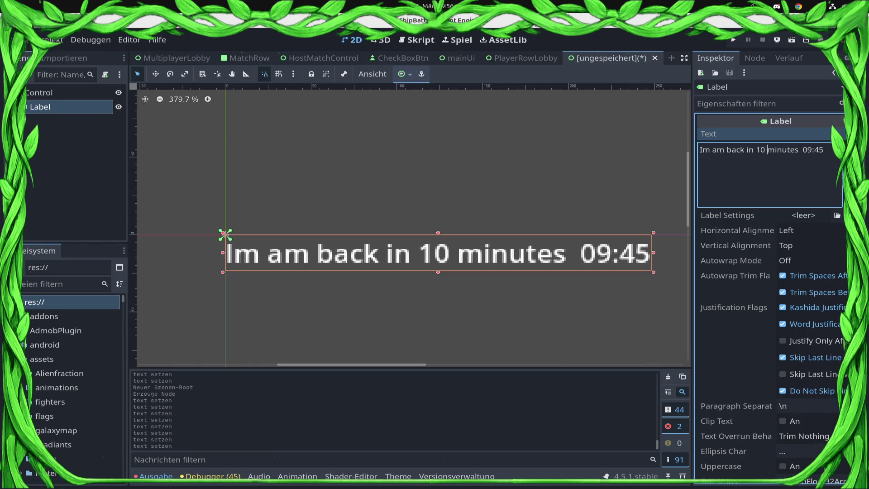
- Close the unsaved label scene, discarding its changes
{"action": "key", "text": "XF86AudioRaiseVolume"}
{"action": "left_click", "coordinate": [655, 58]}
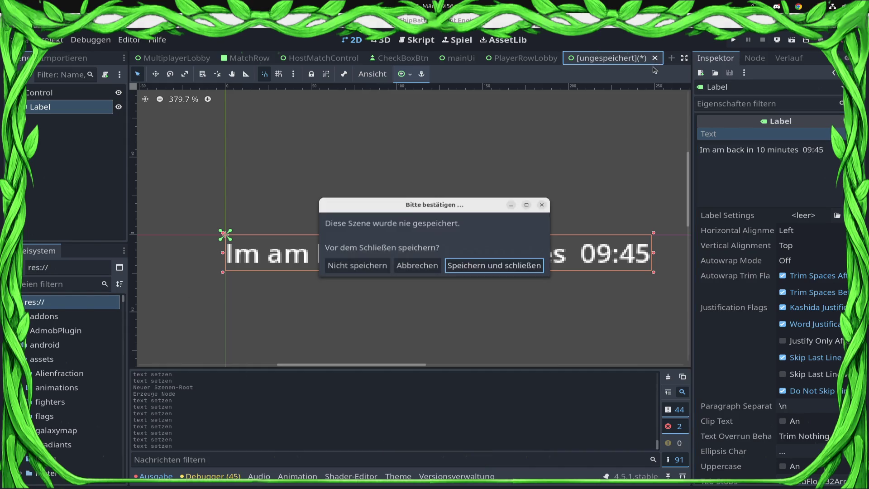
{"action": "left_click", "coordinate": [357, 265]}
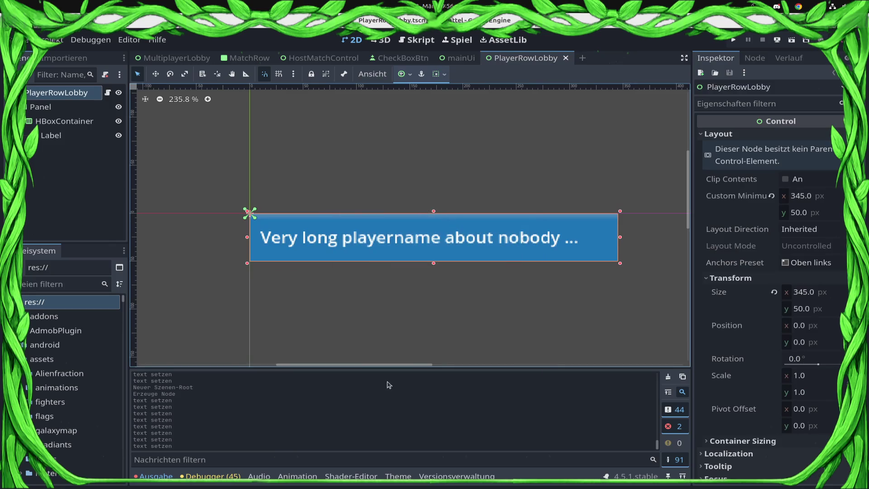
- Switch to the HostMatchControl scene and bring up its script
{"action": "left_click", "coordinate": [246, 58]}
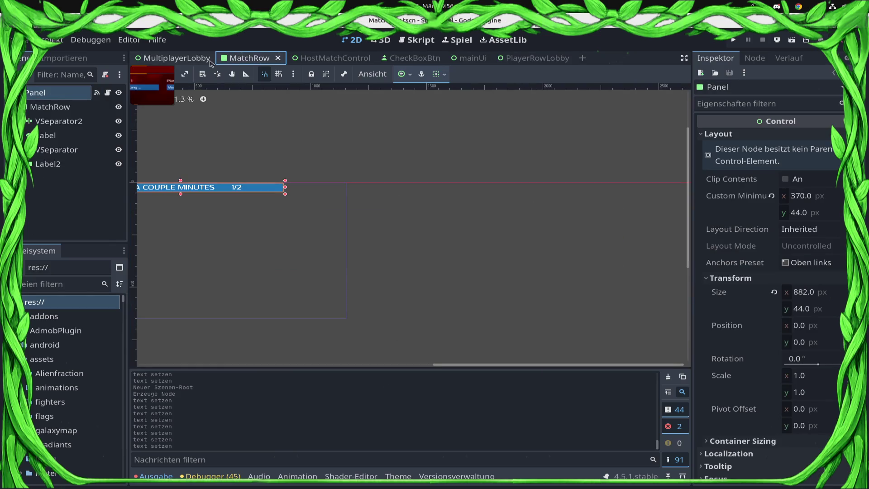
{"action": "left_click", "coordinate": [174, 58]}
{"action": "scroll", "coordinate": [327, 197], "scroll_direction": "up", "scroll_amount": 4}
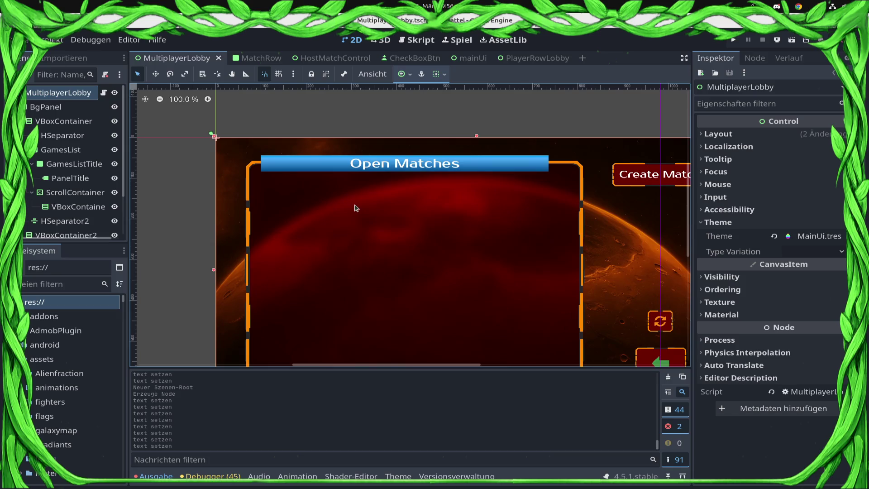
{"action": "left_click", "coordinate": [340, 58]}
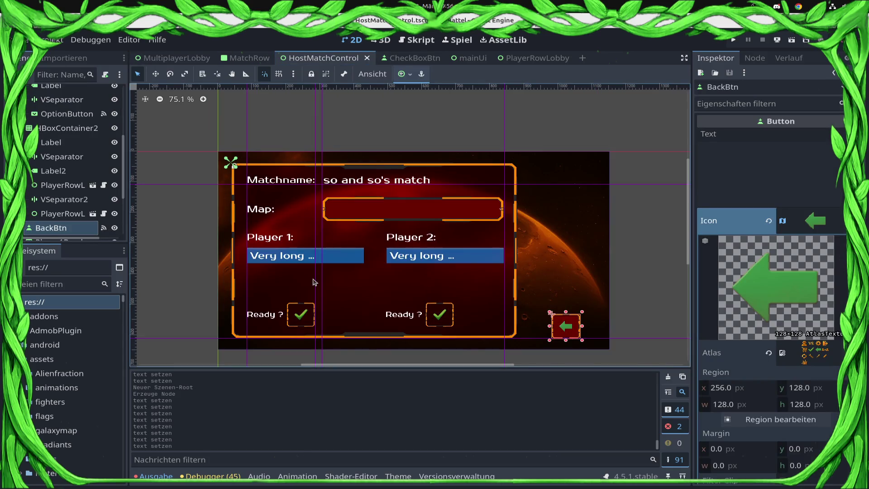
{"action": "left_click", "coordinate": [415, 40]}
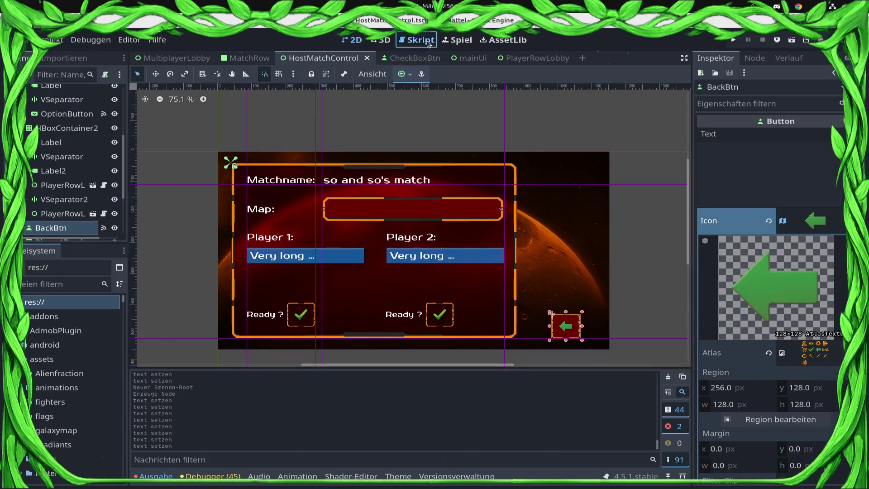
- Place the cursor on blank line 153 of HostMatchControl.gd and start a new line below it
{"action": "scroll", "coordinate": [414, 252], "scroll_direction": "down", "scroll_amount": 2}
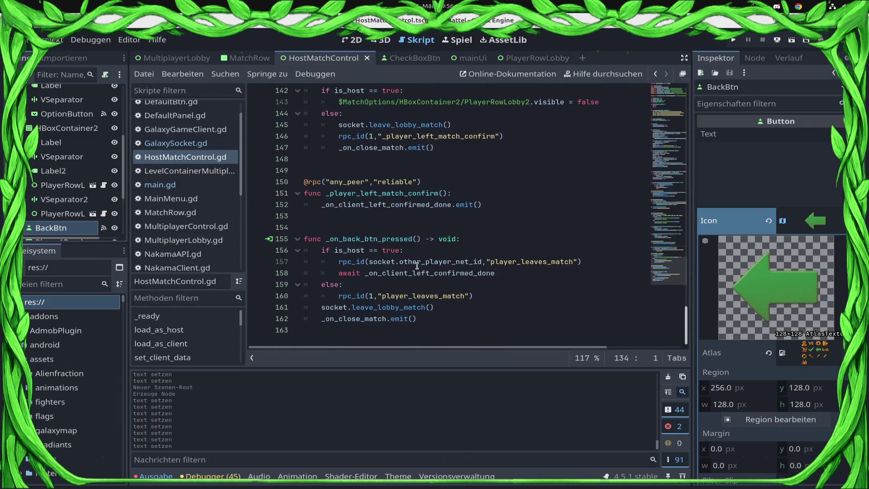
{"action": "scroll", "coordinate": [426, 263], "scroll_direction": "up", "scroll_amount": 3}
{"action": "scroll", "coordinate": [435, 259], "scroll_direction": "up", "scroll_amount": 1}
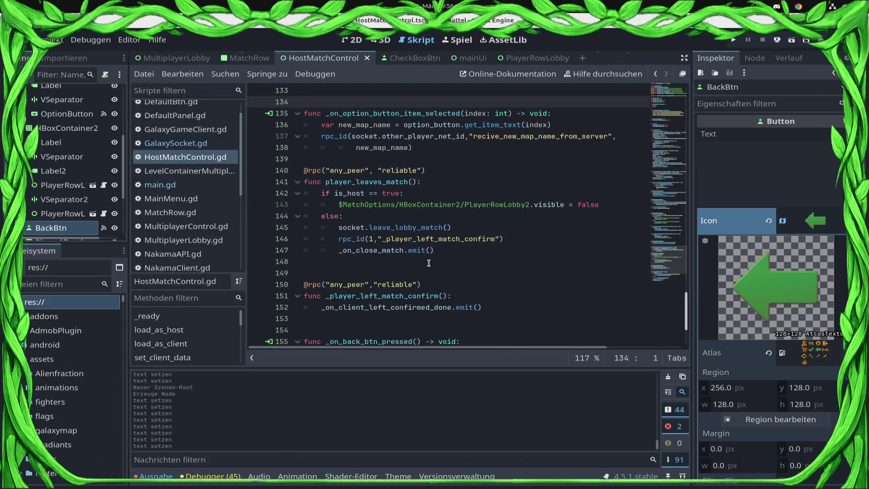
{"action": "scroll", "coordinate": [429, 263], "scroll_direction": "down", "scroll_amount": 3}
{"action": "left_click", "coordinate": [388, 217]}
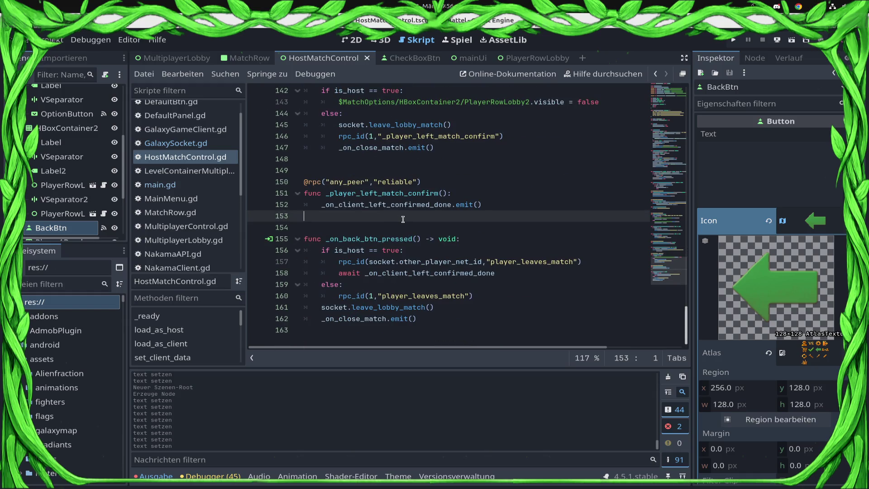
{"action": "key", "text": "XF86AudioRaiseVolume"}
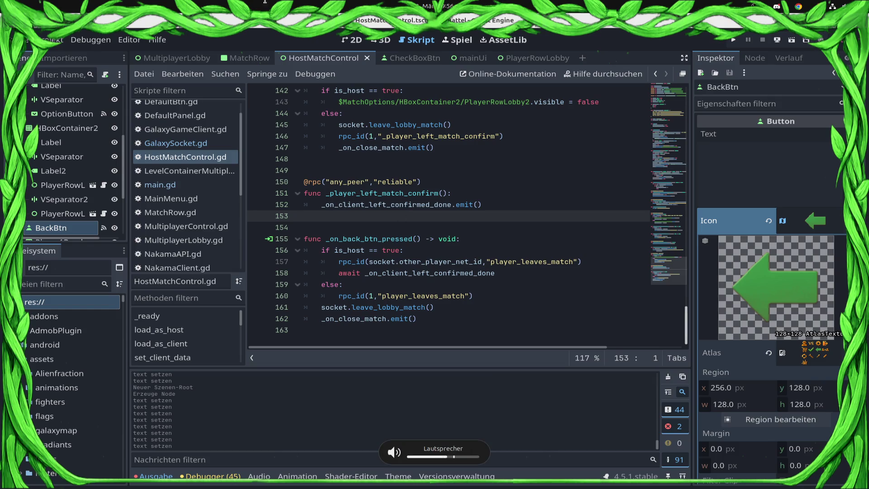
{"action": "key", "text": "XF86AudioLowerVolume"}
{"action": "key", "text": "XF86AudioRaiseVolume"}
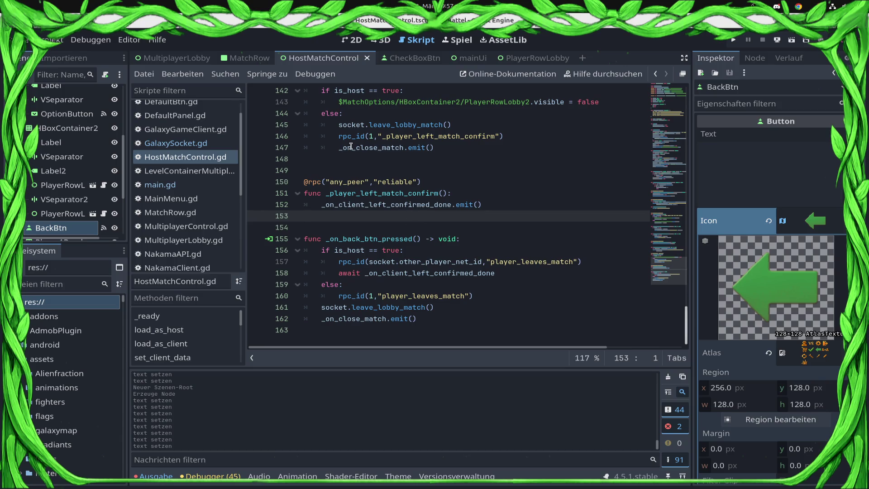
{"action": "key", "text": "Return"}
{"action": "type", "text": "func"}
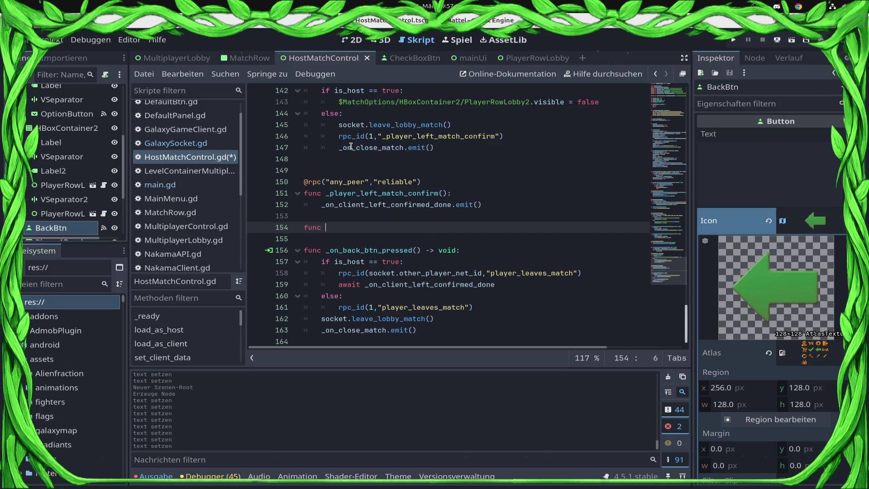
{"action": "key", "text": "BackSpace"}
{"action": "key", "text": "BackSpace"}
{"action": "key", "text": "BackSpace"}
{"action": "type", "text": "@"}
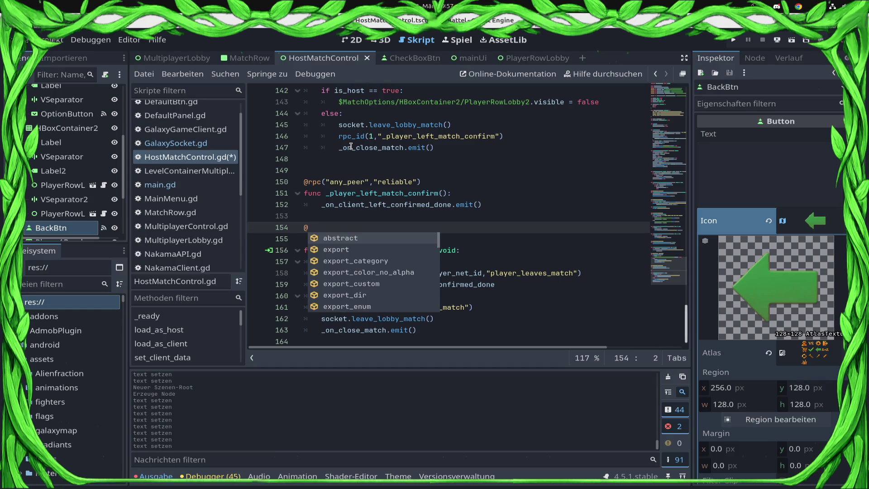
{"action": "type", "text": "rpc("}
{"action": "key", "text": "Return"}
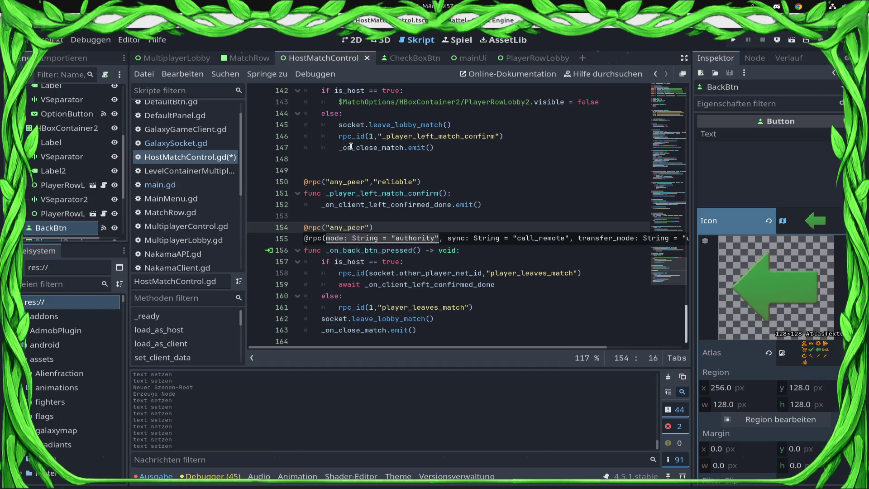
{"action": "type", "text": ","}
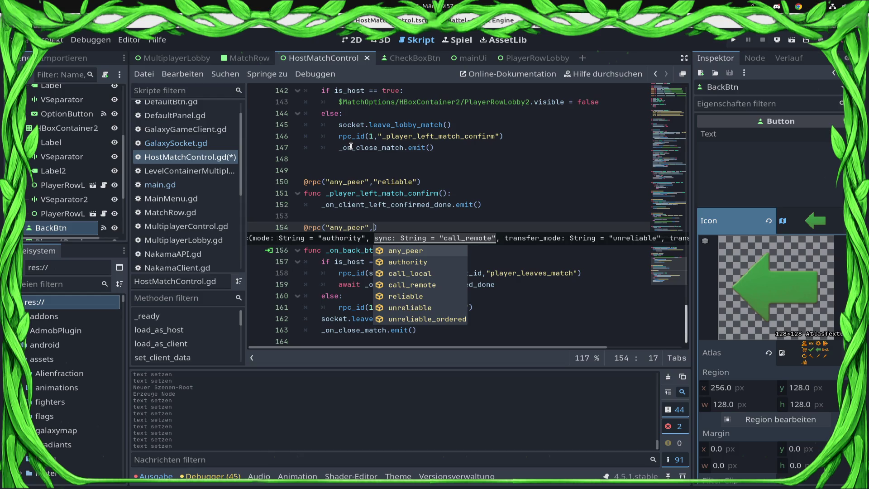
{"action": "key", "text": "Down"}
{"action": "key", "text": "Down"}
{"action": "key", "text": "Down"}
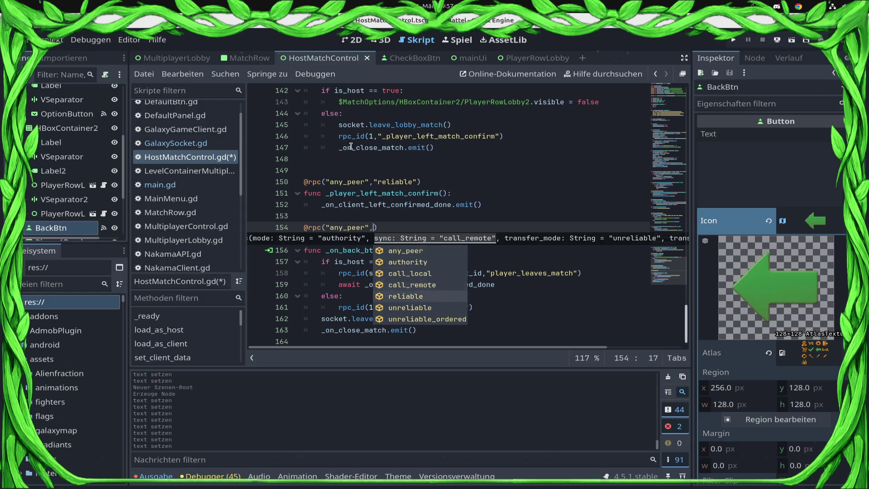
{"action": "key", "text": "Return"}
{"action": "key", "text": "Return"}
- Declare func client_is_ready(): with a pass body beneath it and save the script
{"action": "type", "text": "func client"}
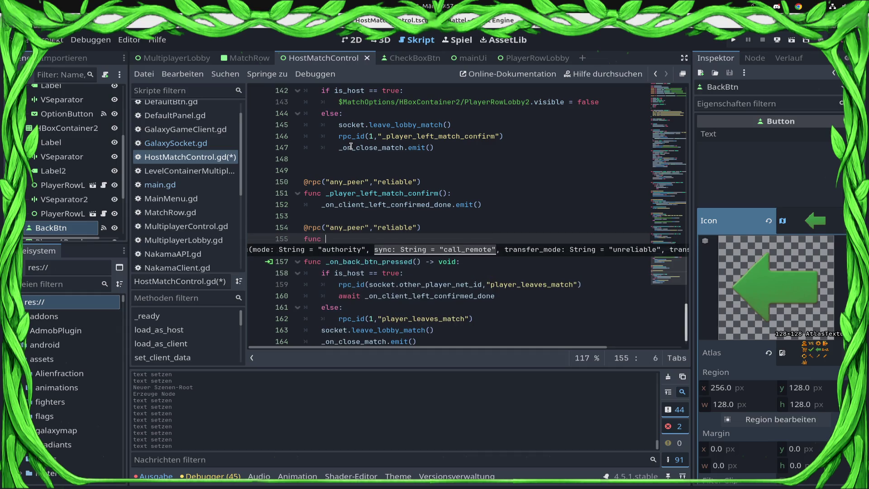
{"action": "type", "text": "_"}
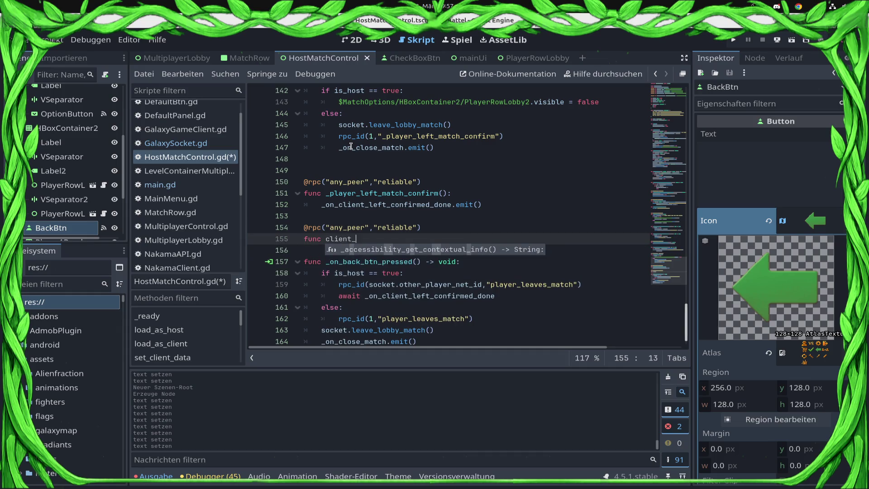
{"action": "type", "text": "is_ready"}
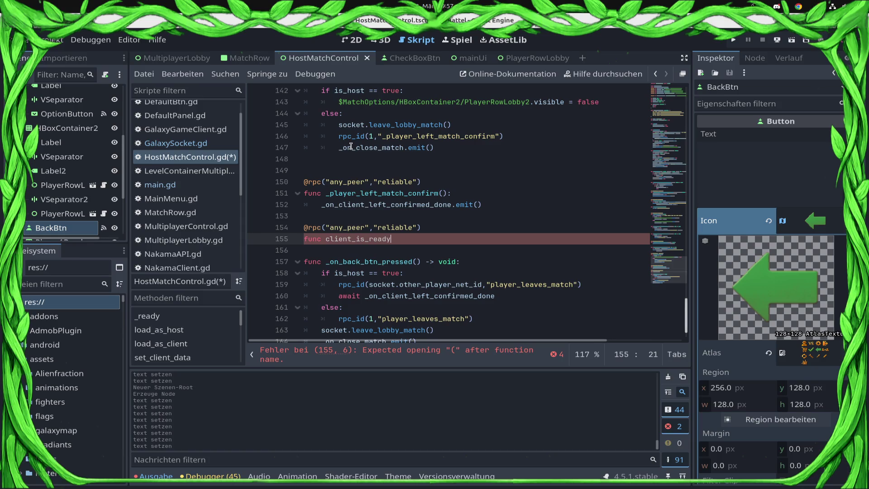
{"action": "type", "text": "()"}
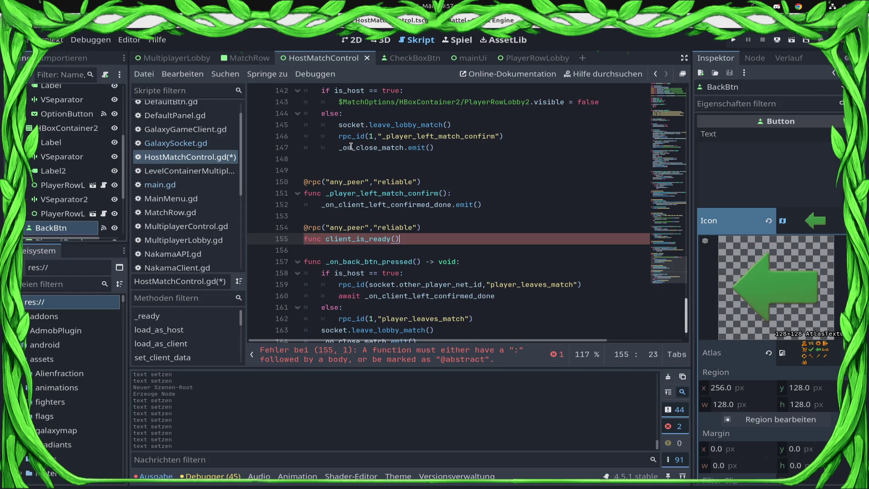
{"action": "type", "text": ":"}
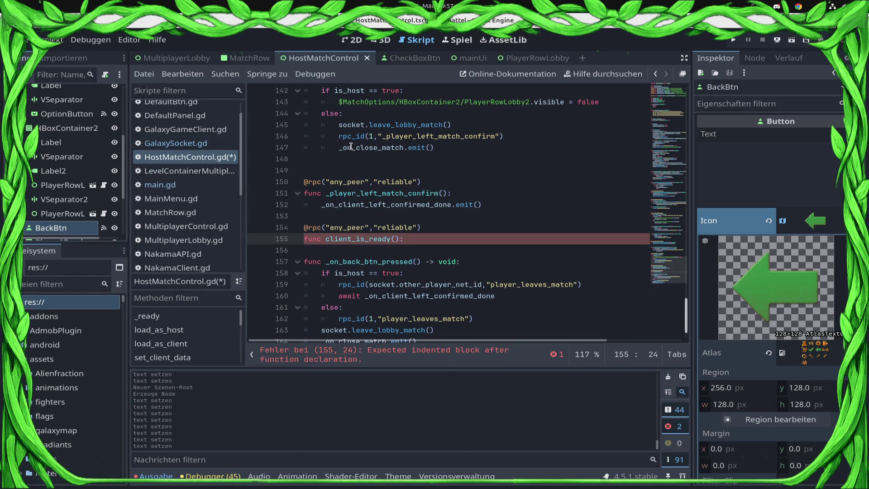
{"action": "key", "text": "Return"}
{"action": "type", "text": "pass"}
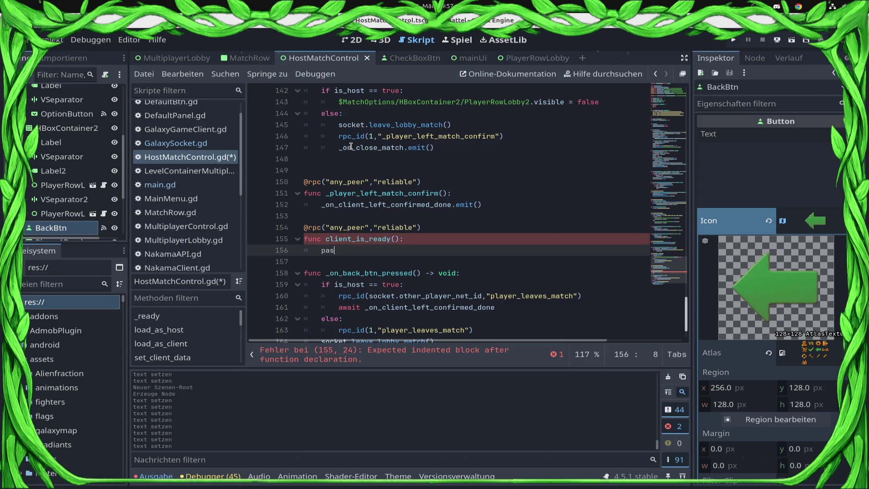
{"action": "key", "text": "ctrl+s"}
{"action": "scroll", "coordinate": [354, 144], "scroll_direction": "up", "scroll_amount": 20}
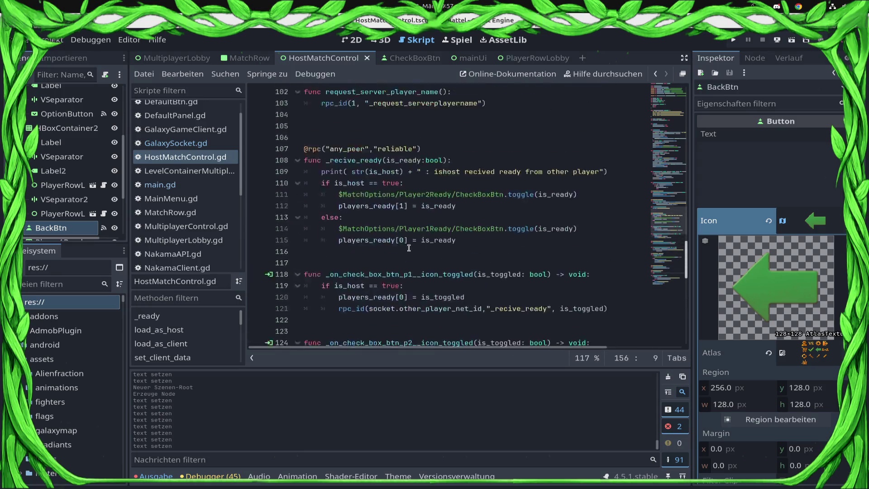
- Add signal _on_client_is_ready() after line 4 with the other signals and save
{"action": "scroll", "coordinate": [407, 249], "scroll_direction": "up", "scroll_amount": 16}
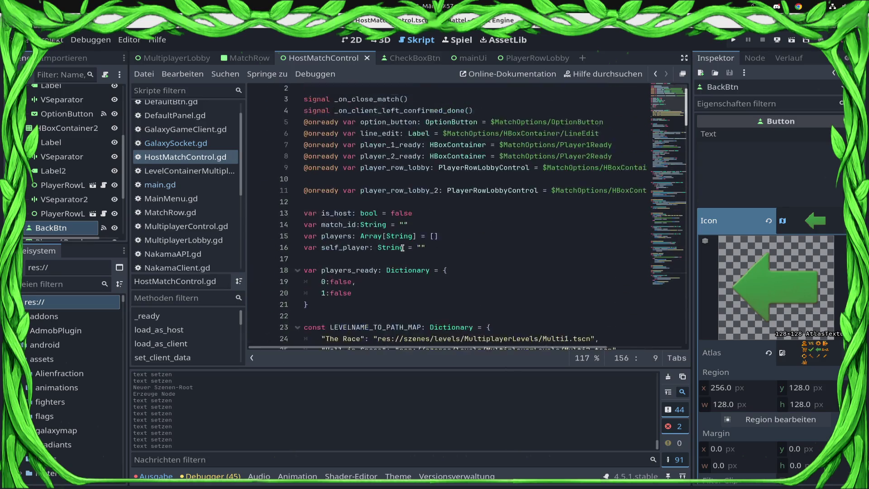
{"action": "left_click", "coordinate": [517, 121]}
{"action": "key", "text": "Return"}
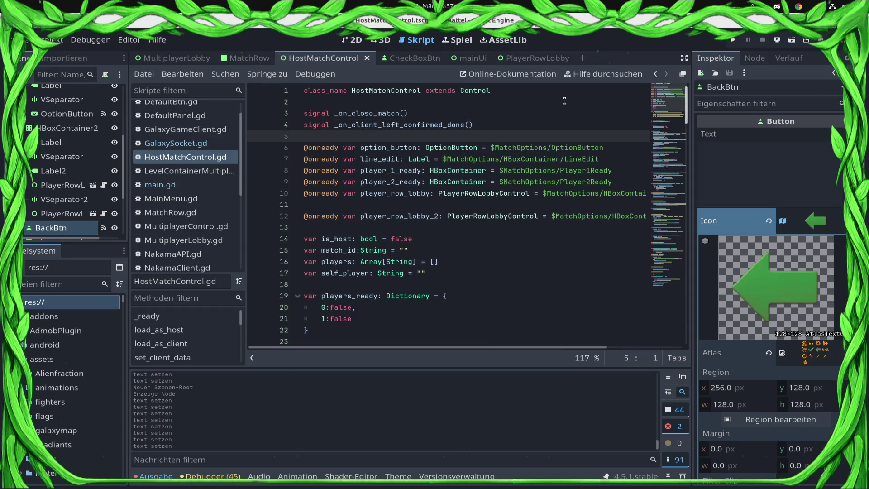
{"action": "type", "text": "signal _o"}
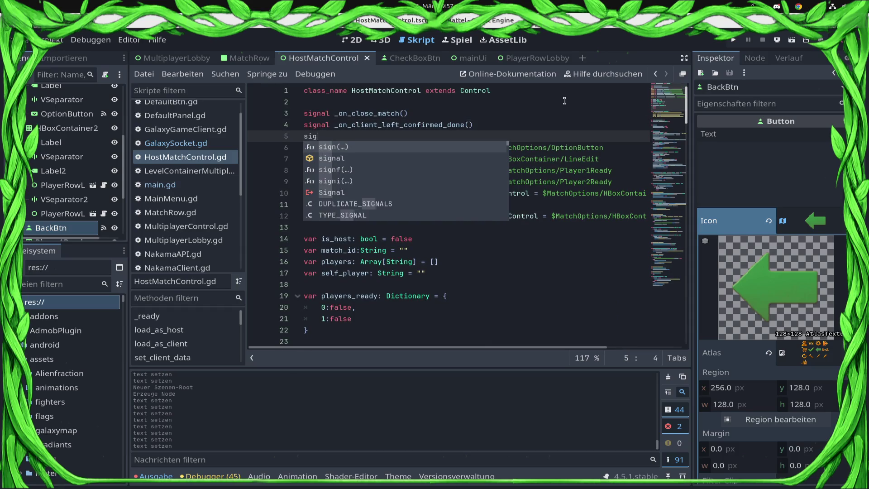
{"action": "type", "text": "n_client_is_"}
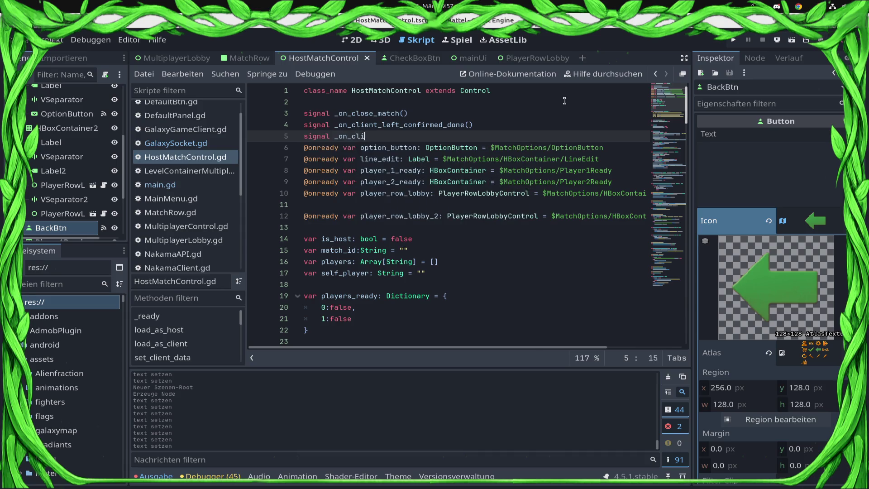
{"action": "type", "text": "ready()"}
{"action": "key", "text": "ctrl+s"}
{"action": "key", "text": "Down"}
{"action": "key", "text": "Down"}
{"action": "key", "text": "Down"}
{"action": "key", "text": "Down"}
{"action": "key", "text": "Down"}
{"action": "key", "text": "Down"}
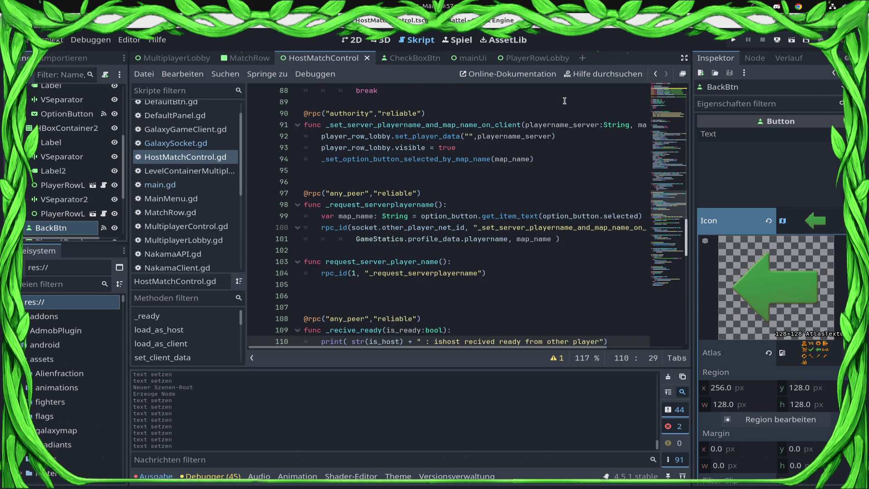
- Delete the extra empty line 107 and add a blank line above request_server_player_name
{"action": "key", "text": "Up"}
{"action": "key", "text": "Up"}
{"action": "key", "text": "Up"}
{"action": "key", "text": "BackSpace"}
{"action": "key", "text": "ctrl+s"}
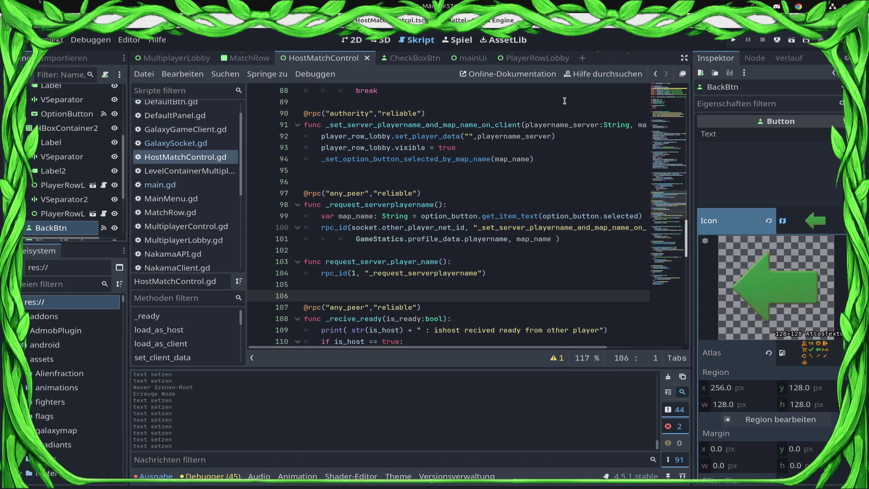
{"action": "key", "text": "Up"}
{"action": "key", "text": "Up"}
{"action": "key", "text": "Up"}
{"action": "key", "text": "Return"}
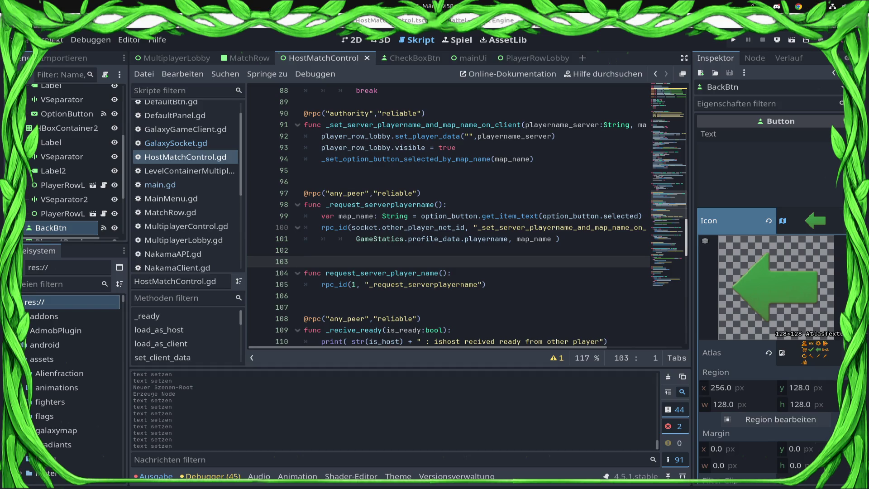
{"action": "scroll", "coordinate": [391, 261], "scroll_direction": "down", "scroll_amount": 1}
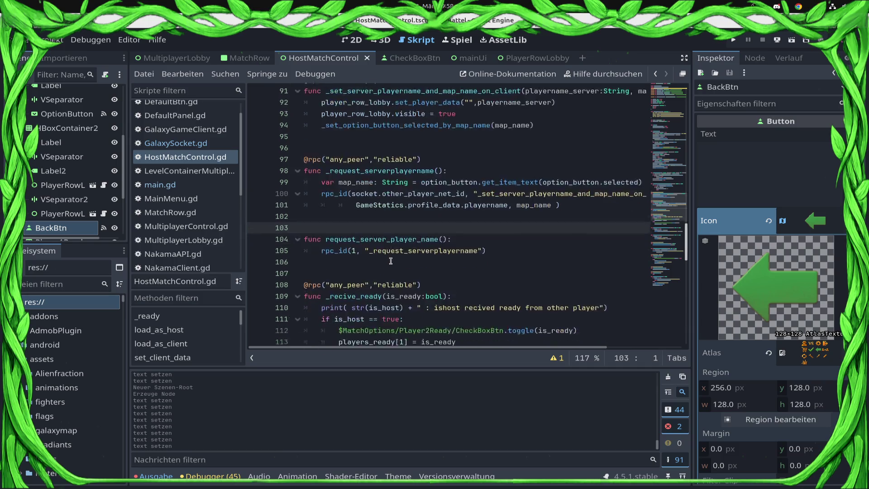
- Replace pass in client_is_ready with _on_client_is_ready.emit() and save HostMatchControl.gd
{"action": "scroll", "coordinate": [391, 261], "scroll_direction": "down", "scroll_amount": 18}
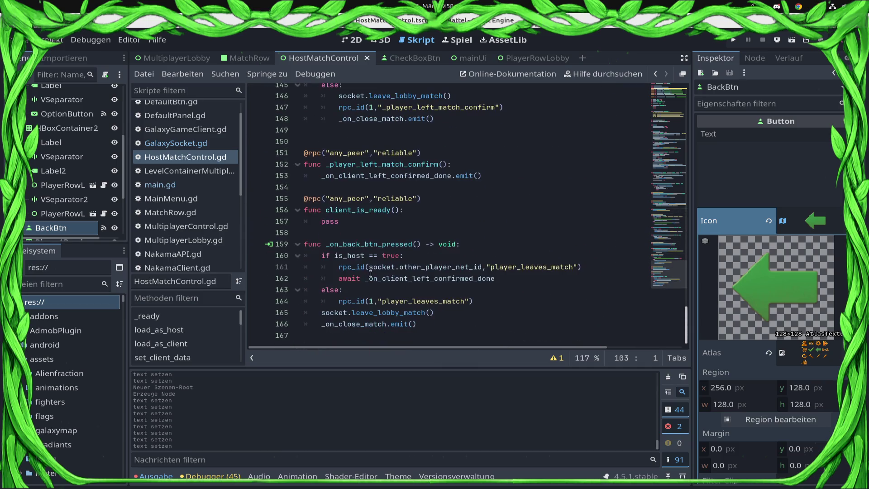
{"action": "left_click", "coordinate": [370, 221]}
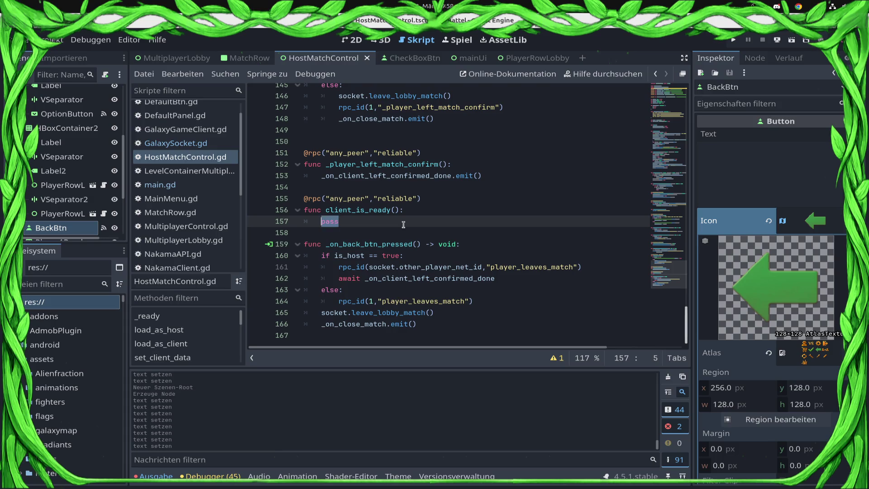
{"action": "type", "text": "_oncli"}
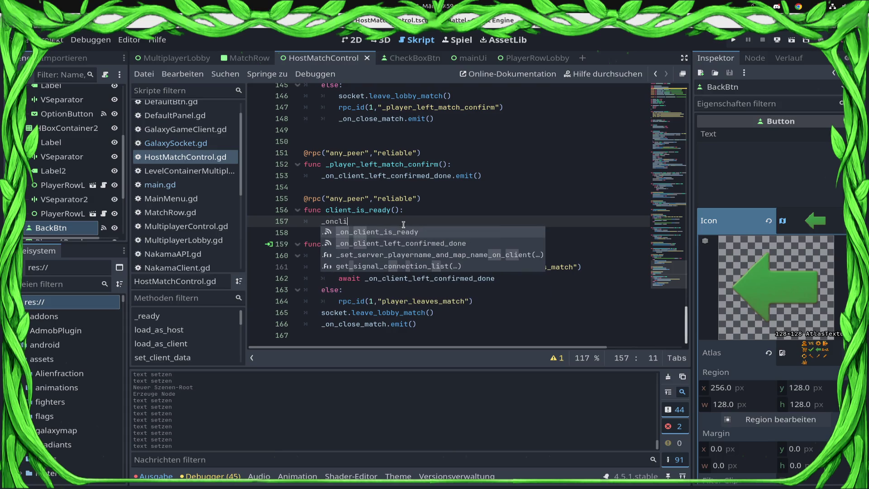
{"action": "key", "text": "Return"}
{"action": "type", "text": "."}
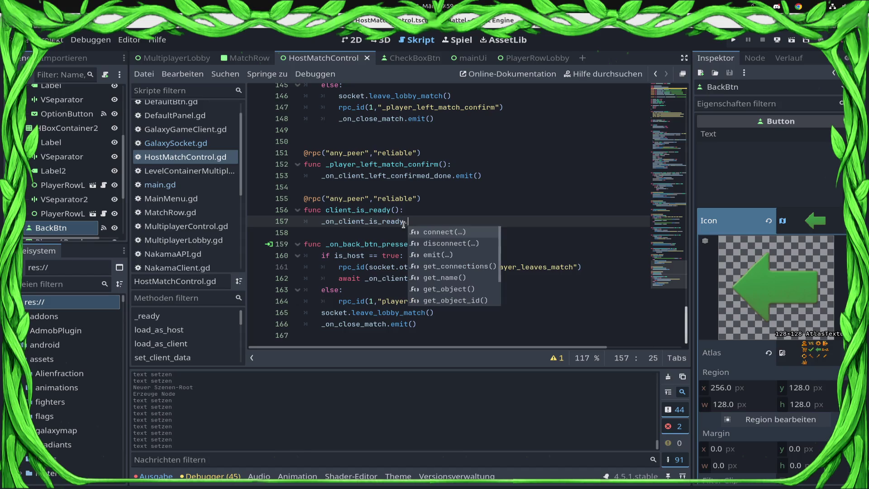
{"action": "type", "text": "emit"}
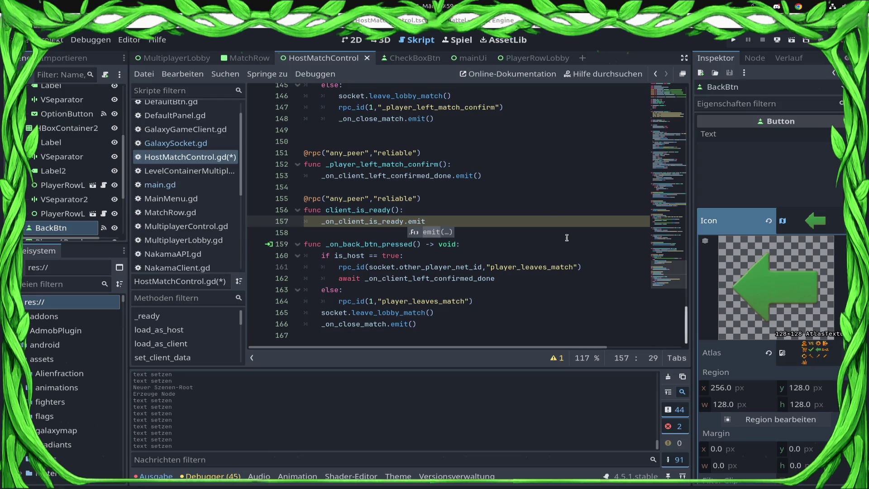
{"action": "type", "text": "()"}
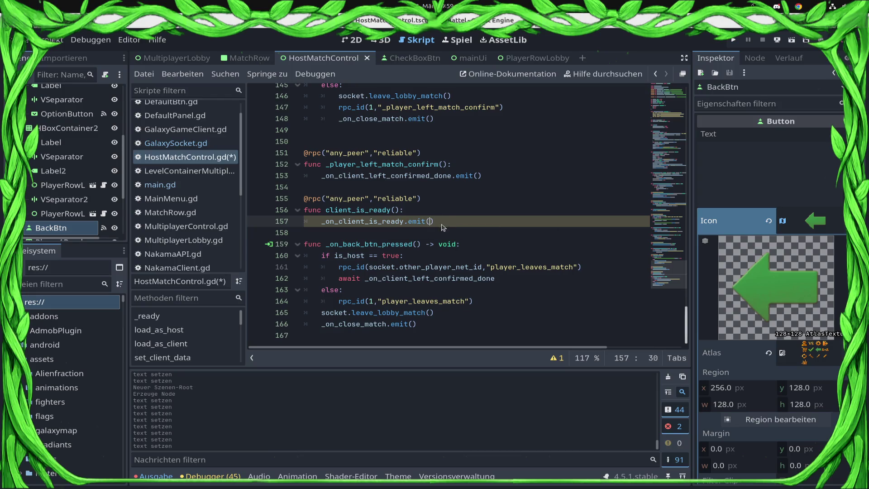
{"action": "key", "text": "ctrl+s"}
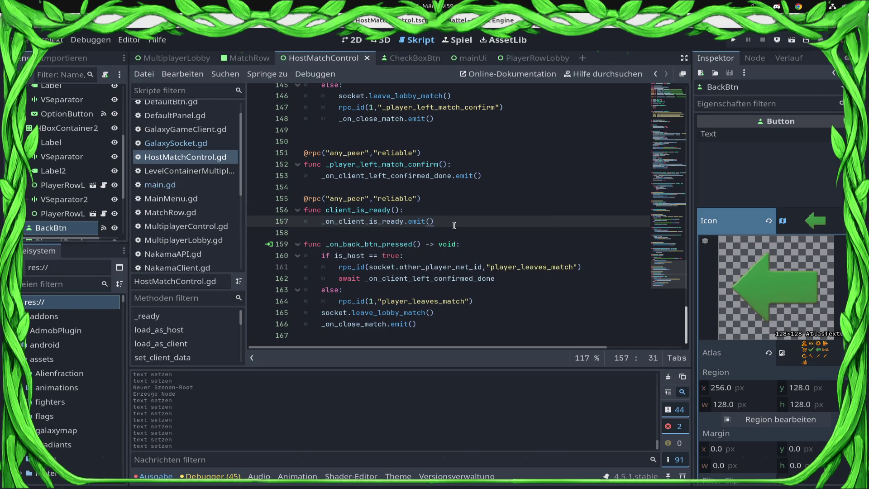
{"action": "left_click", "coordinate": [453, 213]}
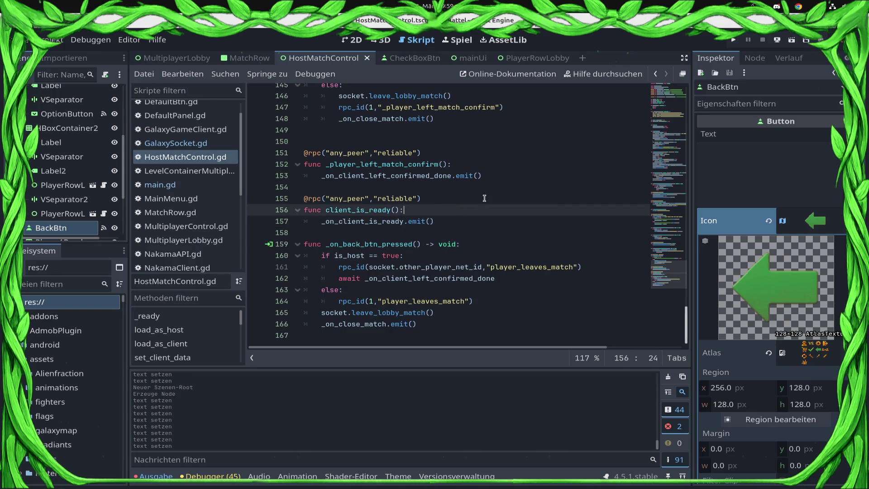
- Scroll down through HostMatchControl.gd and save the script
{"action": "left_click", "coordinate": [491, 219]}
{"action": "scroll", "coordinate": [491, 219], "scroll_direction": "down", "scroll_amount": 1}
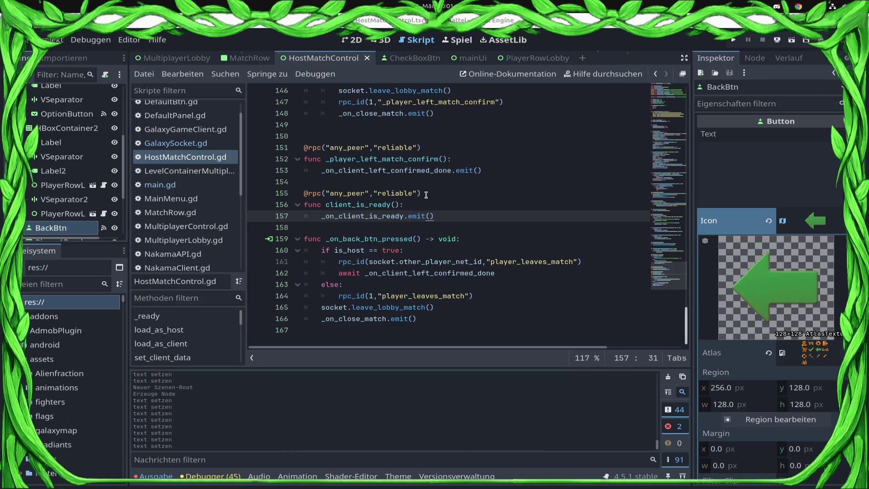
{"action": "left_click", "coordinate": [485, 324]}
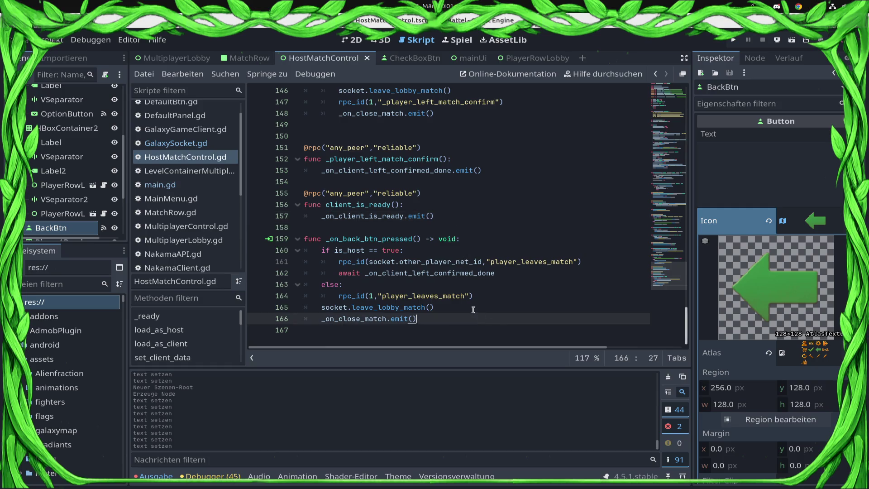
{"action": "key", "text": "ctrl+s"}
{"action": "left_click", "coordinate": [471, 311]}
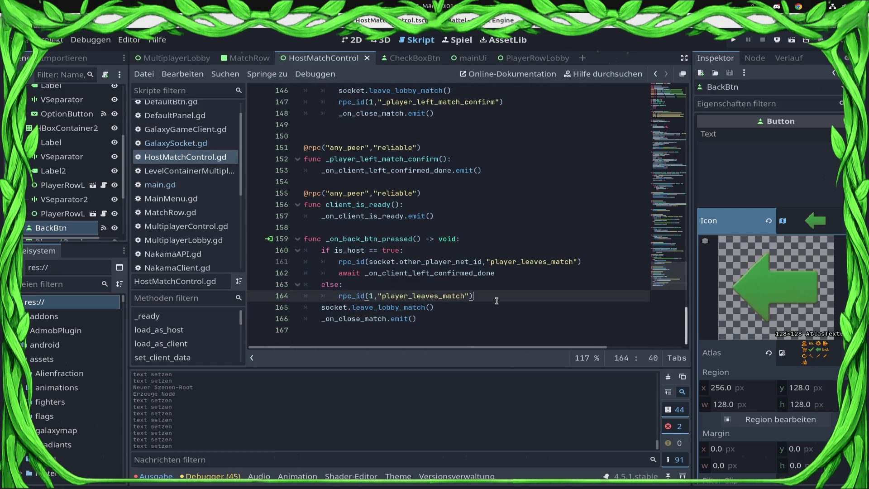
{"action": "left_click", "coordinate": [503, 303]}
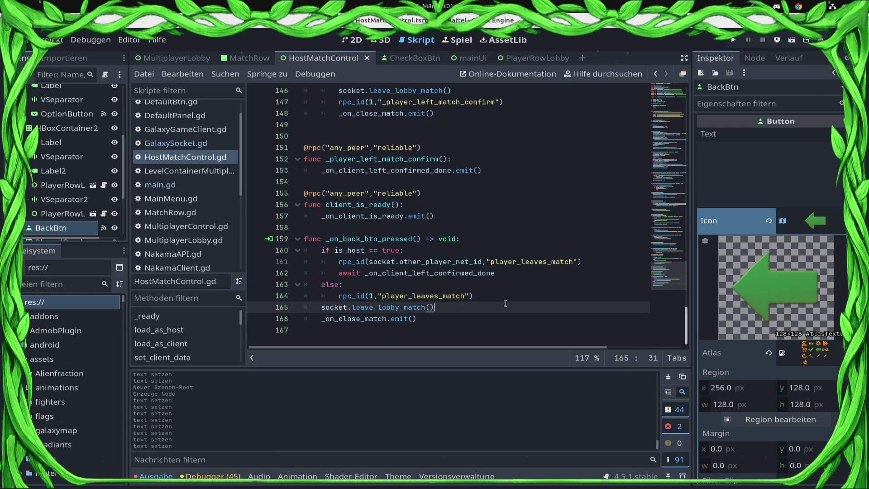
- Insert another blank line above client_is_ready, save, and start a new empty scene
{"action": "left_click", "coordinate": [397, 182]}
{"action": "key", "text": "Return"}
{"action": "key", "text": "ctrl+s"}
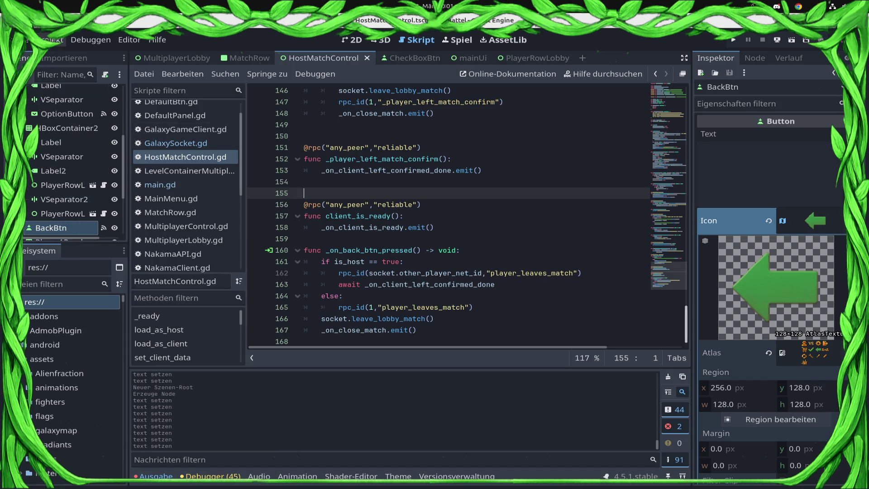
{"action": "left_click", "coordinate": [29, 41]}
{"action": "left_click", "coordinate": [55, 56]}
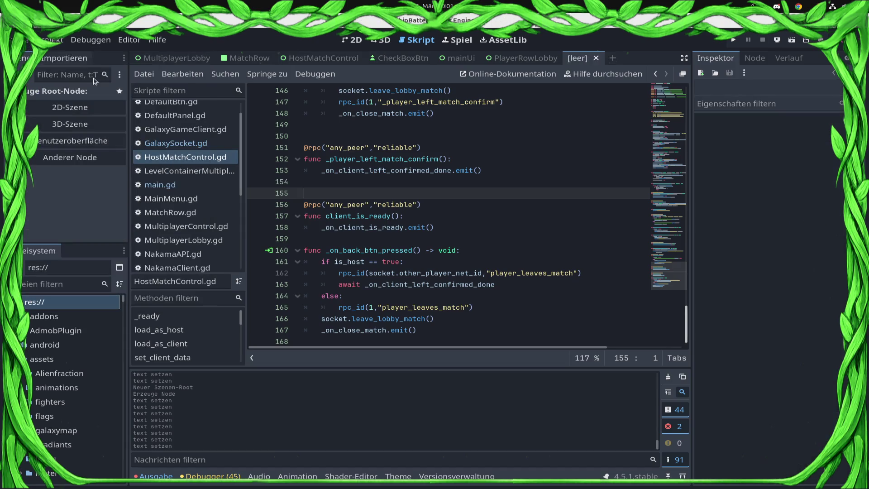
- Give the new scene a User Interface Control root named CounterControl
{"action": "left_click", "coordinate": [72, 141]}
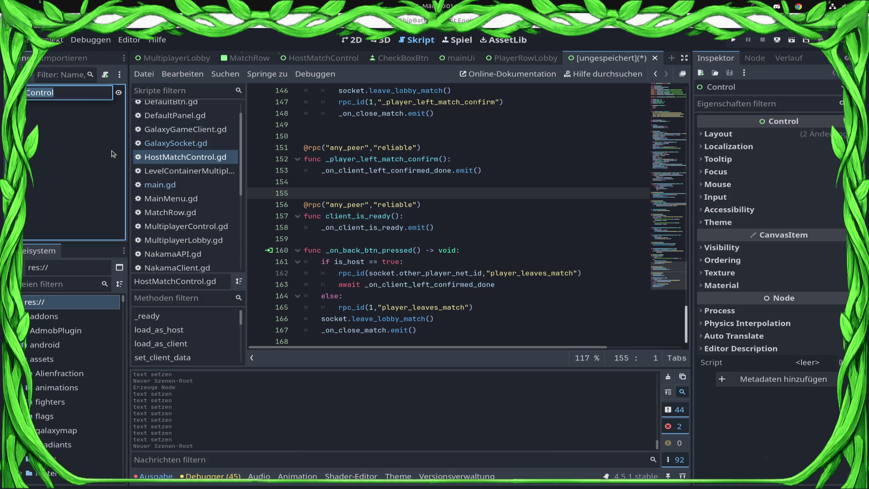
{"action": "type", "text": "Cou"}
{"action": "type", "text": "nterControl"}
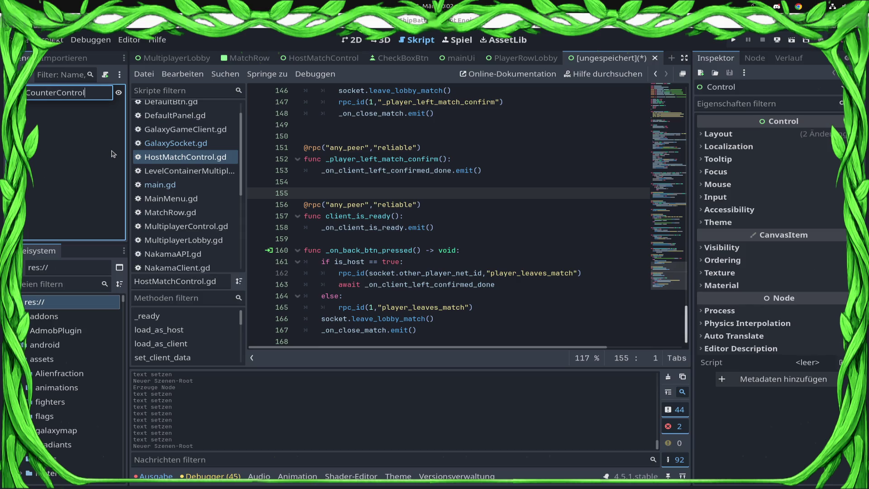
{"action": "key", "text": "Return"}
- Save the scene as CounterControl.tscn in the szenes/ui folder
{"action": "key", "text": "ctrl+s"}
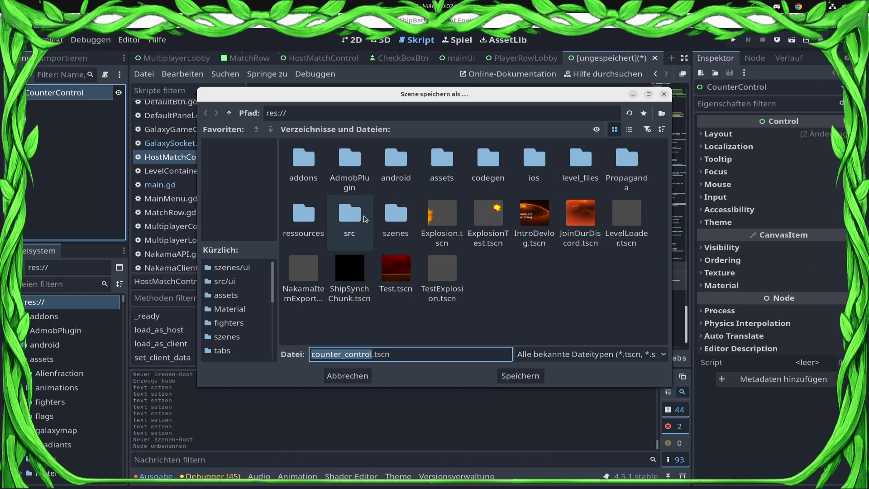
{"action": "double_click", "coordinate": [389, 215]}
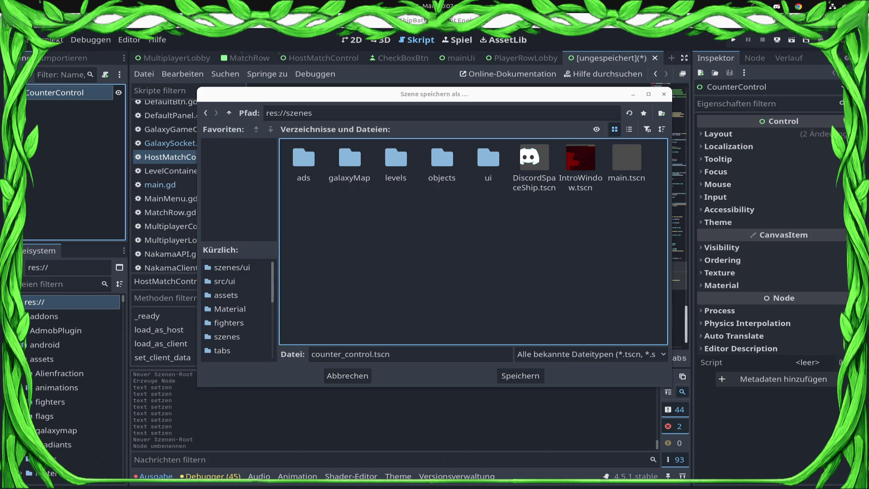
{"action": "left_click", "coordinate": [498, 160]}
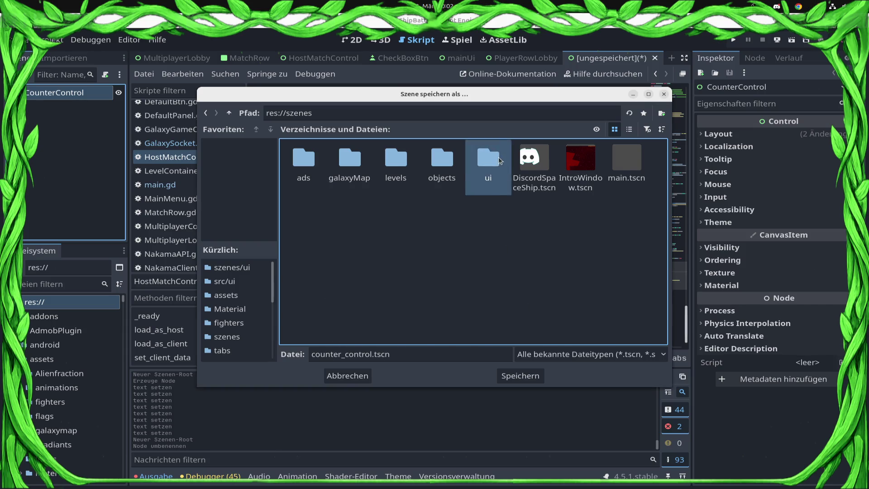
{"action": "double_click", "coordinate": [499, 160]}
{"action": "key", "text": "Tab"}
{"action": "type", "text": "Co"}
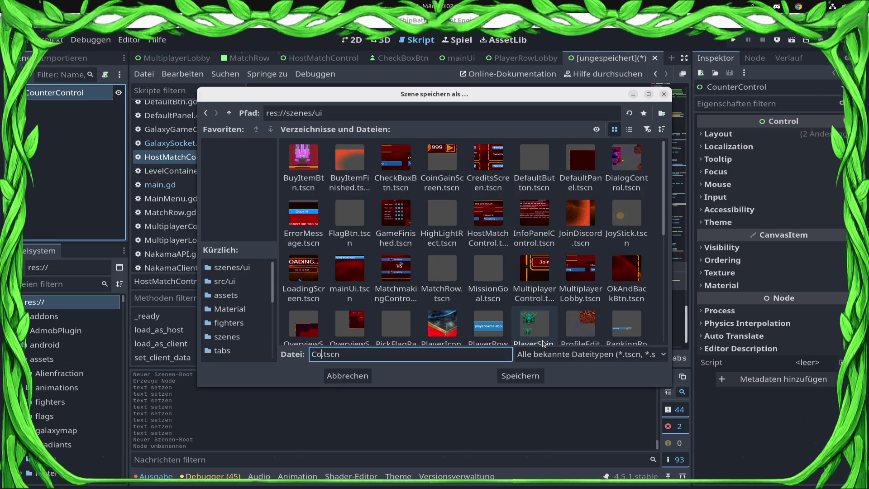
{"action": "type", "text": "unter"}
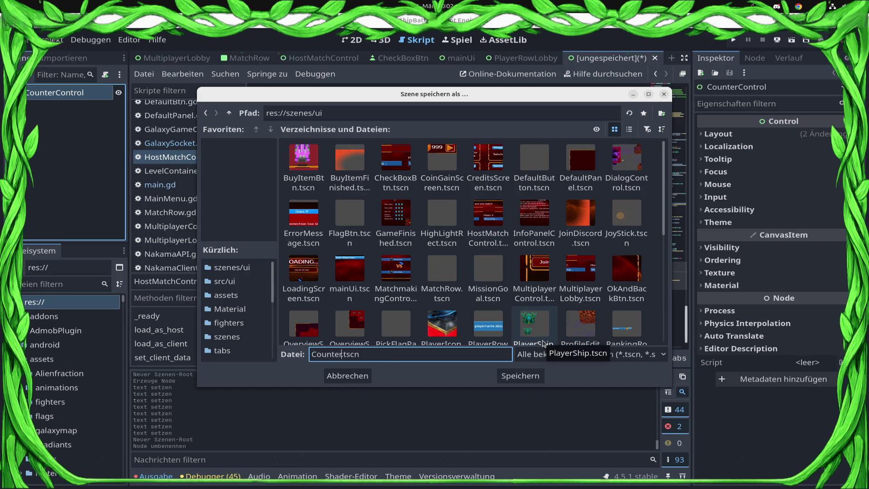
{"action": "key", "text": "BackSpace"}
{"action": "key", "text": "BackSpace"}
{"action": "key", "text": "BackSpace"}
{"action": "type", "text": "terCointrol"}
{"action": "key", "text": "Left"}
{"action": "key", "text": "Left"}
{"action": "key", "text": "Left"}
{"action": "key", "text": "BackSpace"}
{"action": "key", "text": "Right"}
{"action": "key", "text": "Right"}
{"action": "key", "text": "Right"}
{"action": "key", "text": "Return"}
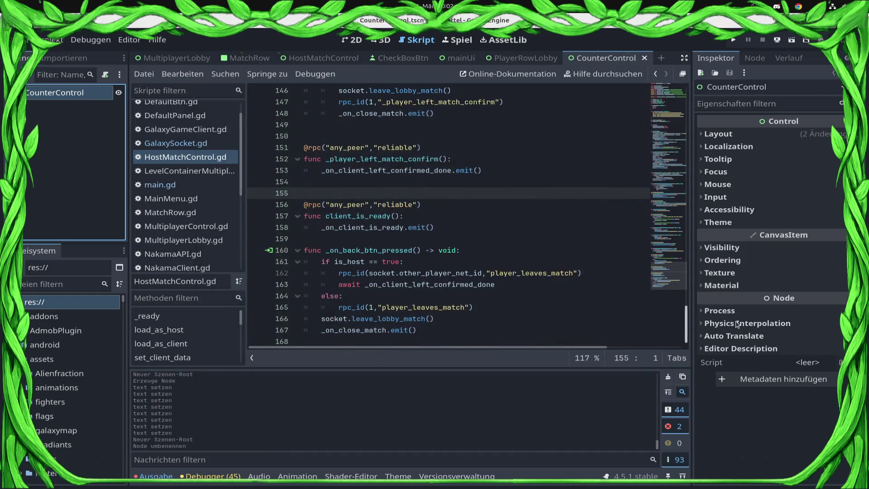
{"action": "left_click", "coordinate": [352, 40]}
{"action": "key", "text": "ctrl+s"}
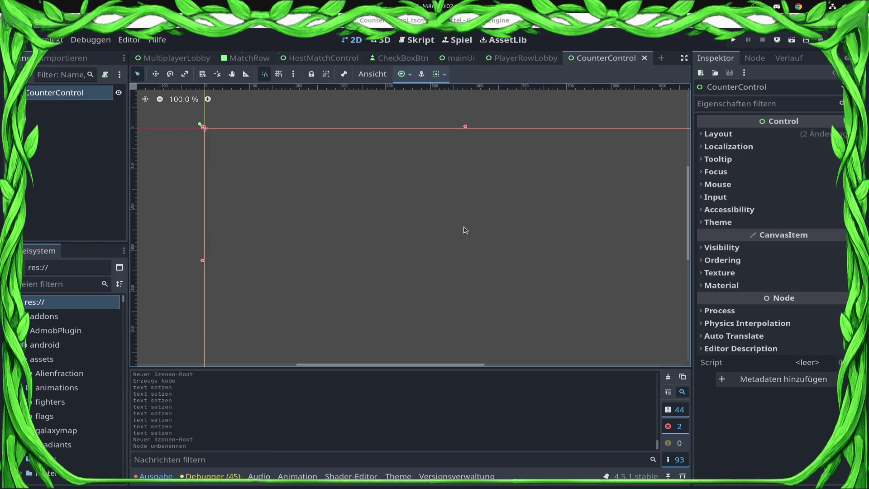
- Add a TextureRect child node under CounterControl
{"action": "right_click", "coordinate": [85, 95]}
{"action": "left_click", "coordinate": [105, 103]}
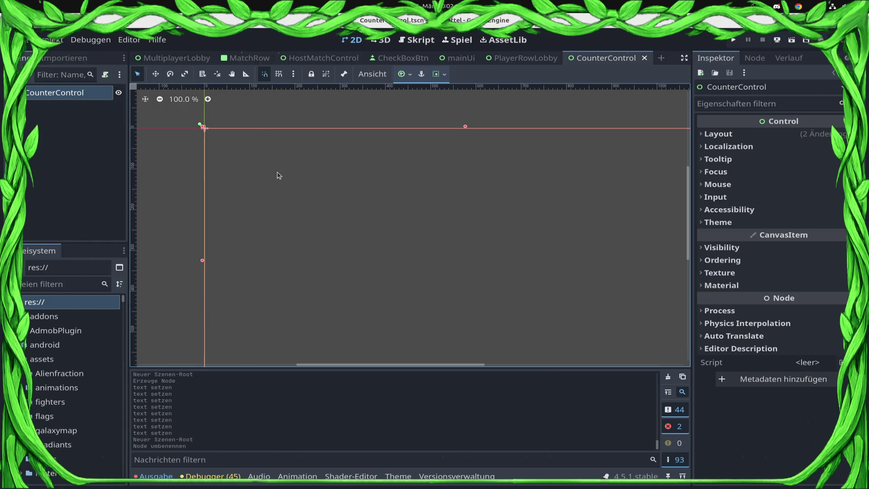
{"action": "type", "text": "Textu"}
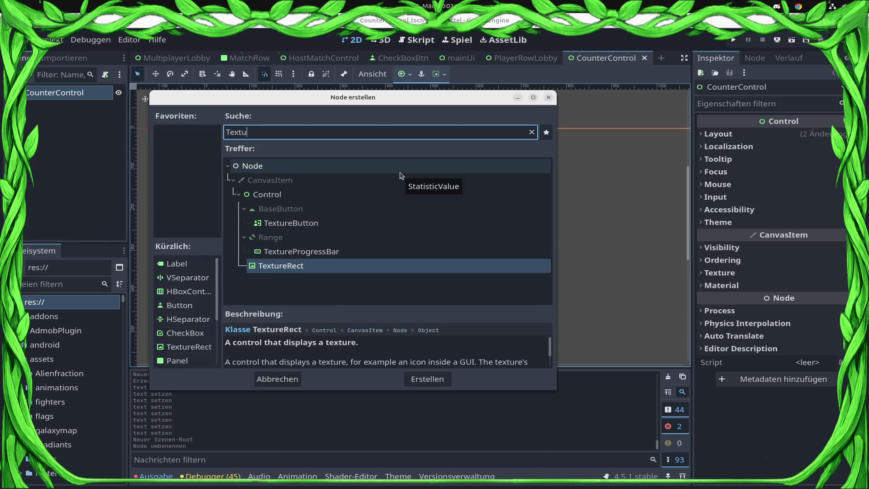
{"action": "key", "text": "Return"}
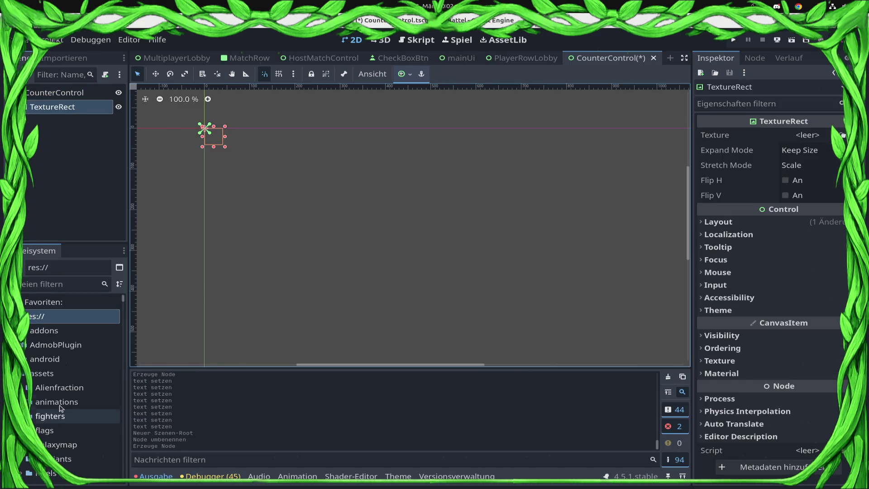
- Select counter images 1.png–3.png in FileSystem, then begin attaching a script to CounterControl
{"action": "scroll", "coordinate": [23, 375], "scroll_direction": "down", "scroll_amount": 5}
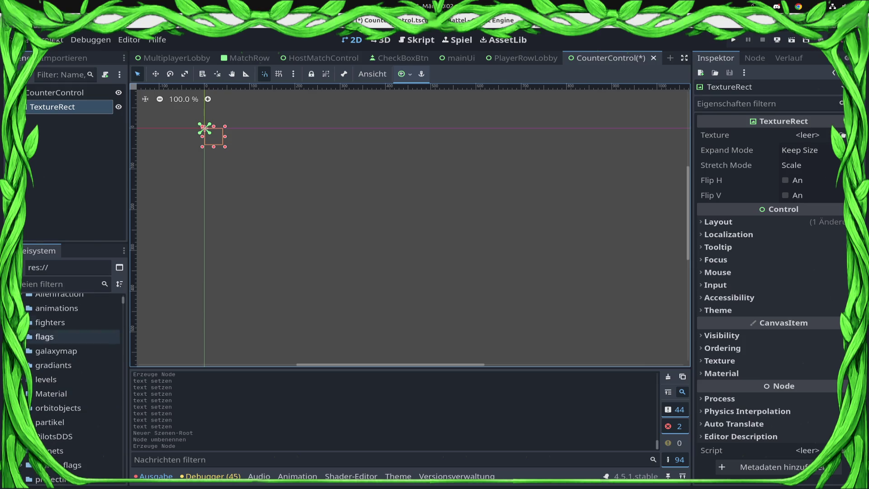
{"action": "scroll", "coordinate": [45, 416], "scroll_direction": "down", "scroll_amount": 7}
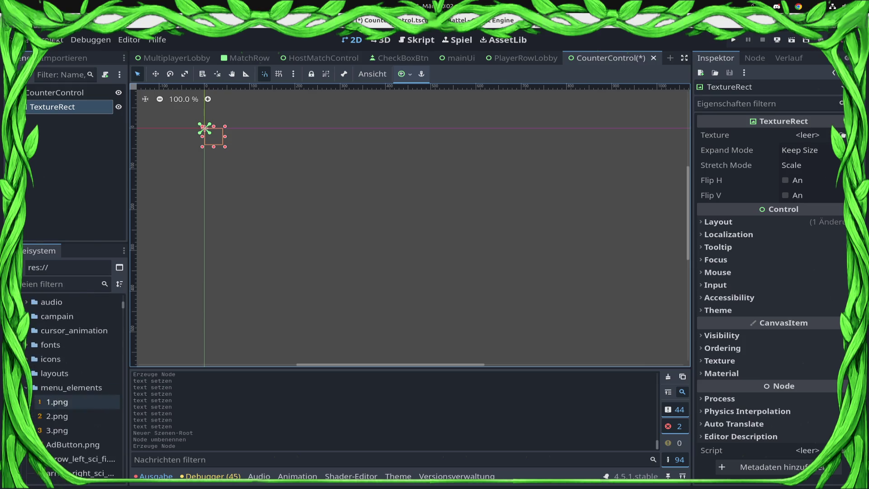
{"action": "left_click", "coordinate": [68, 416]}
{"action": "left_click", "coordinate": [69, 431]}
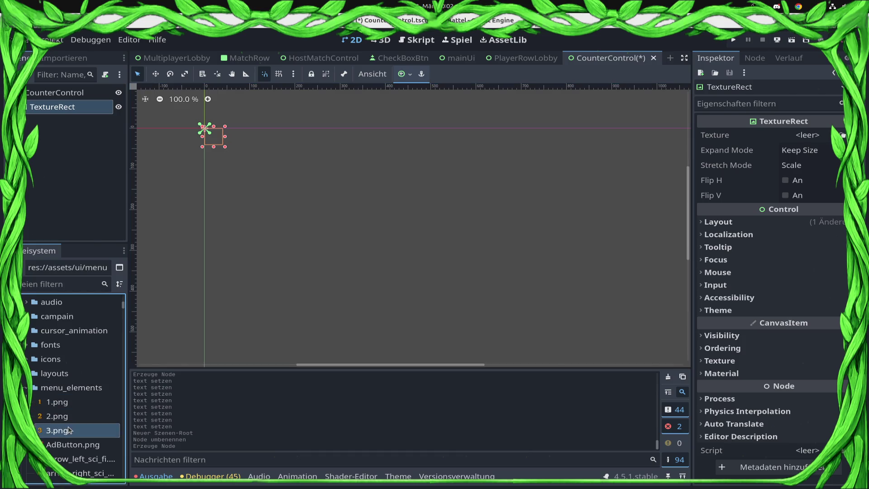
{"action": "left_click", "coordinate": [57, 402], "text": "shift"}
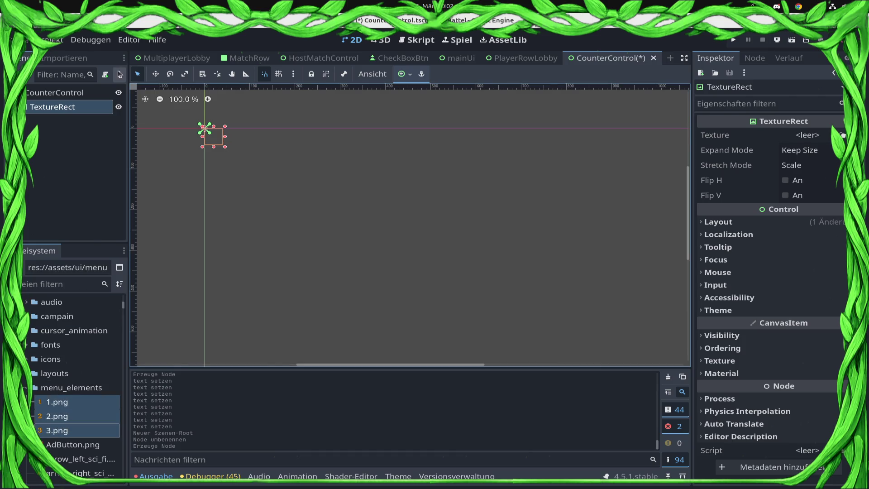
{"action": "right_click", "coordinate": [100, 93]}
{"action": "left_click", "coordinate": [140, 173]}
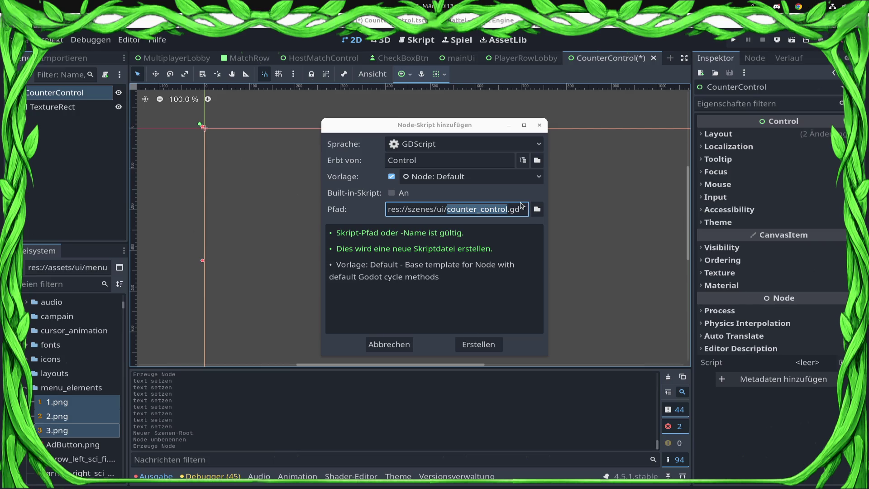
- Create the script as CounterControl.gd in res://src/ui rather than szenes/ui
{"action": "left_click", "coordinate": [541, 211]}
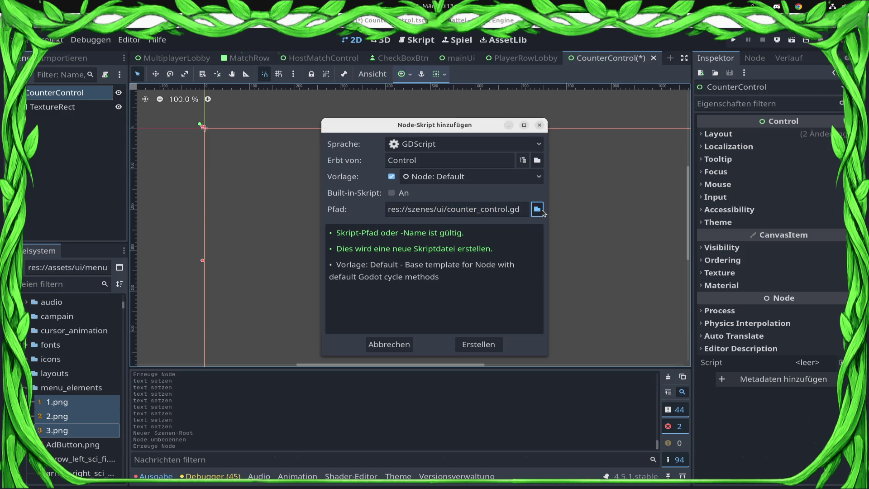
{"action": "double_click", "coordinate": [229, 112]}
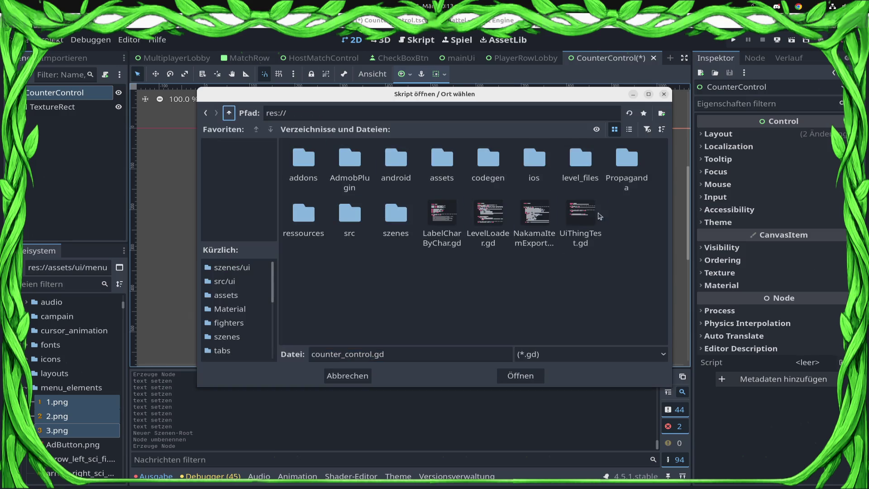
{"action": "double_click", "coordinate": [350, 212]}
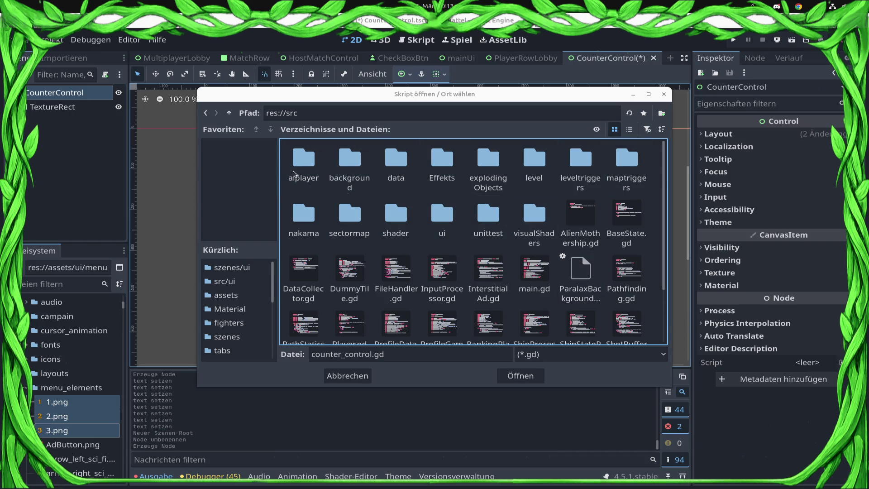
{"action": "double_click", "coordinate": [458, 218]}
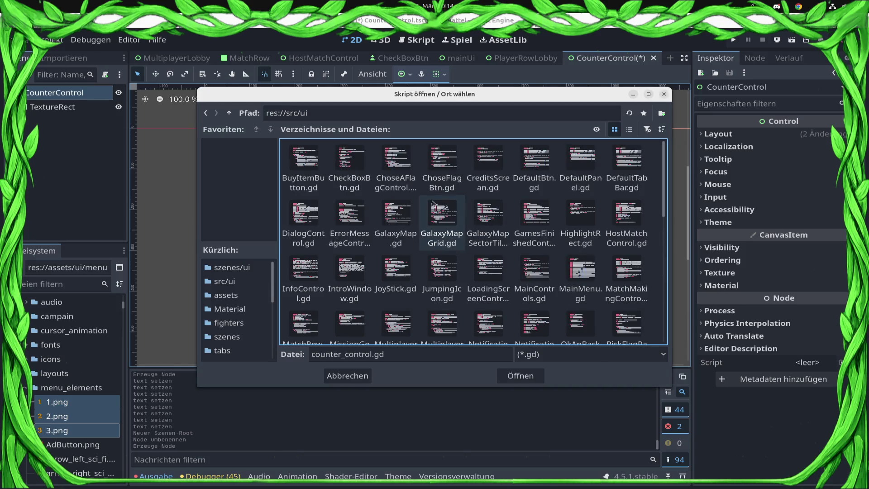
{"action": "double_click", "coordinate": [352, 354]}
{"action": "type", "text": "CounterControl"}
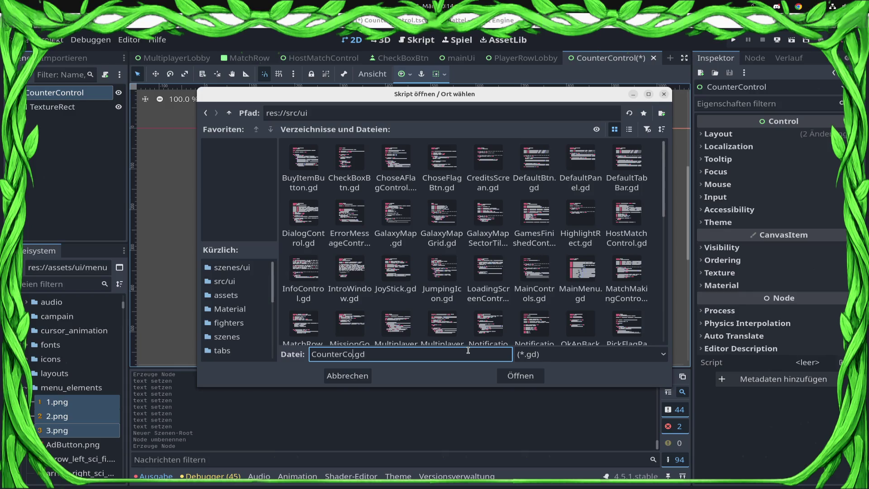
{"action": "key", "text": "Return"}
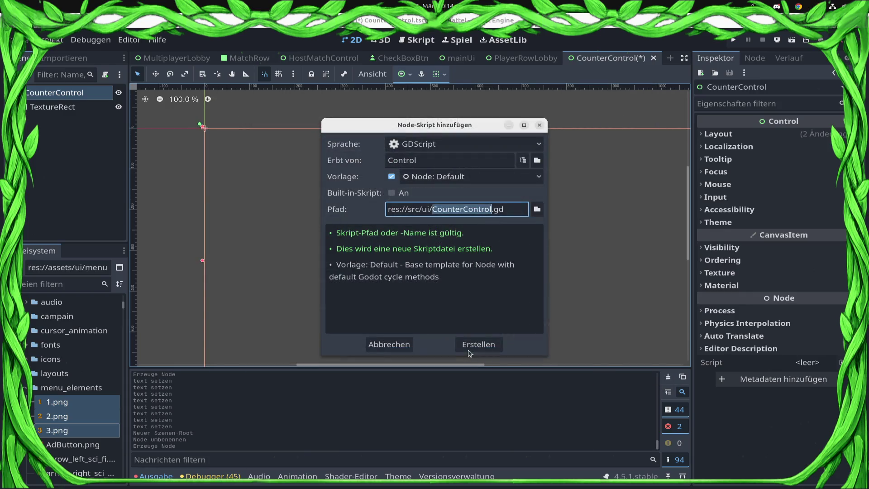
{"action": "left_click", "coordinate": [469, 351]}
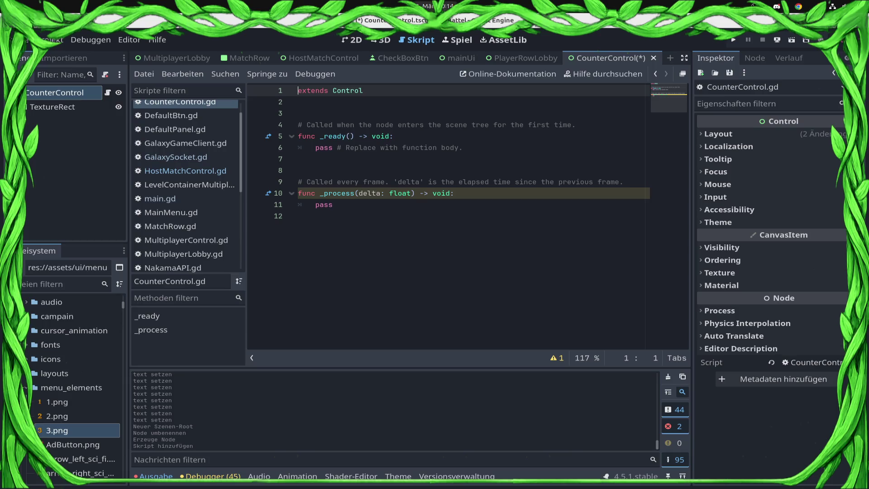
- Declare class_name CounterControl, save, and drop the 1.png, 2.png and 3.png paths into the script
{"action": "type", "text": "class_name C"}
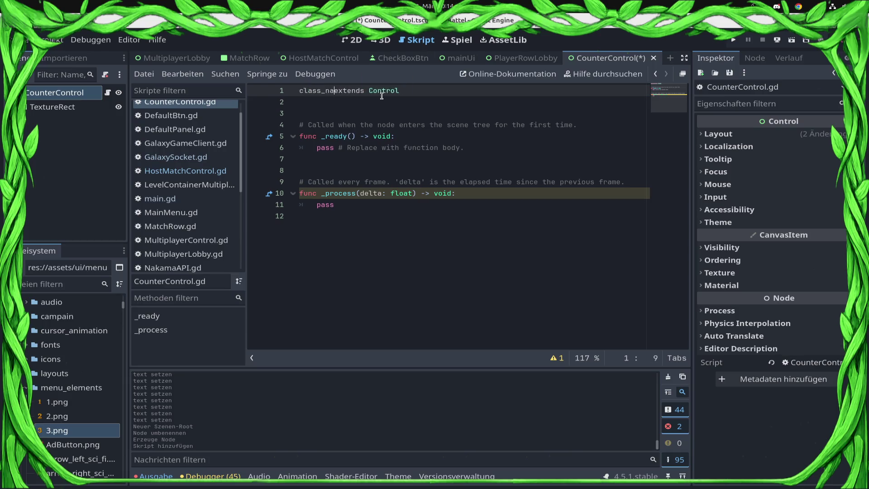
{"action": "type", "text": "ounter"}
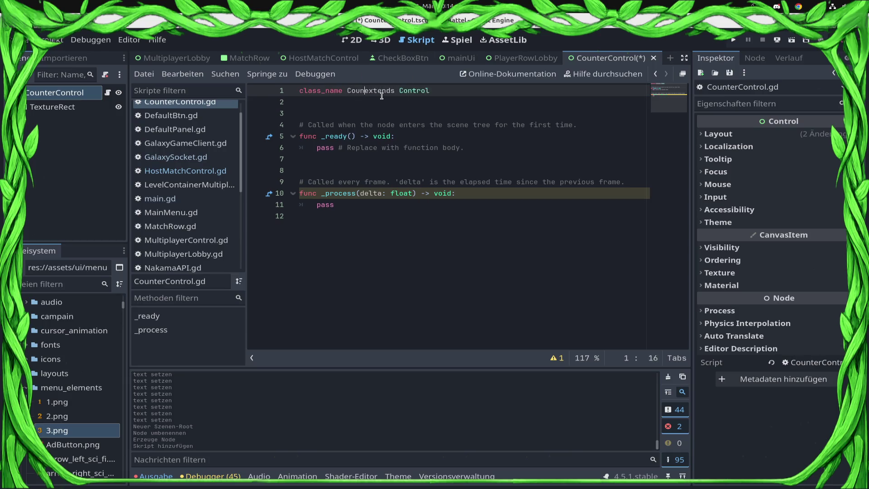
{"action": "type", "text": "Control"}
{"action": "key", "text": "ctrl+s"}
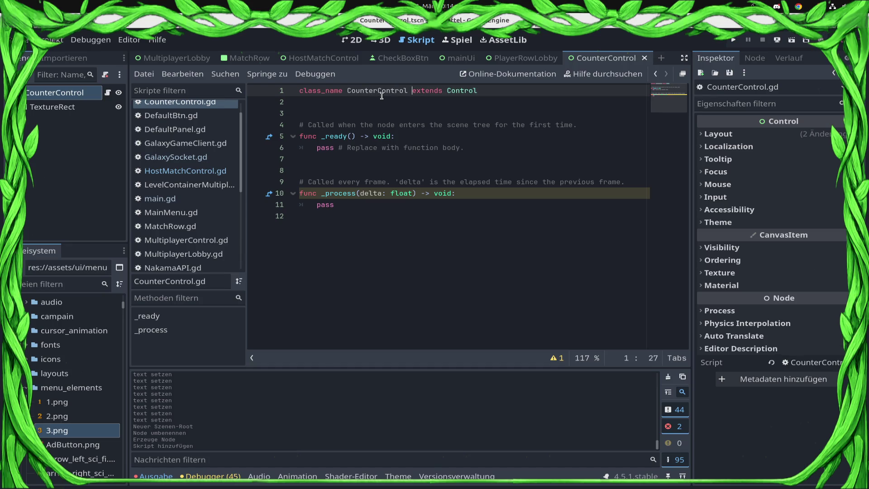
{"action": "left_click", "coordinate": [57, 402], "text": "shift"}
{"action": "mouse_move", "coordinate": [57, 401]}
{"action": "left_mouse_down"}
{"action": "mouse_move", "coordinate": [316, 108]}
{"action": "mouse_move", "coordinate": [301, 132]}
{"action": "left_mouse_up"}
- Prefix the three path lines with constant names COUNTER_NR_1, COUNTER_NR_2 and COUNTER_NR_2
{"action": "left_click", "coordinate": [301, 103]}
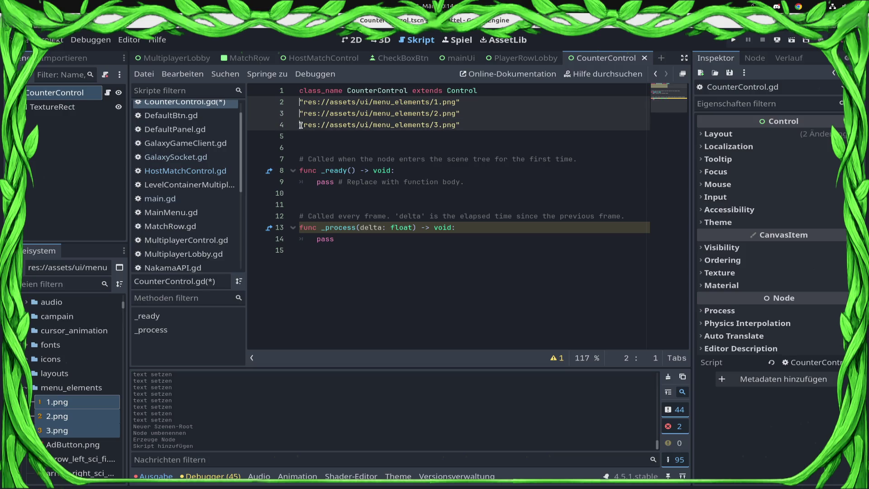
{"action": "type", "text": "const "}
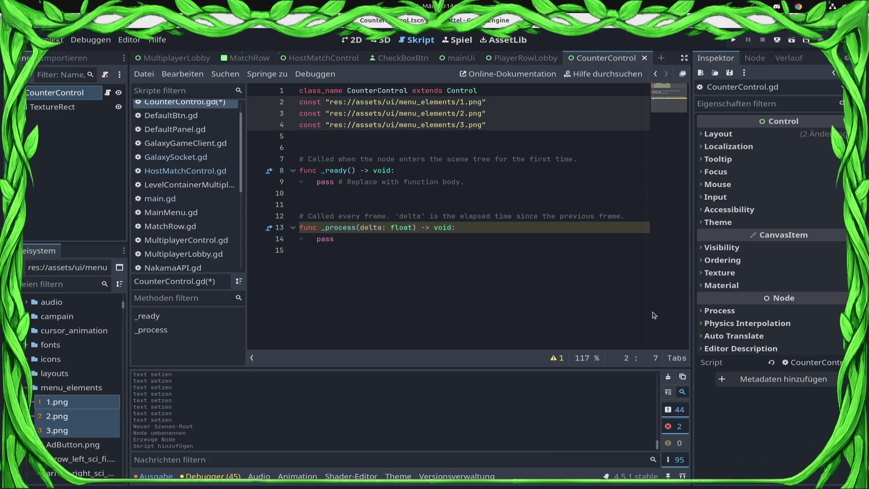
{"action": "type", "text": "COUNTER"}
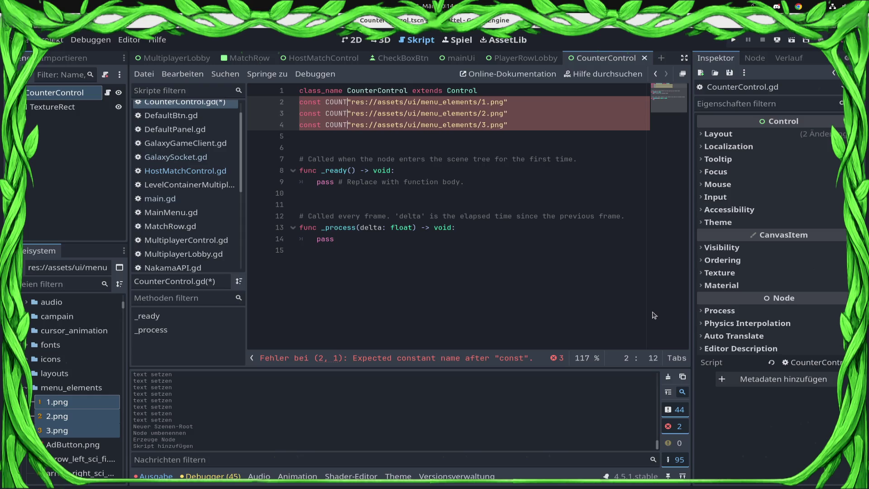
{"action": "key", "text": "BackSpace"}
{"action": "key", "text": "BackSpace"}
{"action": "key", "text": "BackSpace"}
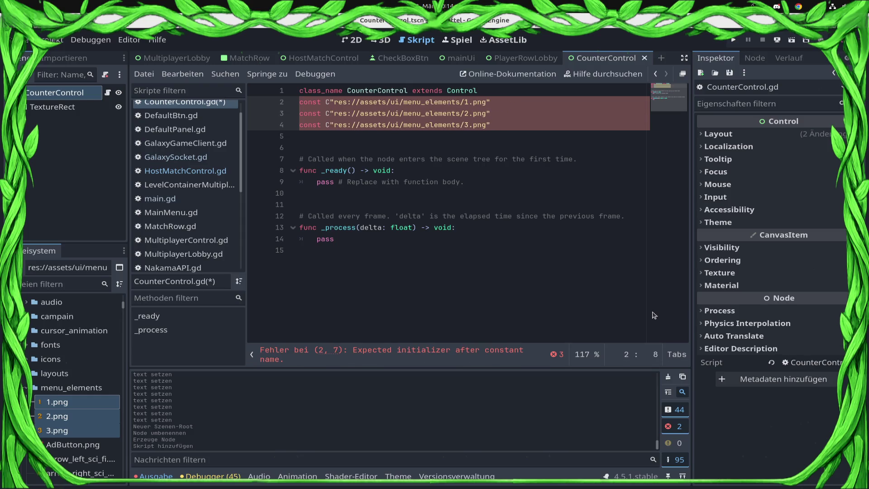
{"action": "key", "text": "BackSpace"}
{"action": "type", "text": "N"}
{"action": "key", "text": "BackSpace"}
{"action": "type", "text": "COUNTER_NR"}
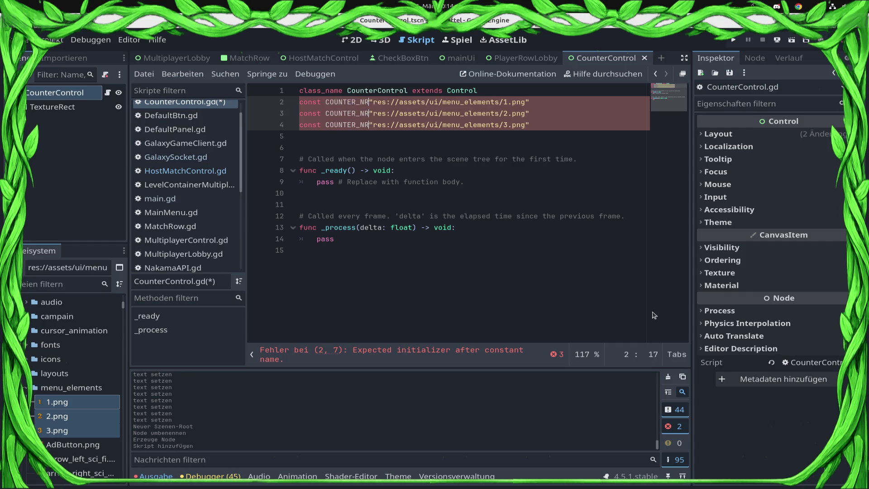
{"action": "key", "text": "Escape"}
{"action": "type", "text": "_1"}
{"action": "key", "text": "Down"}
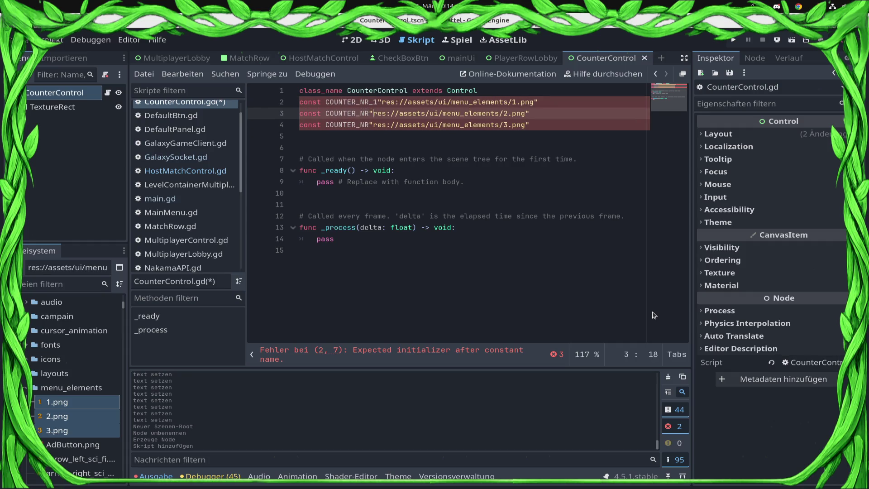
{"action": "key", "text": "Left"}
{"action": "key", "text": "Left"}
{"action": "type", "text": "_2"}
{"action": "key", "text": "Down"}
{"action": "key", "text": "Left"}
{"action": "key", "text": "Left"}
{"action": "type", "text": "_"}
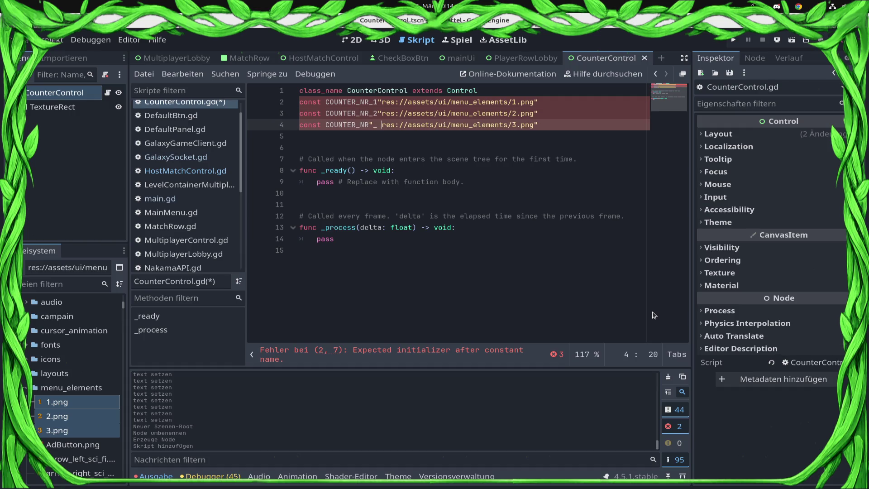
{"action": "type", "text": "2"}
- Add '=' before each path and the _TEXTURE_PATH suffix to the constant names
{"action": "key", "text": "Up"}
{"action": "key", "text": "Up"}
{"action": "type", "text": "="}
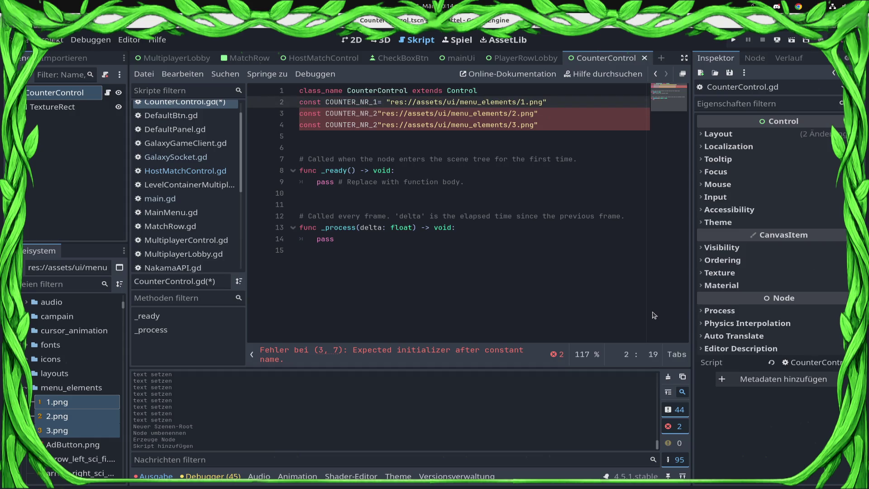
{"action": "key", "text": "Down"}
{"action": "key", "text": "Left"}
{"action": "type", "text": "="}
{"action": "key", "text": "Left"}
{"action": "key", "text": "Left"}
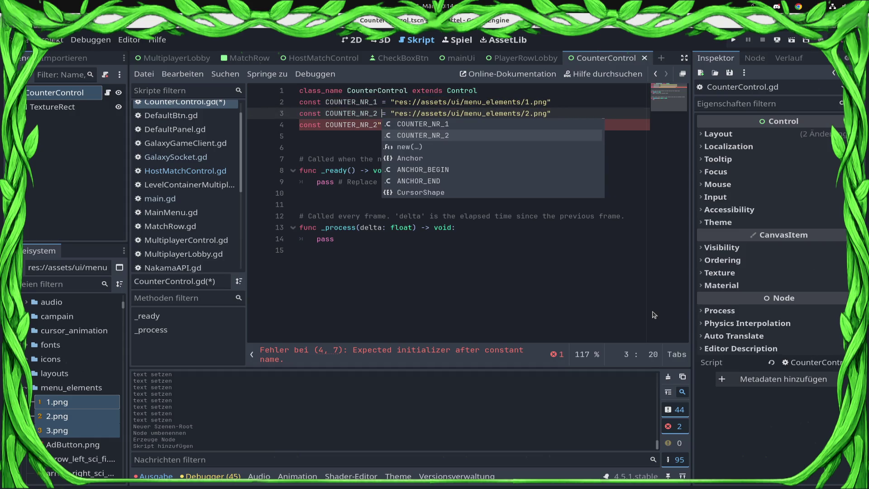
{"action": "key", "text": "Escape"}
{"action": "key", "text": "Down"}
{"action": "key", "text": "Left"}
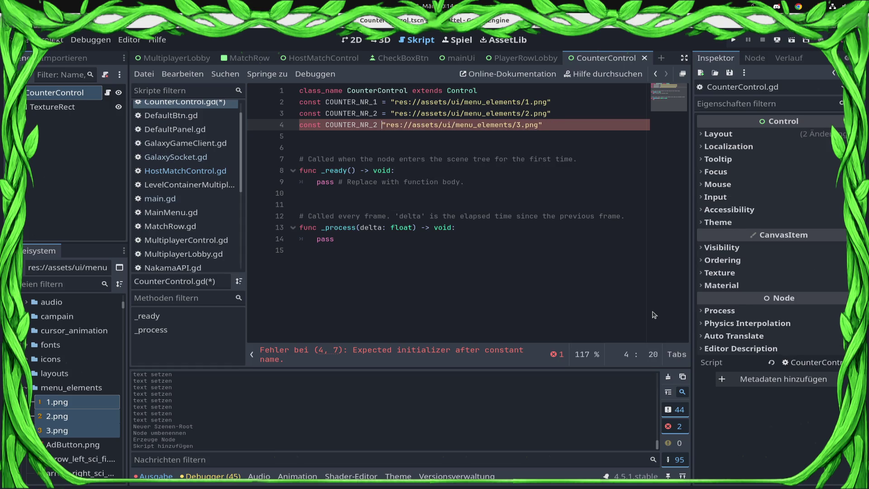
{"action": "type", "text": "="}
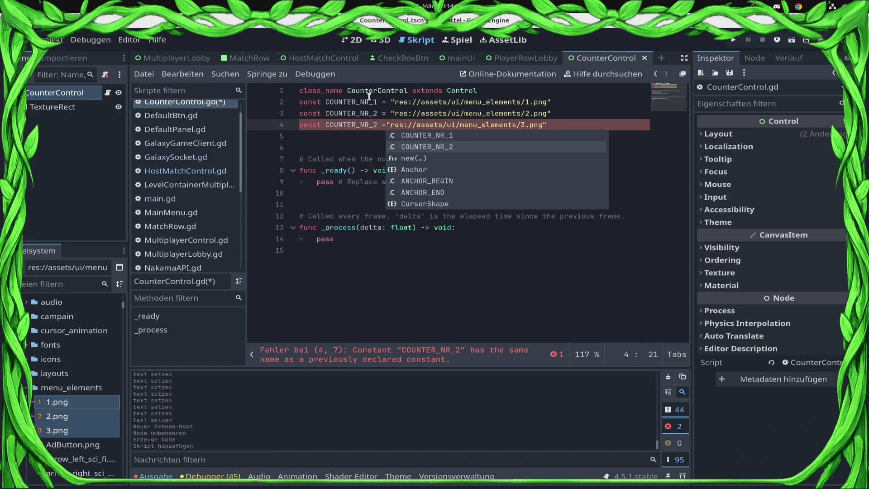
{"action": "left_click", "coordinate": [377, 101]}
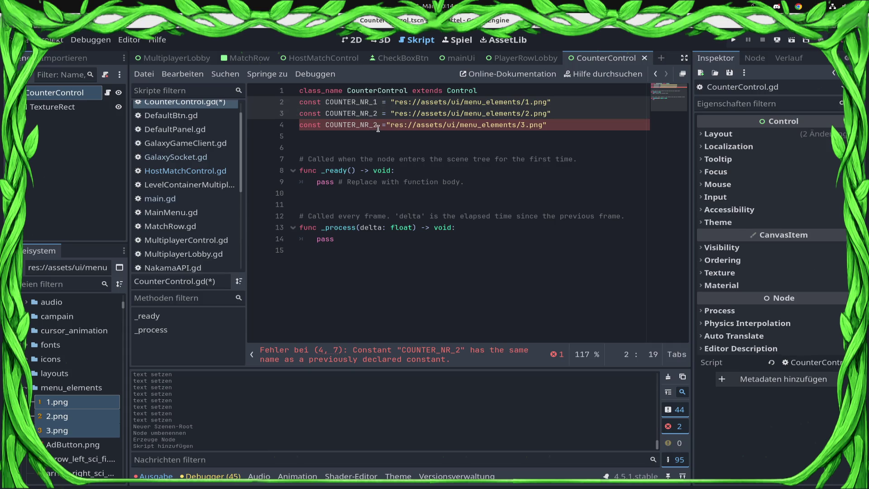
{"action": "left_click", "coordinate": [378, 128], "text": "alt"}
{"action": "type", "text": "_TE"}
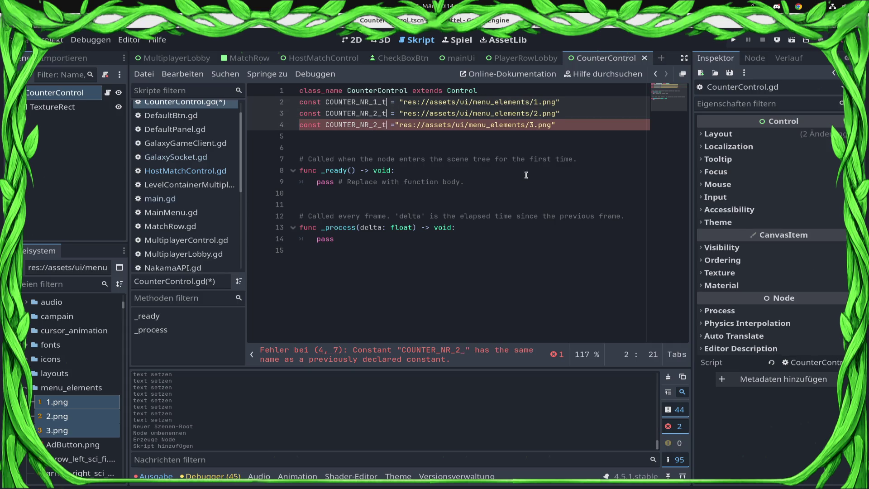
{"action": "type", "text": "XTURE_"}
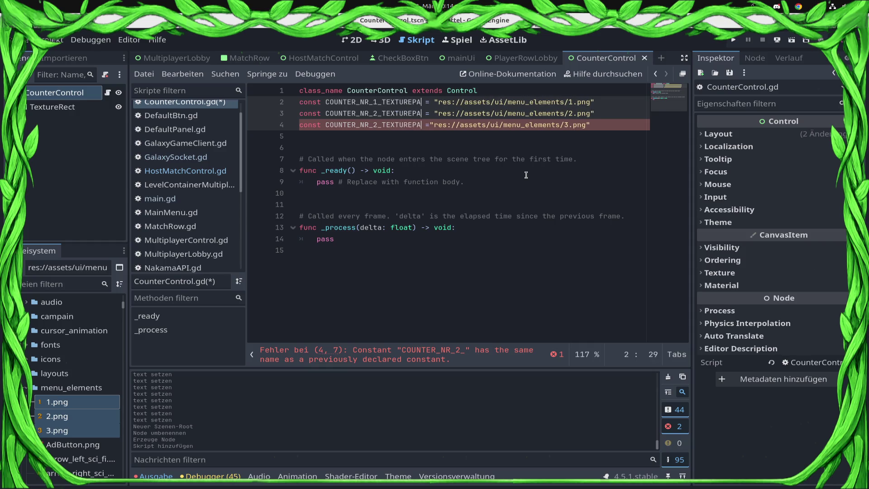
{"action": "type", "text": "PATH"}
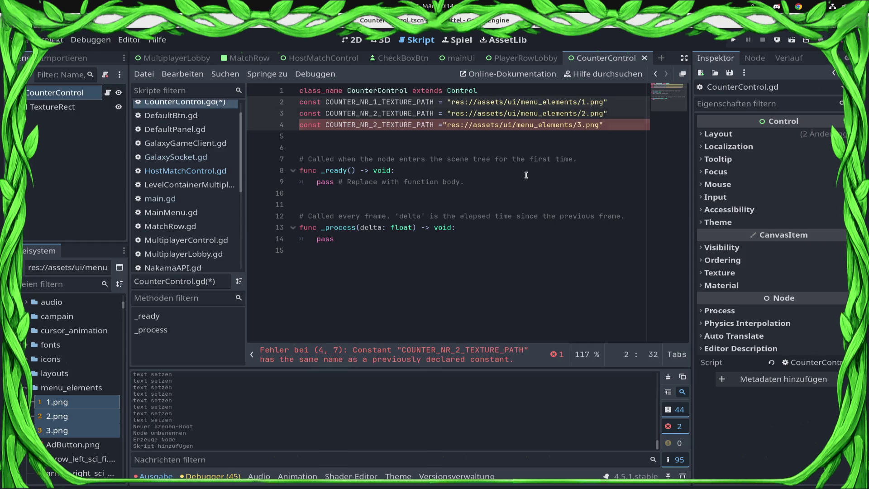
{"action": "key", "text": "Escape"}
- Correct the third constant to COUNTER_NR_3_TEXTURE_PATH and save
{"action": "key", "text": "Down"}
{"action": "key", "text": "Down"}
{"action": "key", "text": "Left"}
{"action": "key", "text": "Left"}
{"action": "key", "text": "Left"}
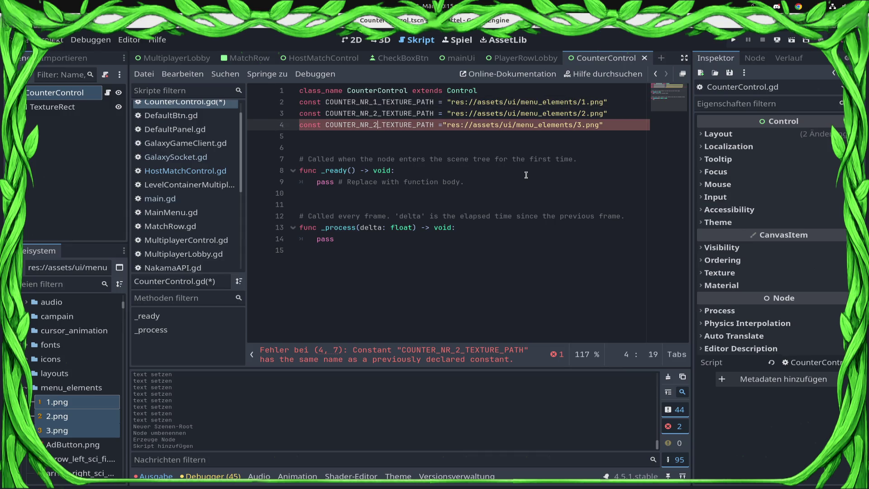
{"action": "key", "text": "BackSpace"}
{"action": "type", "text": "3"}
{"action": "key", "text": "ctrl+s"}
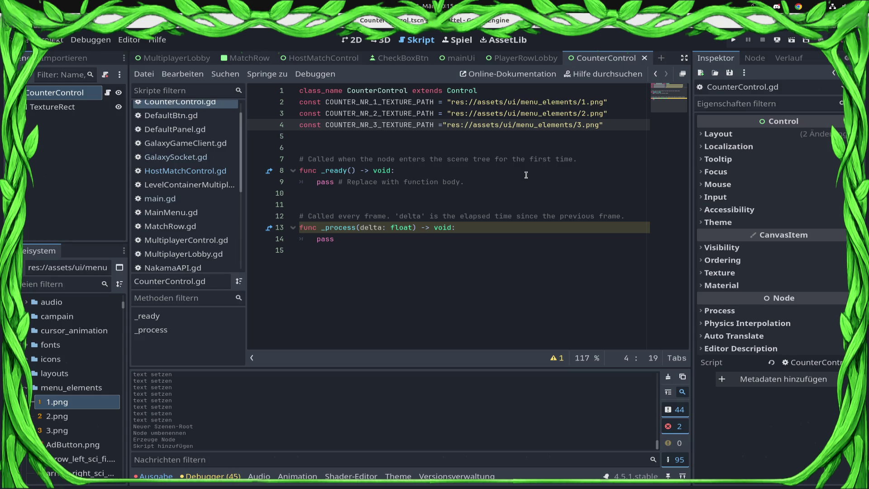
- Rename the TextureRect node to NumberTexture, add its number_texture reference, and save
{"action": "double_click", "coordinate": [67, 107]}
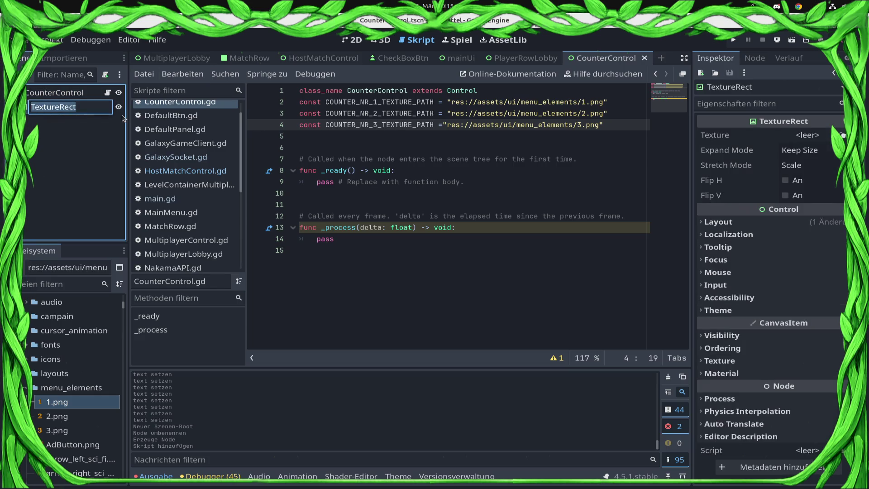
{"action": "type", "text": "Number"}
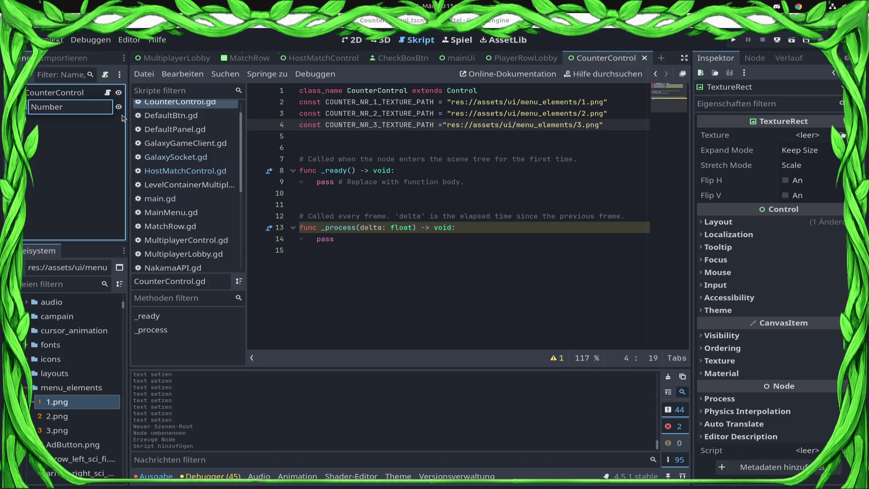
{"action": "type", "text": "Texture"}
{"action": "key", "text": "Return"}
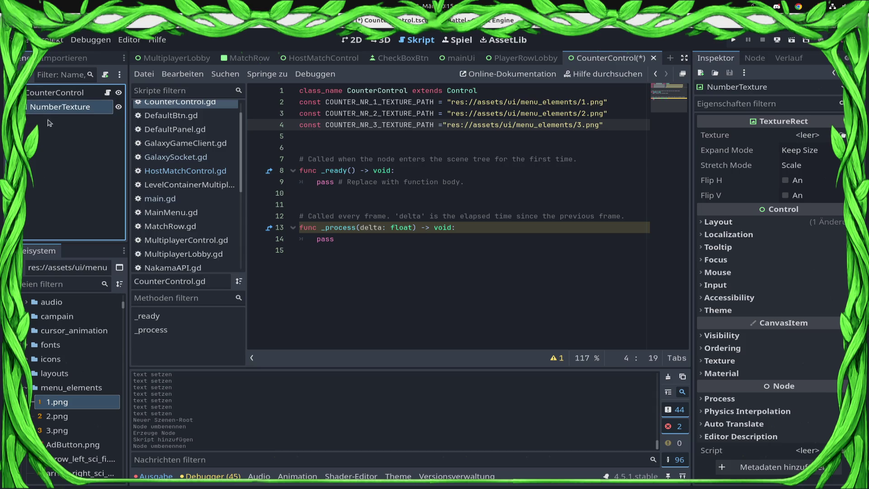
{"action": "mouse_move", "coordinate": [72, 107]}
{"action": "left_mouse_down"}
{"action": "mouse_move", "coordinate": [232, 157]}
{"action": "mouse_move", "coordinate": [308, 148]}
{"action": "left_mouse_up"}
{"action": "key", "text": "ctrl+s"}
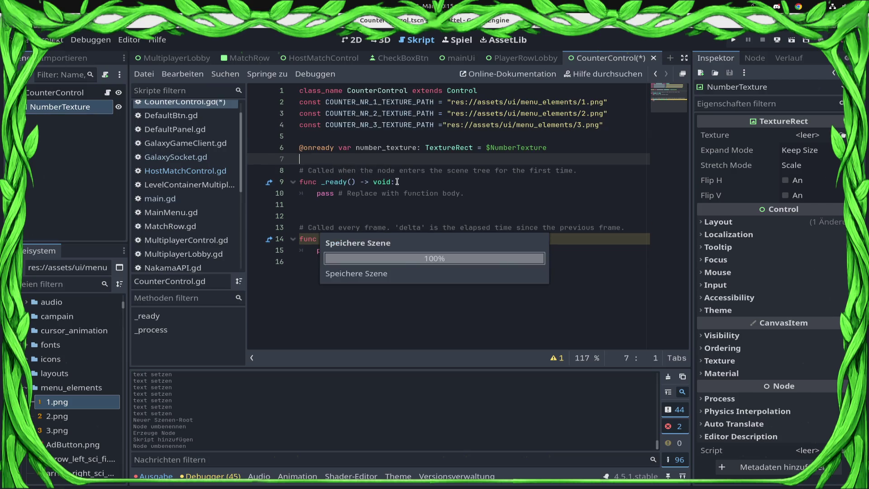
{"action": "left_click", "coordinate": [397, 182]}
{"action": "left_click", "coordinate": [352, 132]}
{"action": "left_click", "coordinate": [367, 156]}
{"action": "key", "text": "Return"}
{"action": "key", "text": "Return"}
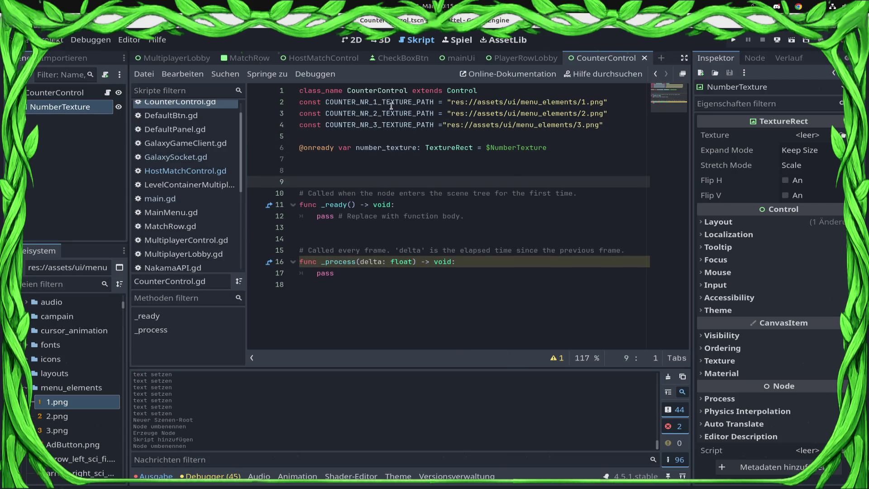
{"action": "key", "text": "Up"}
{"action": "type", "text": "@export var "}
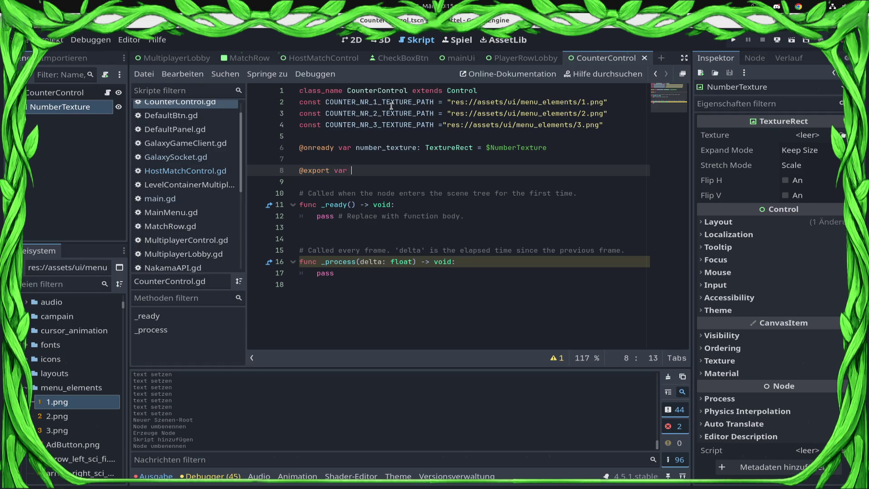
{"action": "type", "text": "speed"}
{"action": "type", "text": "_secs"}
{"action": "key", "text": "BackSpace"}
{"action": "key", "text": "BackSpace"}
{"action": "type", "text": "onds:fl = 1"}
{"action": "type", "text": ".0"}
{"action": "key", "text": "Left"}
{"action": "key", "text": "Left"}
{"action": "key", "text": "Left"}
{"action": "type", "text": ":fl"}
{"action": "key", "text": "Return"}
- Retype the pass line in _process and save the script
{"action": "key", "text": "Down"}
{"action": "key", "text": "Down"}
{"action": "key", "text": "Down"}
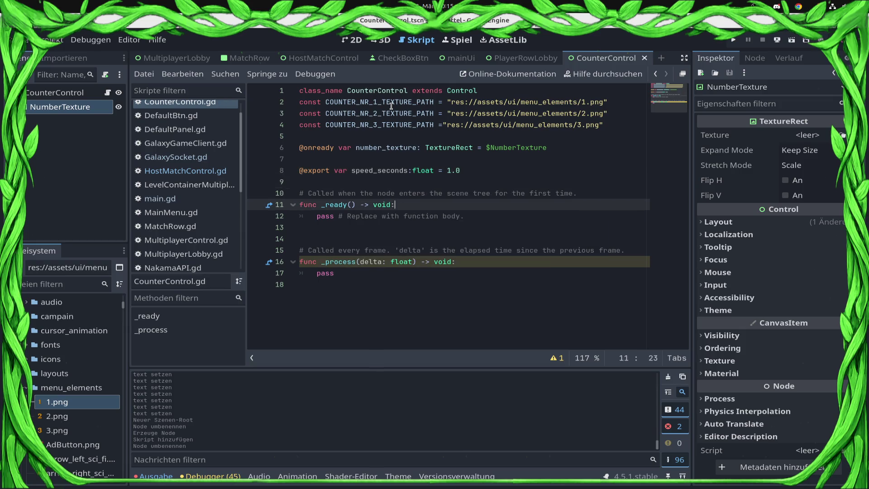
{"action": "key", "text": "Down"}
{"action": "key", "text": "Down"}
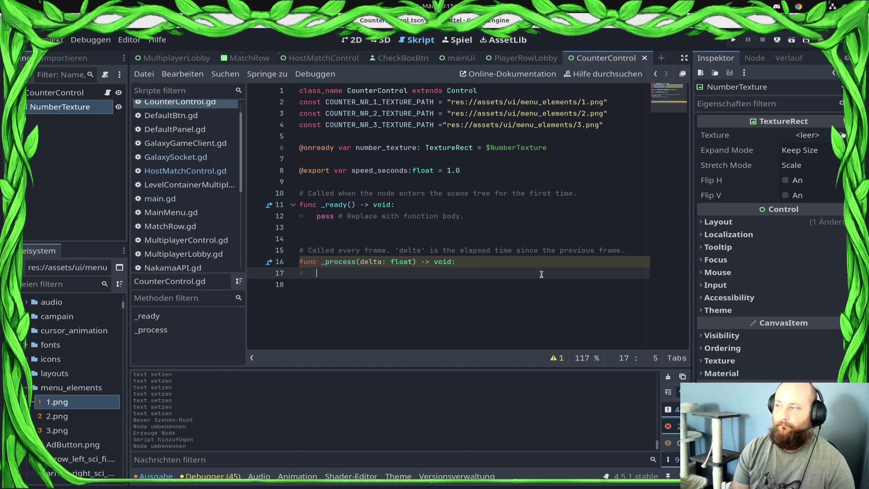
{"action": "key", "text": "BackSpace"}
{"action": "key", "text": "BackSpace"}
{"action": "key", "text": "BackSpace"}
{"action": "key", "text": "Return"}
{"action": "key", "text": "BackSpace"}
{"action": "key", "text": "BackSpace"}
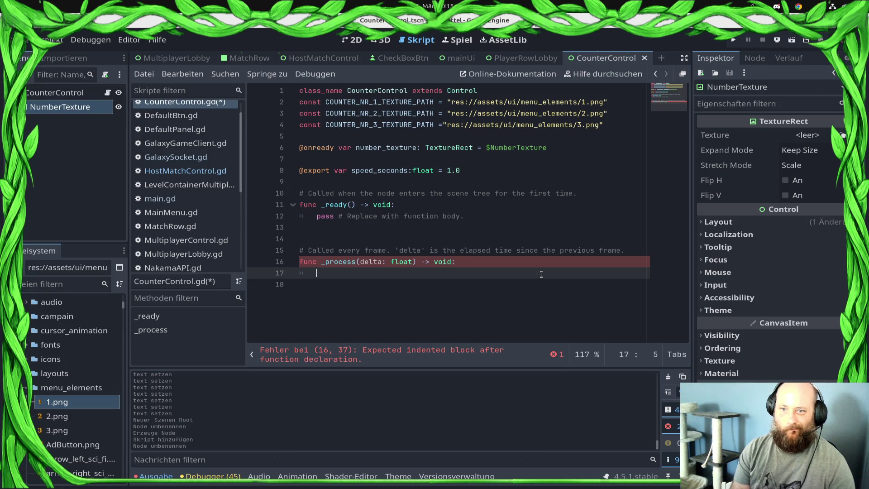
{"action": "type", "text": "pass"}
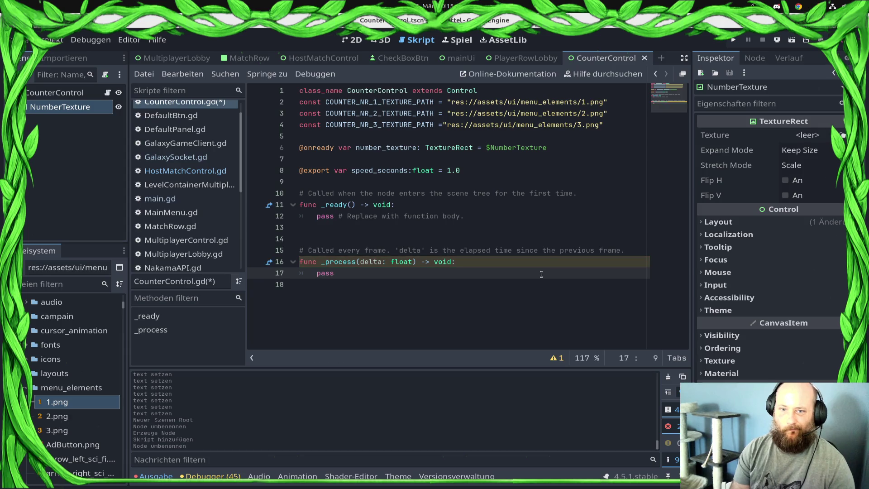
{"action": "key", "text": "ctrl+s"}
{"action": "left_click", "coordinate": [480, 190]}
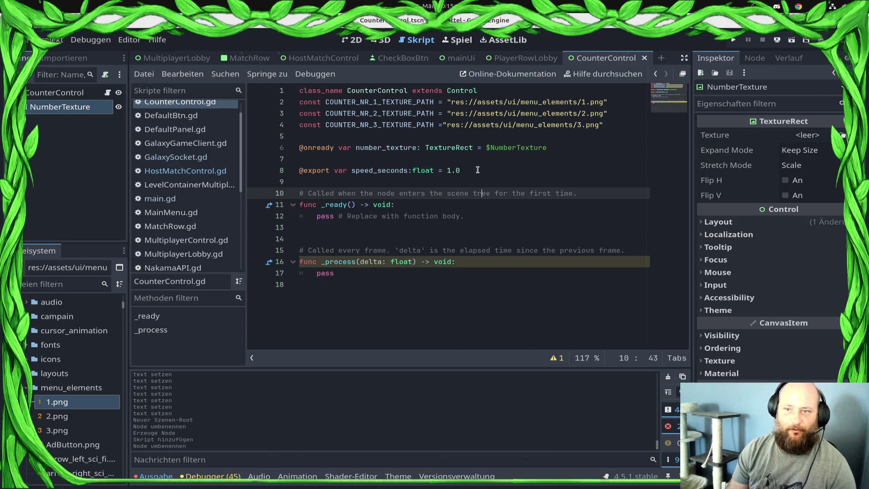
- Declare var timer: Timer = Timer.new() below speed_seconds and save
{"action": "left_click", "coordinate": [477, 170]}
{"action": "key", "text": "Return"}
{"action": "type", "text": "var timer"}
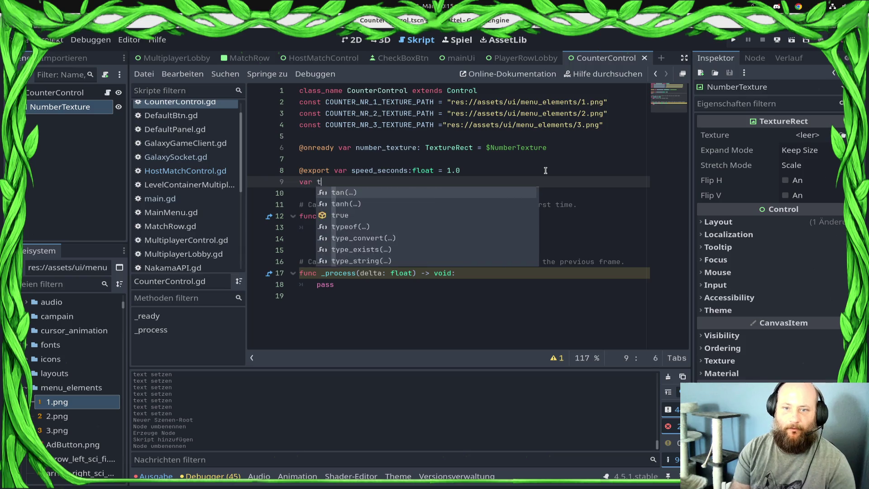
{"action": "type", "text": "_t: Timer = N"}
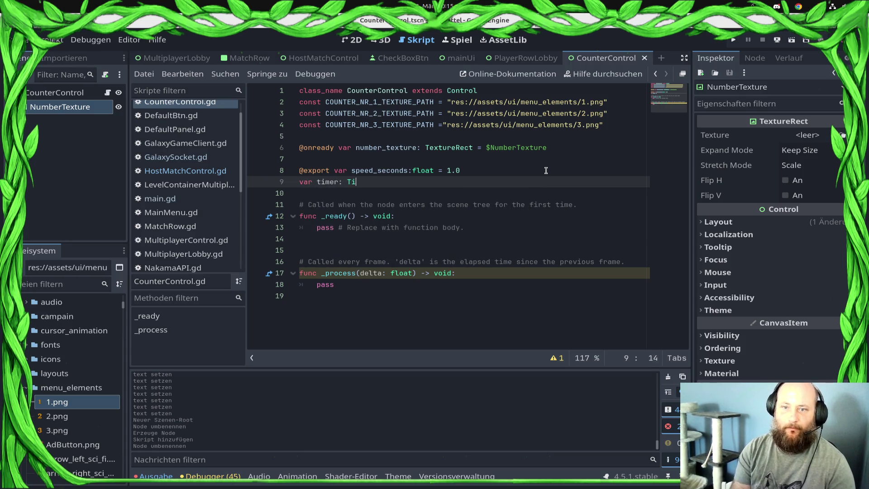
{"action": "key", "text": "BackSpace"}
{"action": "type", "text": "Timer-."}
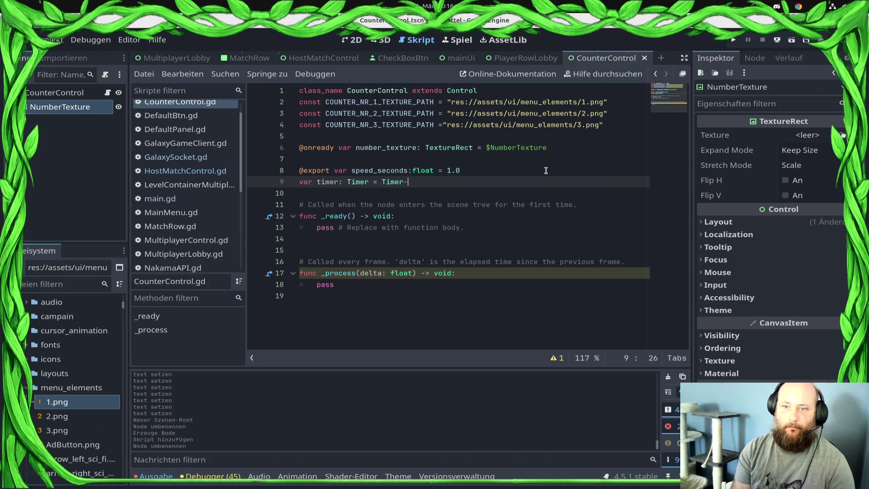
{"action": "type", "text": "n"}
{"action": "key", "text": "Return"}
{"action": "key", "text": "ctrl+s"}
- Replace pass in _ready with timer.wait_time = speed_seconds
{"action": "key", "text": "Down"}
{"action": "key", "text": "Down"}
{"action": "key", "text": "Down"}
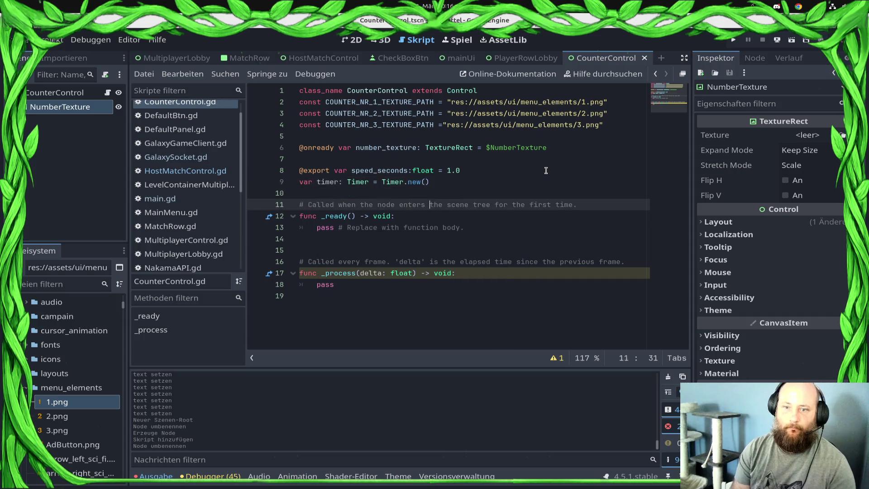
{"action": "key", "text": "End"}
{"action": "key", "text": "shift+Home"}
{"action": "key", "text": "BackSpace"}
{"action": "type", "text": "timer-"}
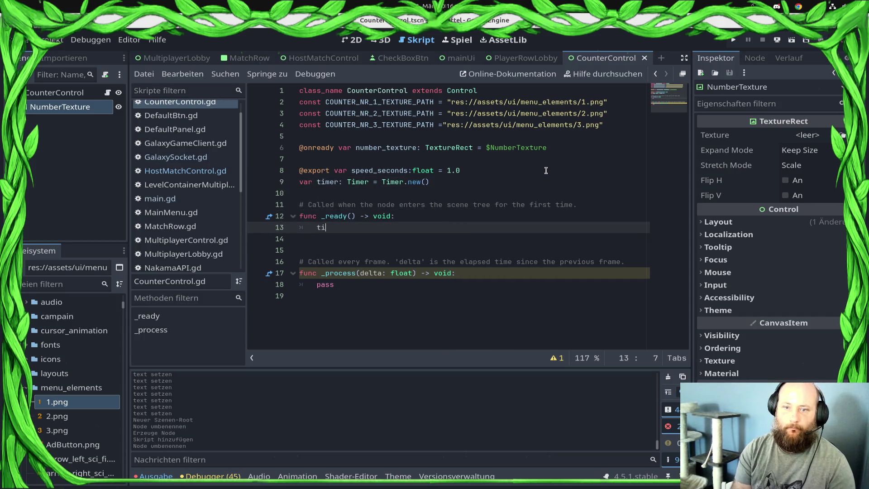
{"action": "key", "text": "BackSpace"}
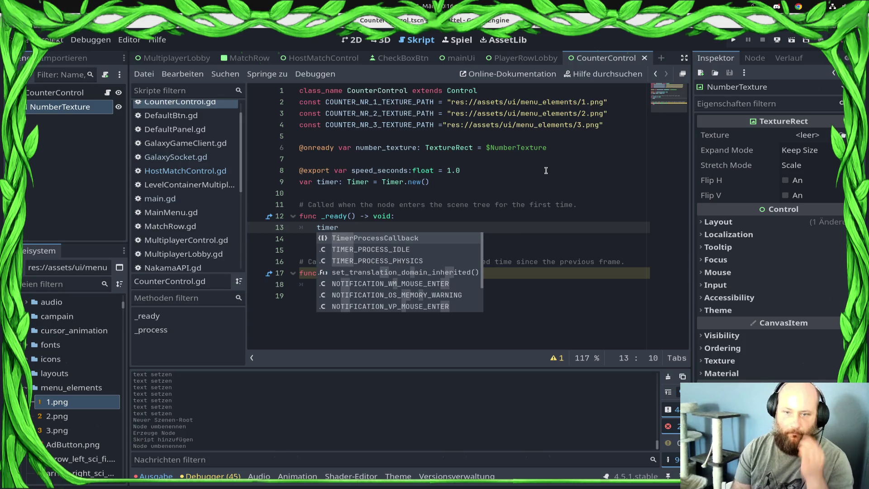
{"action": "type", "text": ".get_w"}
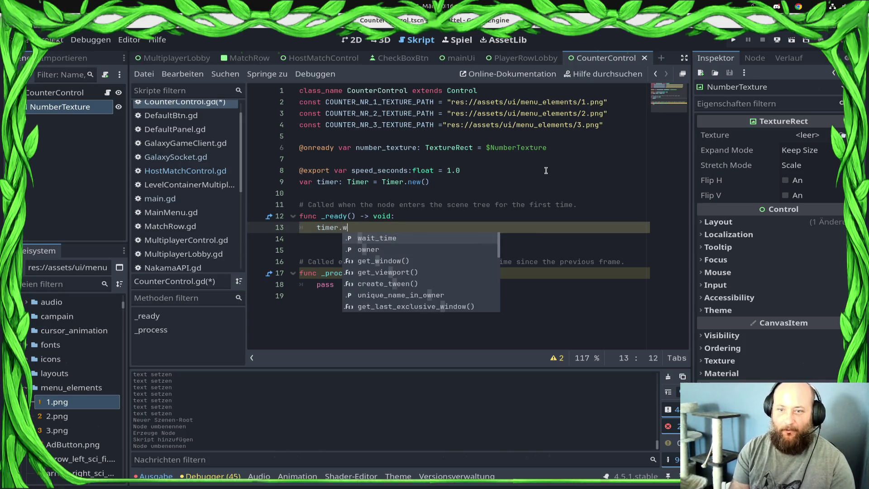
{"action": "key", "text": "Return"}
{"action": "key", "text": "BackSpace"}
{"action": "key", "text": "BackSpace"}
{"action": "key", "text": "BackSpace"}
{"action": "type", "text": "wait_time = "}
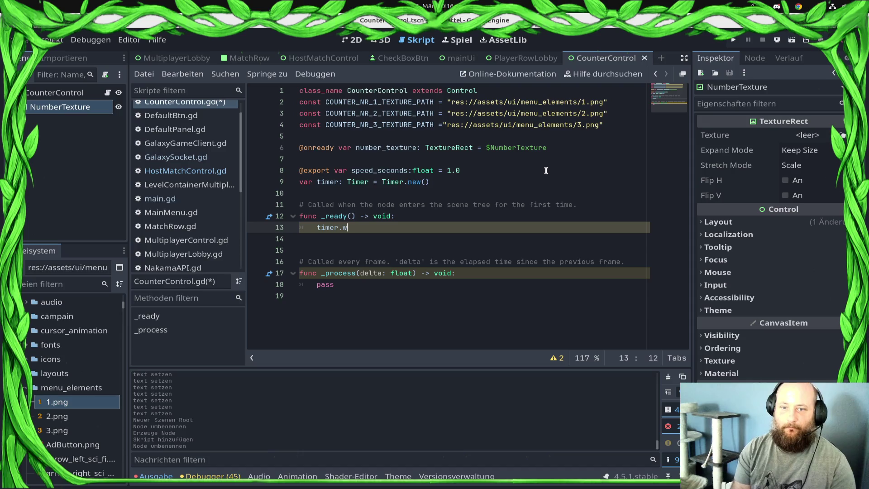
{"action": "type", "text": "sped"}
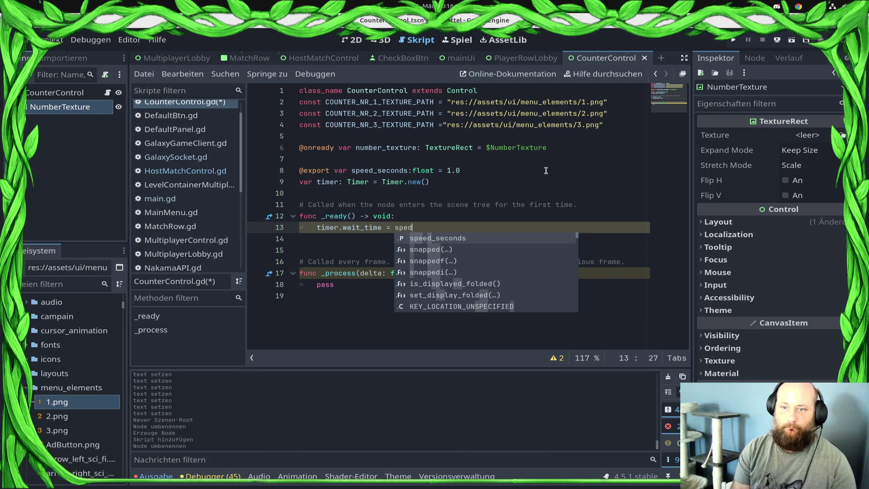
{"action": "key", "text": "Return"}
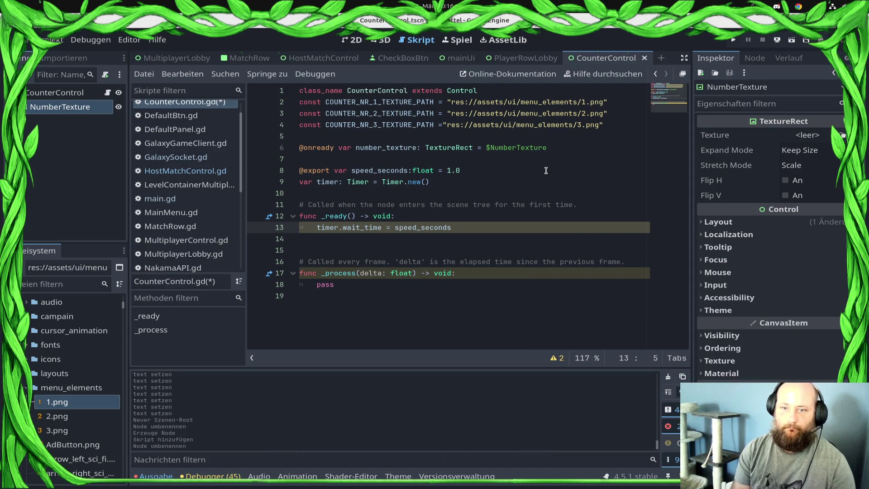
- Start a new func _on_timer_timeout(): after the _ready function
{"action": "key", "text": "Down"}
{"action": "key", "text": "Return"}
{"action": "key", "text": "Return"}
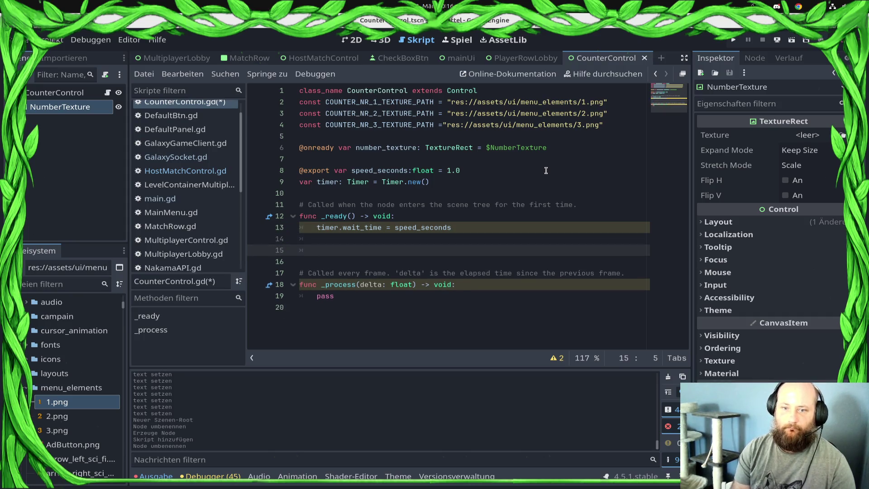
{"action": "key", "text": "BackSpace"}
{"action": "type", "text": "func _on_timer_"}
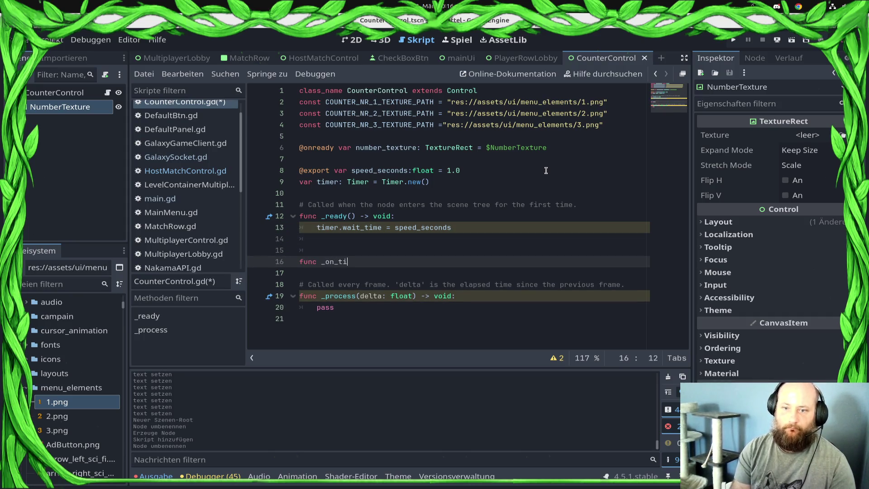
{"action": "type", "text": "timeout():"}
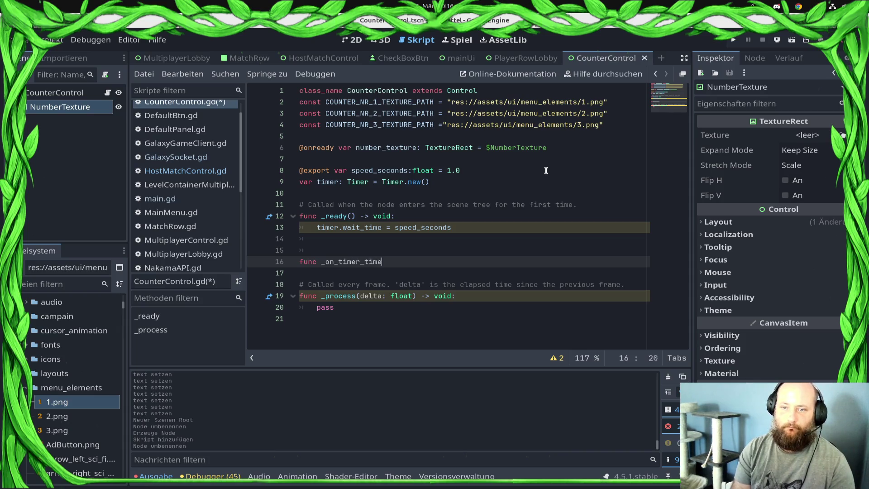
- Give _on_timer_timeout a pass body and save the script
{"action": "key", "text": "Return"}
{"action": "type", "text": "pass"}
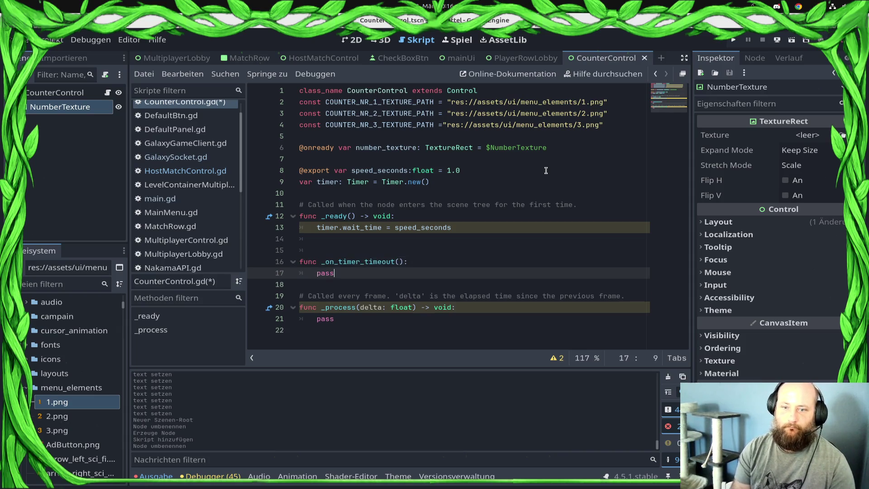
{"action": "key", "text": "ctrl+s"}
- Declare var counter = 3 on the blank line under the timer variable
{"action": "key", "text": "Up"}
{"action": "key", "text": "Up"}
{"action": "key", "text": "Up"}
{"action": "key", "text": "Up"}
{"action": "type", "text": "var "}
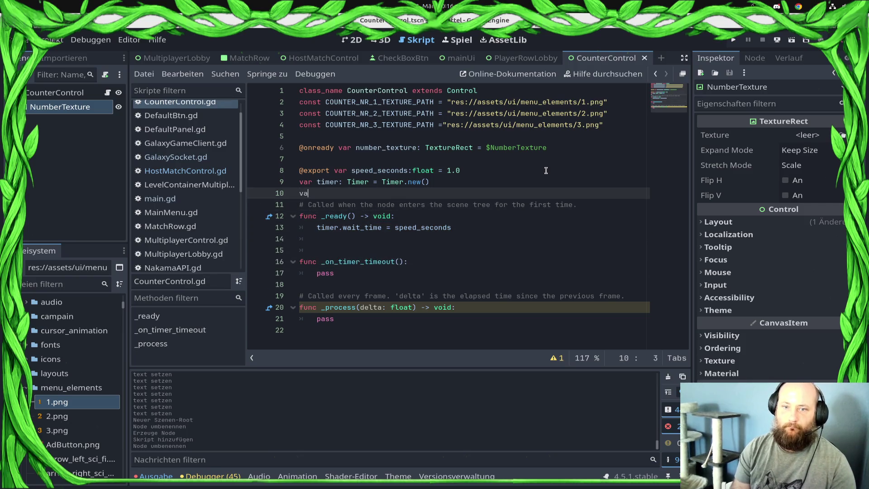
{"action": "type", "text": "counter = 3"}
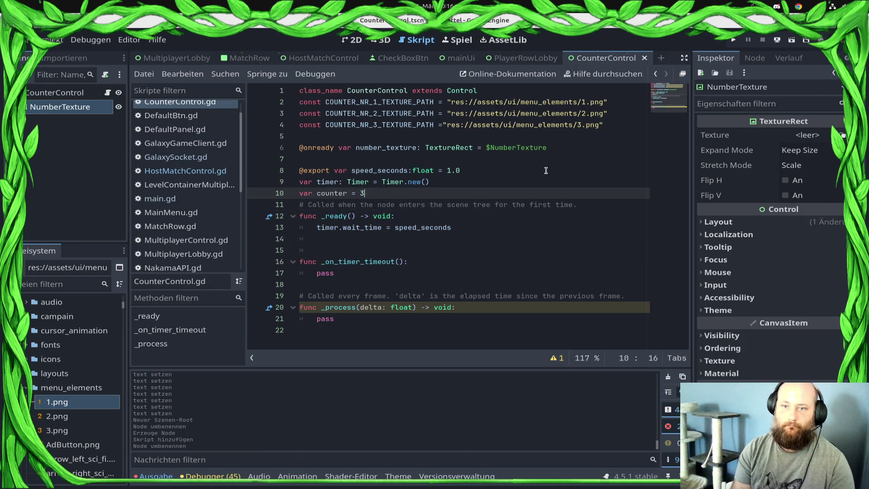
{"action": "key", "text": "Down"}
{"action": "key", "text": "Down"}
{"action": "key", "text": "Down"}
{"action": "key", "text": "Up"}
{"action": "key", "text": "Up"}
{"action": "key", "text": "Up"}
{"action": "key", "text": "Left"}
{"action": "key", "text": "Left"}
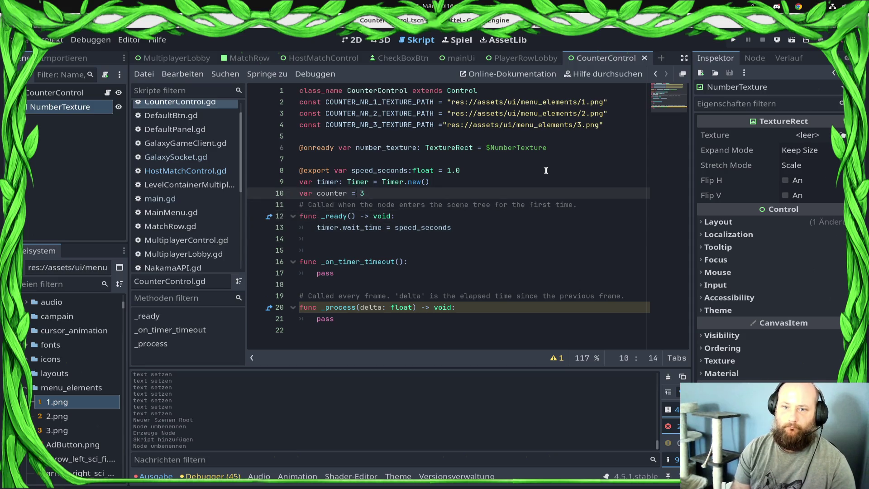
- Rename counter to _internal_counter and save
{"action": "type", "text": "internal_"}
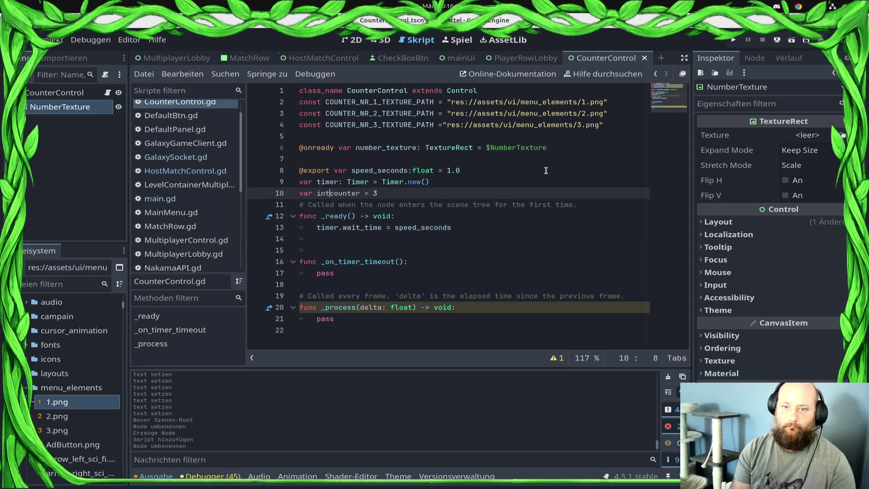
{"action": "key", "text": "ctrl+s"}
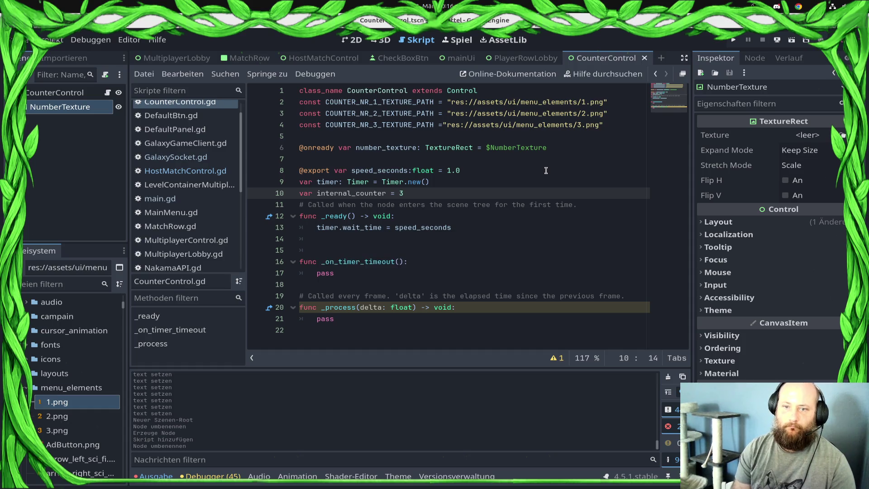
{"action": "type", "text": "_"}
{"action": "key", "text": "ctrl+s"}
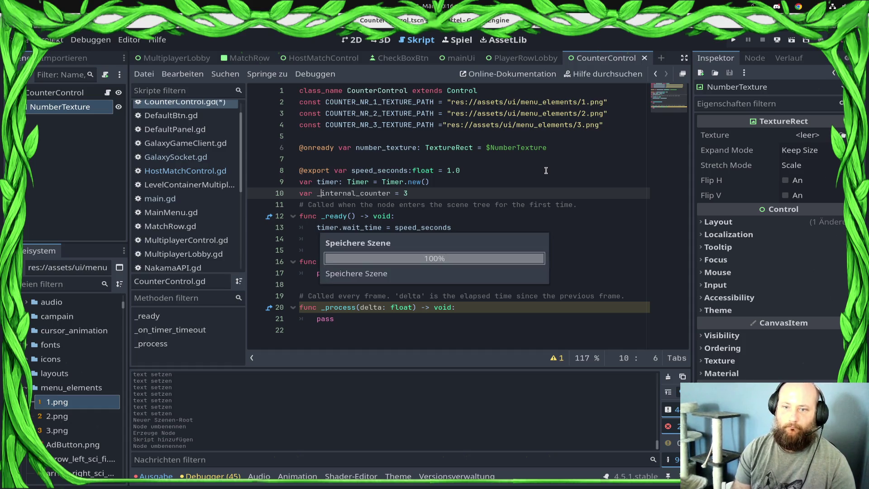
- Add timer.timeout.connect(_on_timer_timeout) in _ready and save
{"action": "key", "text": "End"}
{"action": "key", "text": "Return"}
{"action": "key", "text": "Return"}
{"action": "key", "text": "Down"}
{"action": "key", "text": "Down"}
{"action": "key", "text": "Down"}
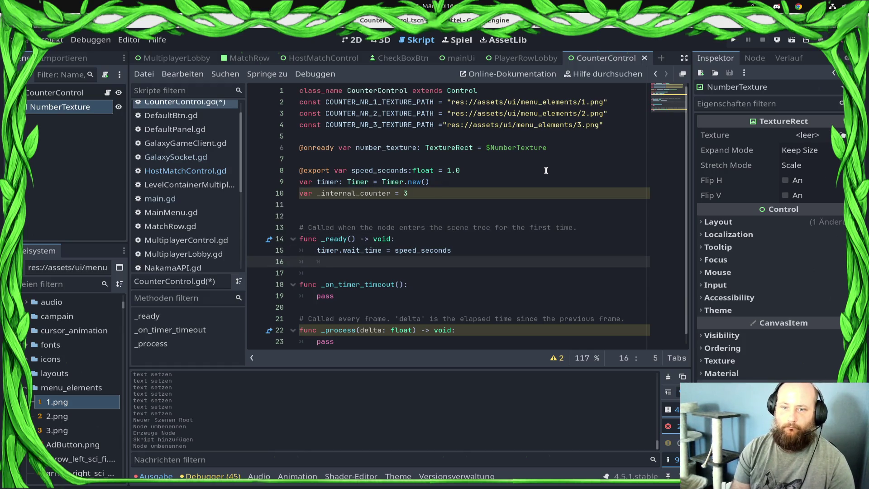
{"action": "type", "text": "timer."}
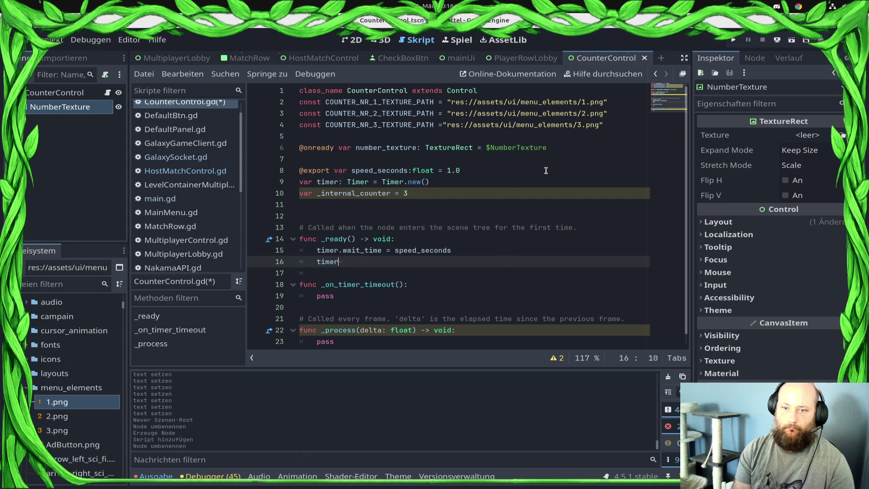
{"action": "type", "text": "timeout.connect("}
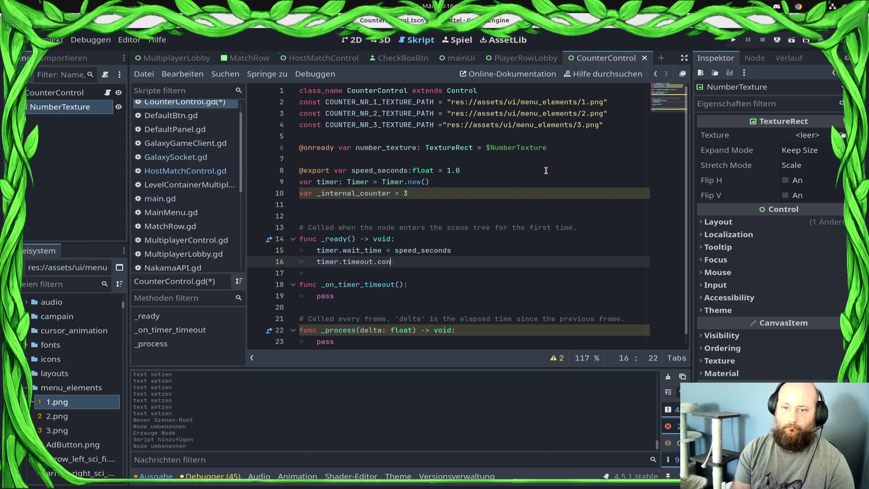
{"action": "type", "text": "is_transform_notification_enabled"}
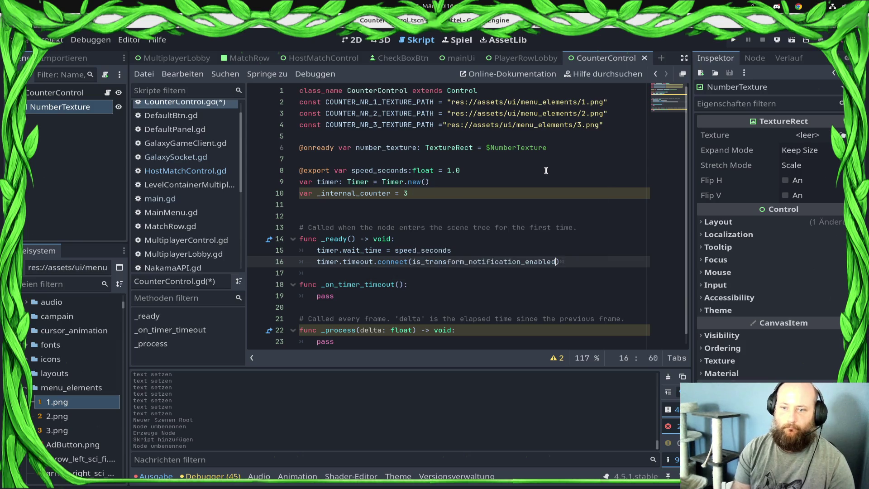
{"action": "key", "text": "ctrl+BackSpace"}
{"action": "type", "text": "_onb"}
{"action": "key", "text": "BackSpace"}
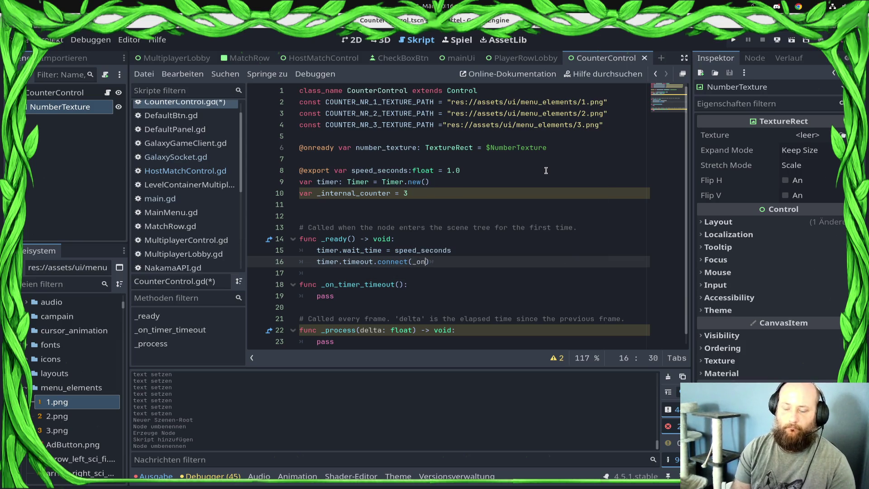
{"action": "key", "text": "Return"}
{"action": "key", "text": "ctrl+s"}
- Replace pass in _on_timer_timeout with _internal_counter -= 1
{"action": "key", "text": "Down"}
{"action": "key", "text": "Down"}
{"action": "key", "text": "Down"}
{"action": "key", "text": "shift+Home"}
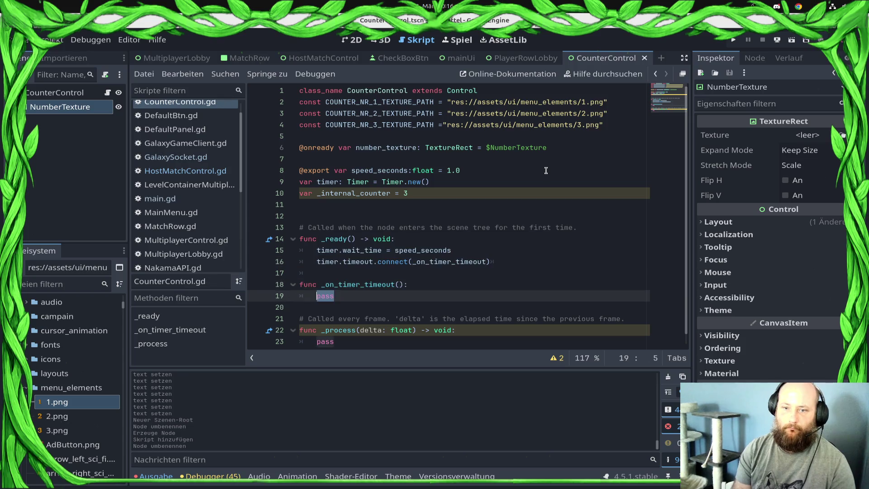
{"action": "key", "text": "BackSpace"}
{"action": "type", "text": "InternalMode -"}
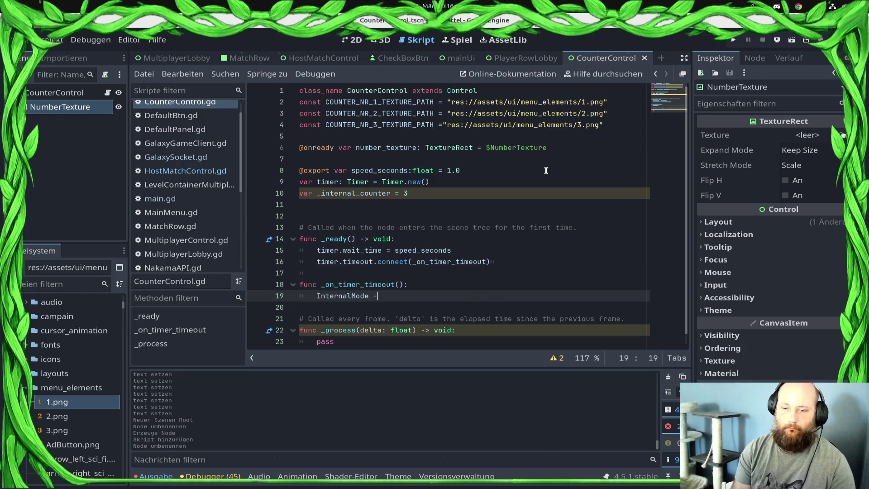
{"action": "key", "text": "shift+Home"}
{"action": "key", "text": "BackSpace"}
{"action": "type", "text": "int"}
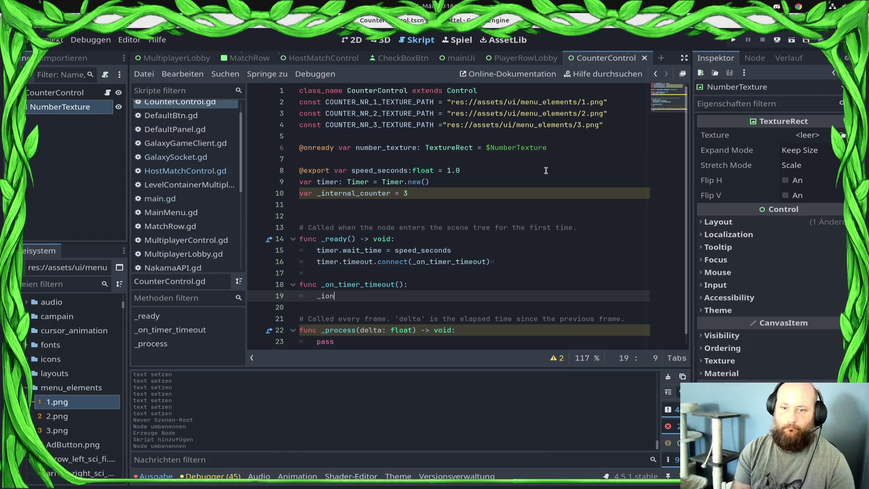
{"action": "key", "text": "Return"}
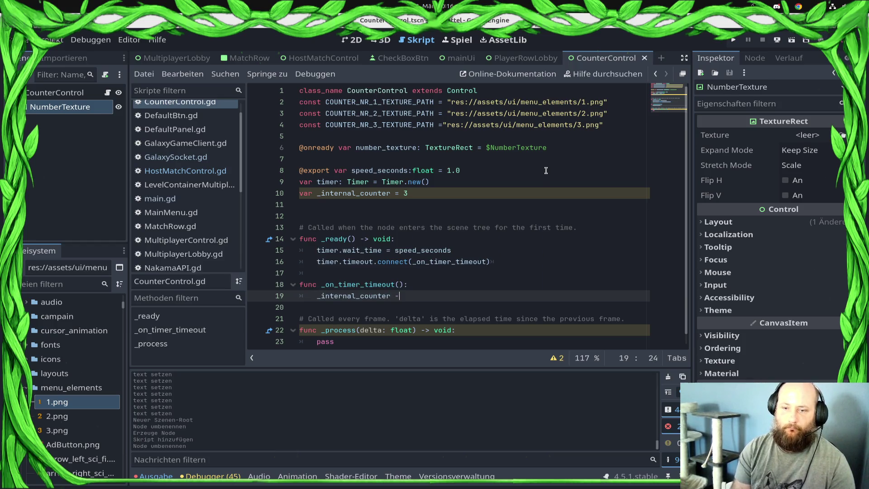
{"action": "type", "text": "= 1"}
{"action": "key", "text": "Up"}
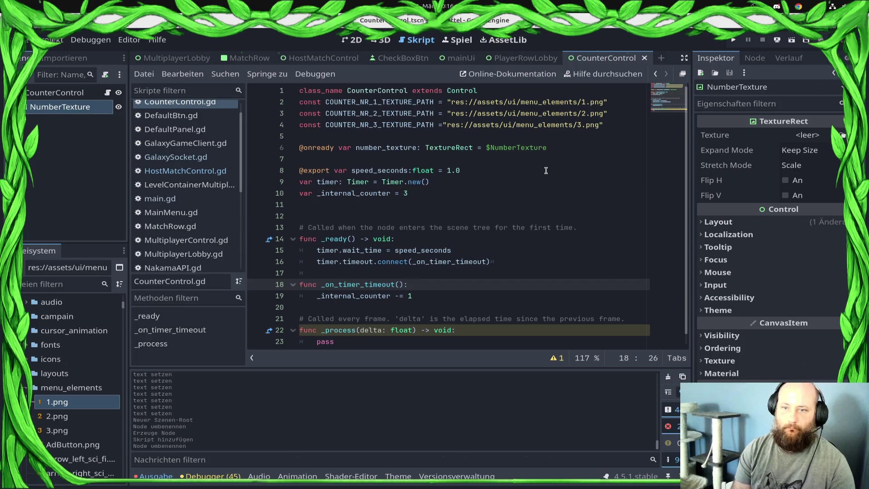
{"action": "key", "text": "Down"}
{"action": "key", "text": "Return"}
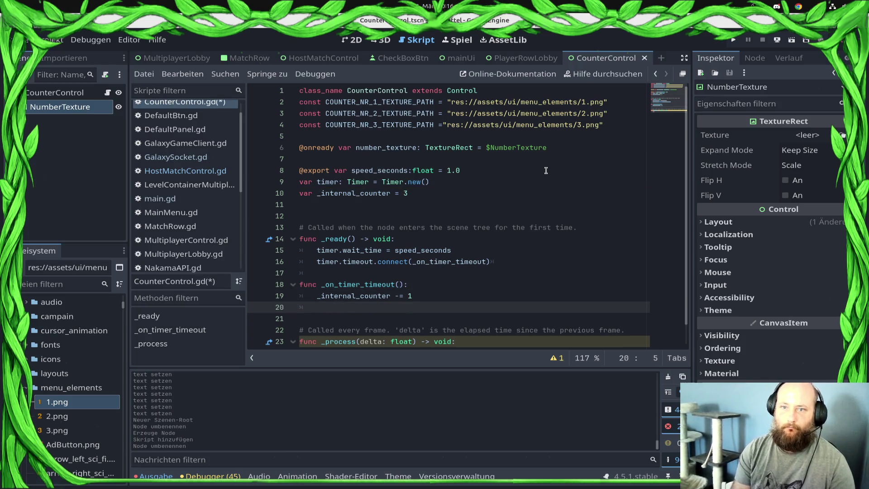
- Insert blank lines at the top of the script above the path constants
{"action": "key", "text": "Up"}
{"action": "key", "text": "Up"}
{"action": "key", "text": "Up"}
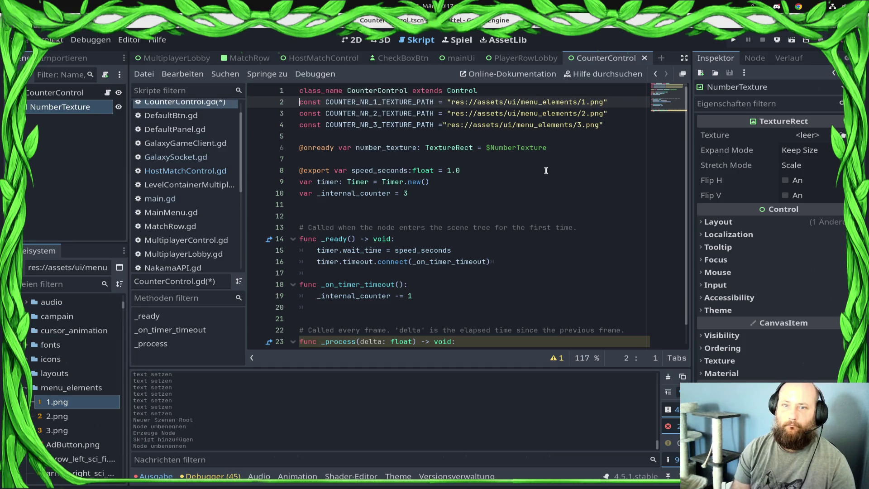
{"action": "key", "text": "Return"}
{"action": "key", "text": "Return"}
{"action": "key", "text": "Up"}
- Declare var number_textures as an Array[String] with an empty array spread over several lines
{"action": "type", "text": "var"}
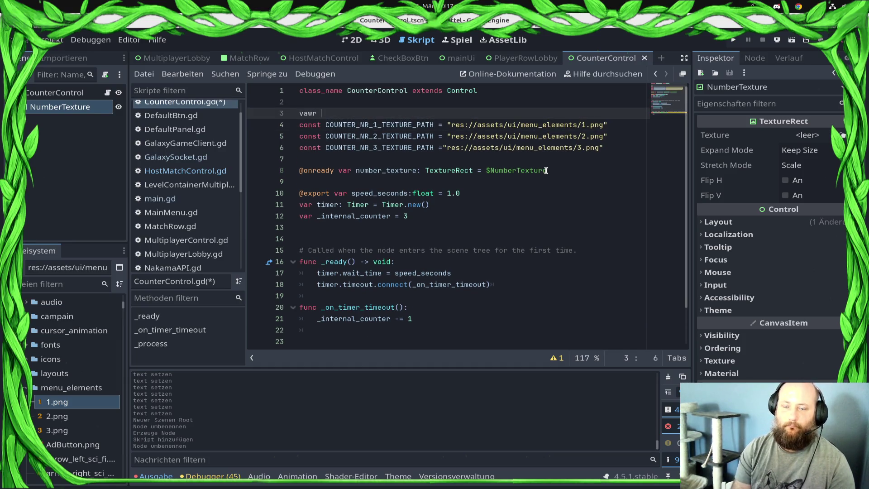
{"action": "type", "text": "numbert"}
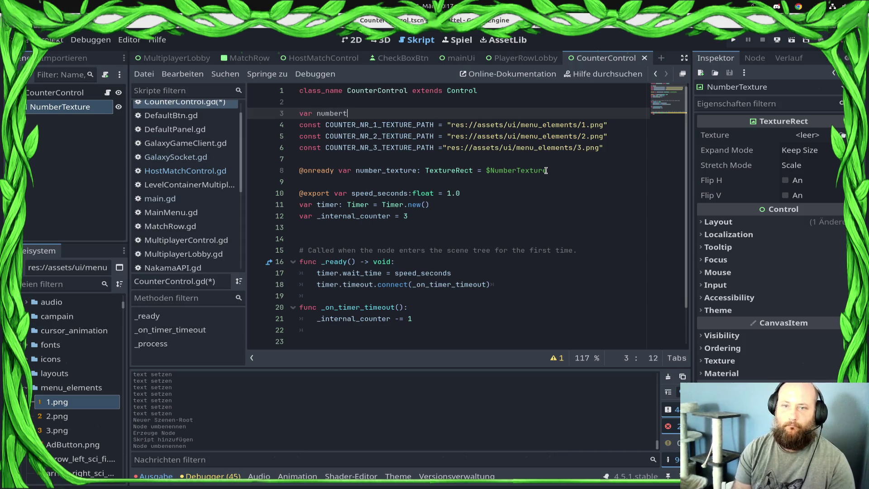
{"action": "type", "text": "_textures:"}
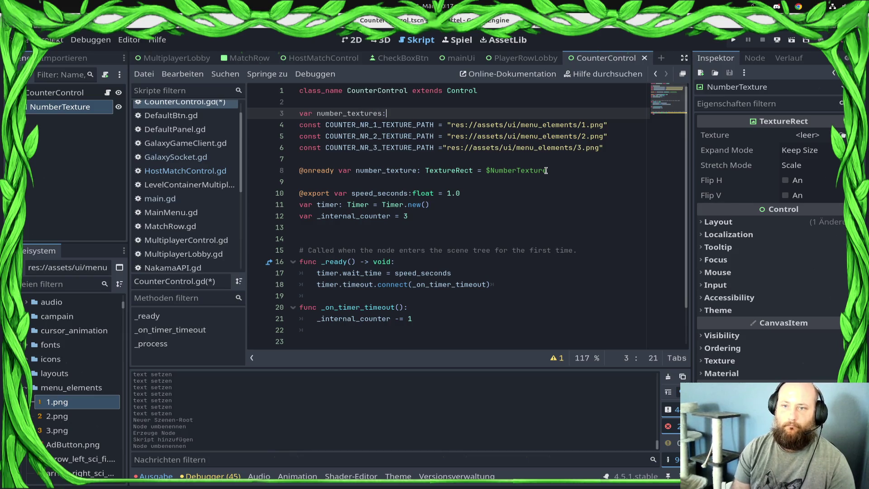
{"action": "type", "text": "Array["}
{"action": "key", "text": "BackSpace"}
{"action": "key", "text": "BackSpace"}
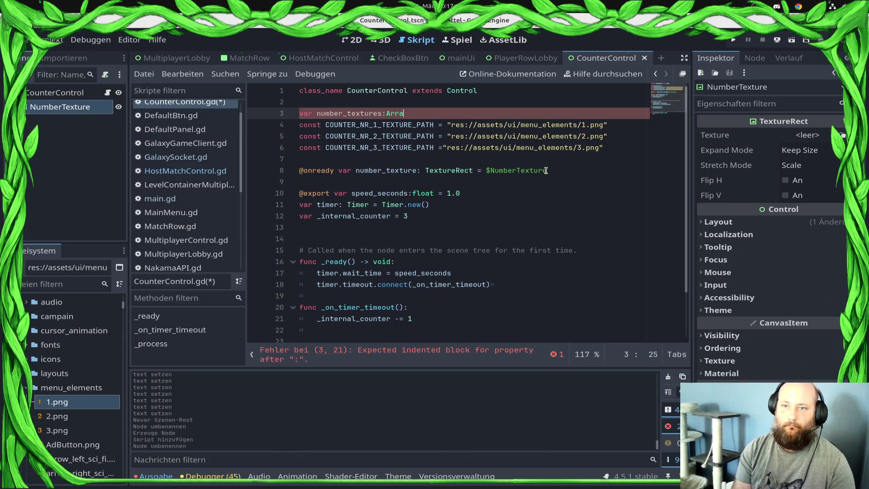
{"action": "type", "text": "[String] :="}
{"action": "key", "text": "BackSpace"}
{"action": "key", "text": "BackSpace"}
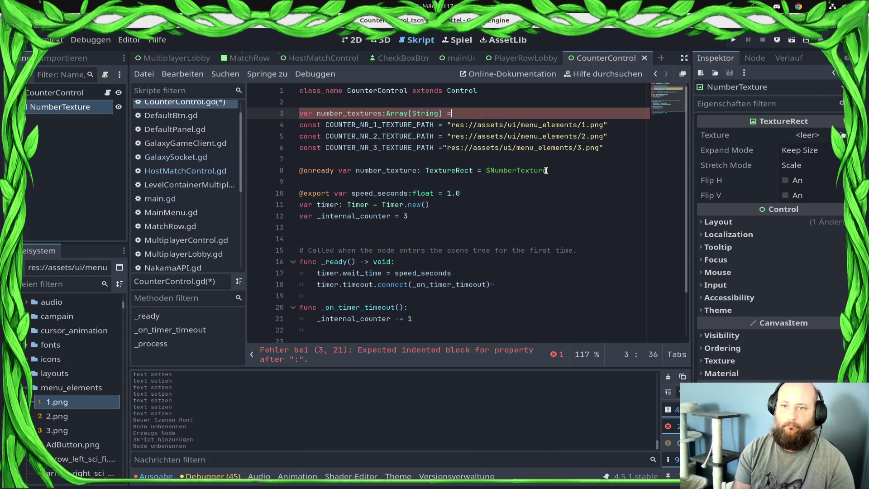
{"action": "type", "text": "["}
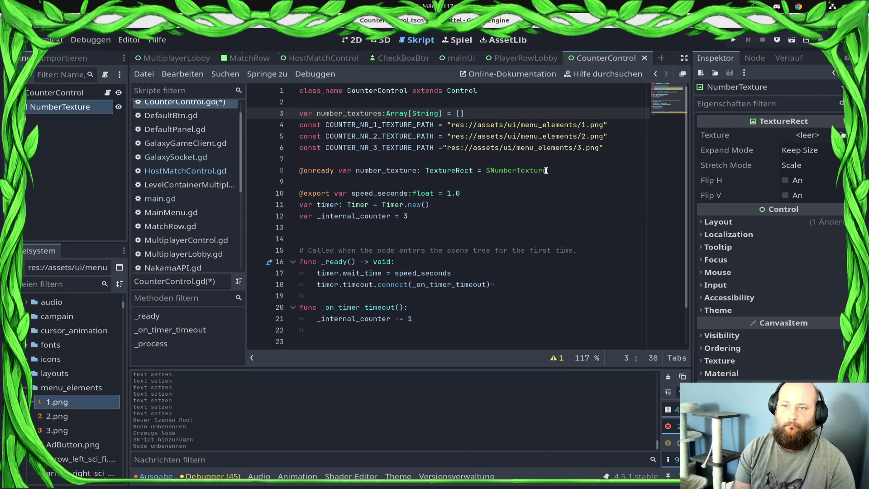
{"action": "key", "text": "Return"}
{"action": "key", "text": "Down"}
{"action": "key", "text": "Down"}
- Move the three path strings (1.png, 2.png, 3.png) from the constants into the number_textures array and save
{"action": "key", "text": "End"}
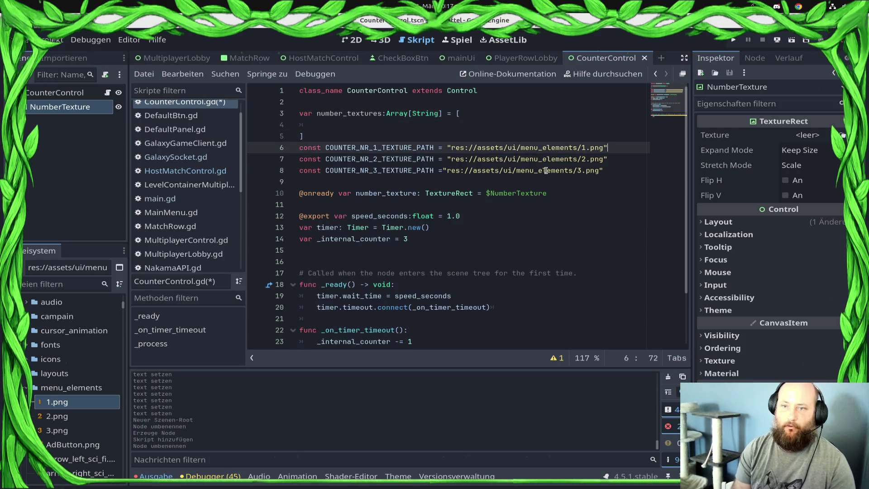
{"action": "key", "text": "Down"}
{"action": "key", "text": "Down"}
{"action": "key", "text": "ctrl+Left"}
{"action": "key", "text": "ctrl+Left"}
{"action": "key", "text": "ctrl+Left"}
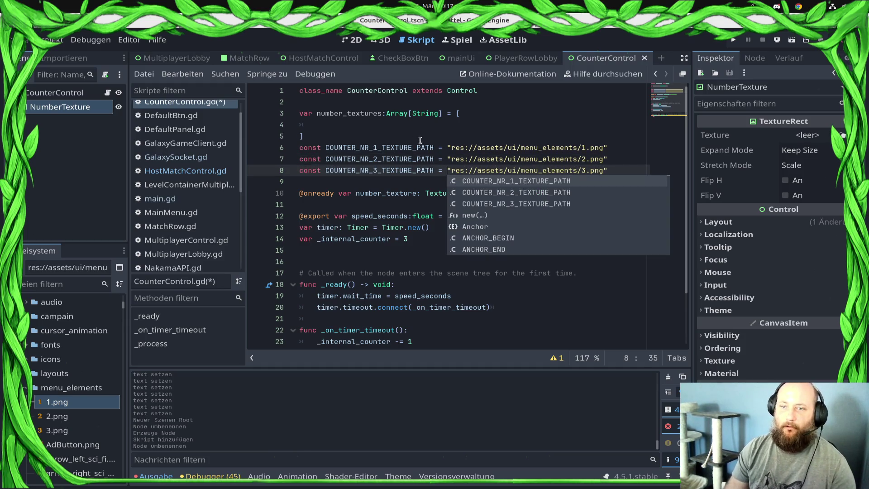
{"action": "left_click", "coordinate": [447, 149]}
{"action": "left_click", "coordinate": [446, 159], "text": "alt"}
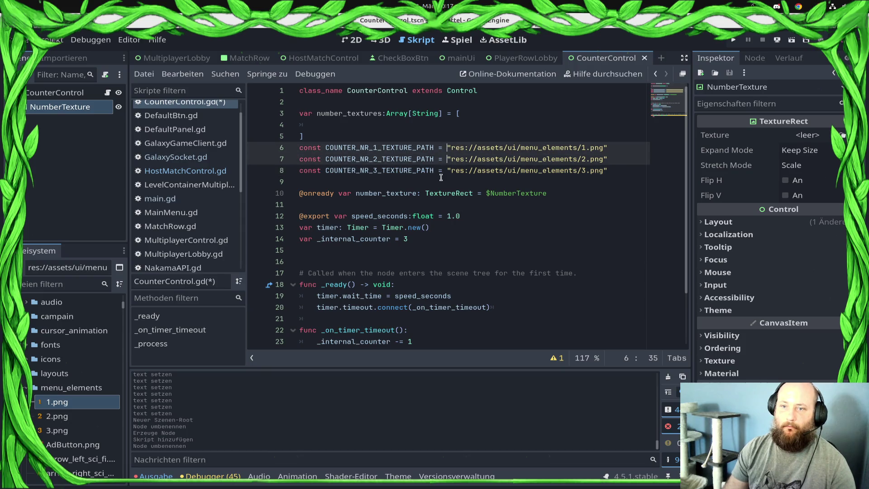
{"action": "left_click", "coordinate": [447, 171], "text": "alt"}
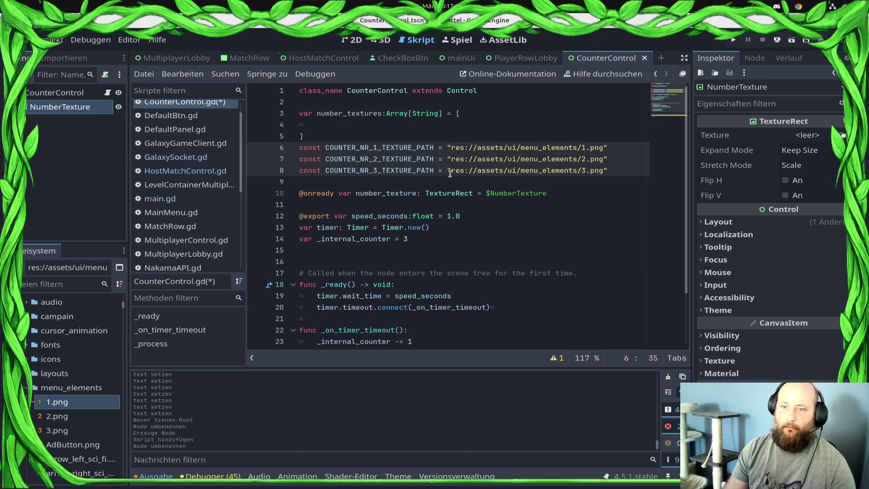
{"action": "key", "text": "shift+End"}
{"action": "key", "text": "ctrl+x"}
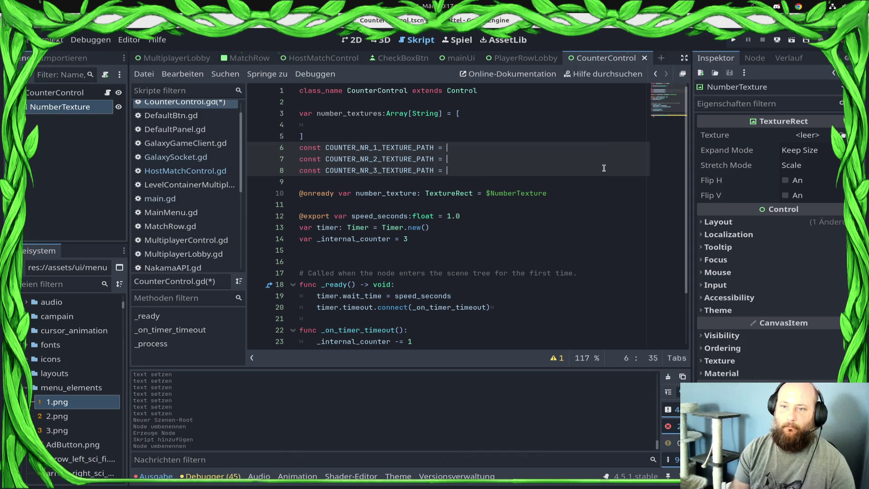
{"action": "key", "text": "Up"}
{"action": "key", "text": "Up"}
{"action": "key", "text": "Escape"}
{"action": "key", "text": "Down"}
{"action": "key", "text": "Down"}
{"action": "key", "text": "Up"}
{"action": "key", "text": "ctrl+v"}
{"action": "key", "text": "ctrl+s"}
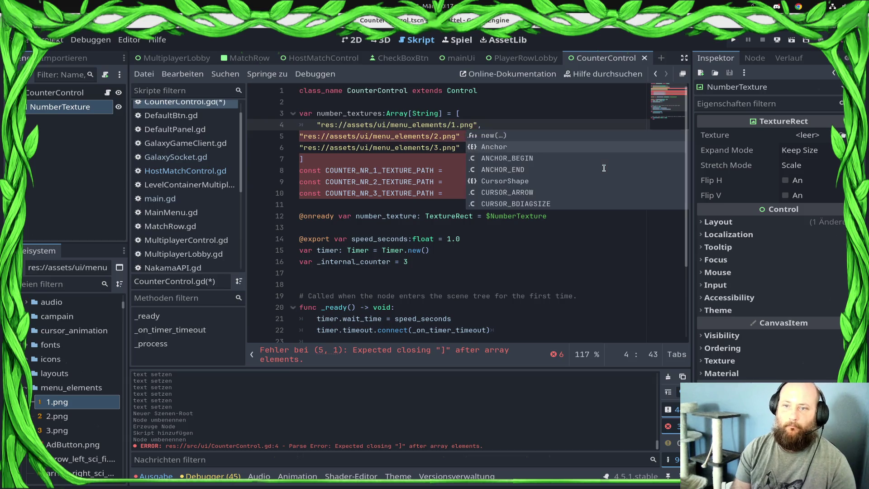
- Add commas after the first two array entries and indent the second and third entries
{"action": "key", "text": "Escape"}
{"action": "key", "text": "Down"}
{"action": "key", "text": "End"}
{"action": "type", "text": ","}
{"action": "key", "text": "Down"}
{"action": "key", "text": "End"}
{"action": "type", "text": ","}
{"action": "key", "text": "Home"}
{"action": "key", "text": "Tab"}
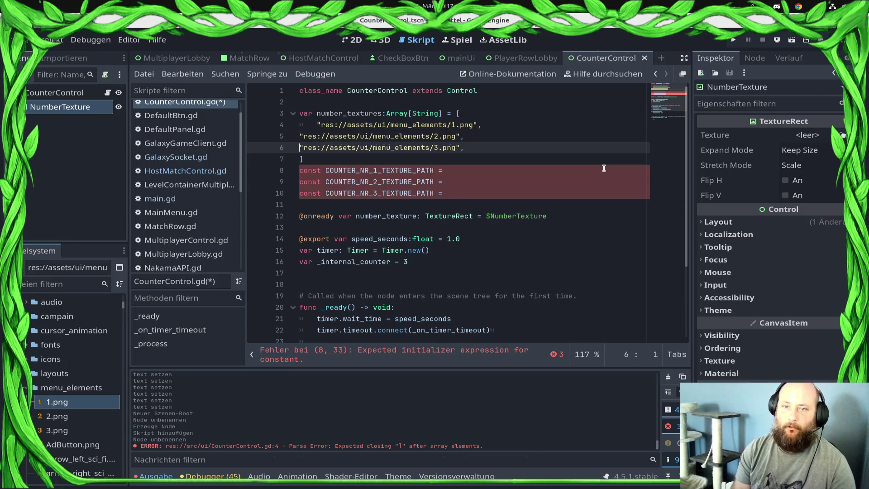
{"action": "key", "text": "Up"}
{"action": "key", "text": "Home"}
{"action": "key", "text": "Tab"}
- Delete the three leftover COUNTER_NR constant lines from the script
{"action": "key", "text": "Down"}
{"action": "key", "text": "Down"}
{"action": "key", "text": "End"}
{"action": "key", "text": "shift+Down"}
{"action": "key", "text": "shift+Down"}
{"action": "key", "text": "shift+Down"}
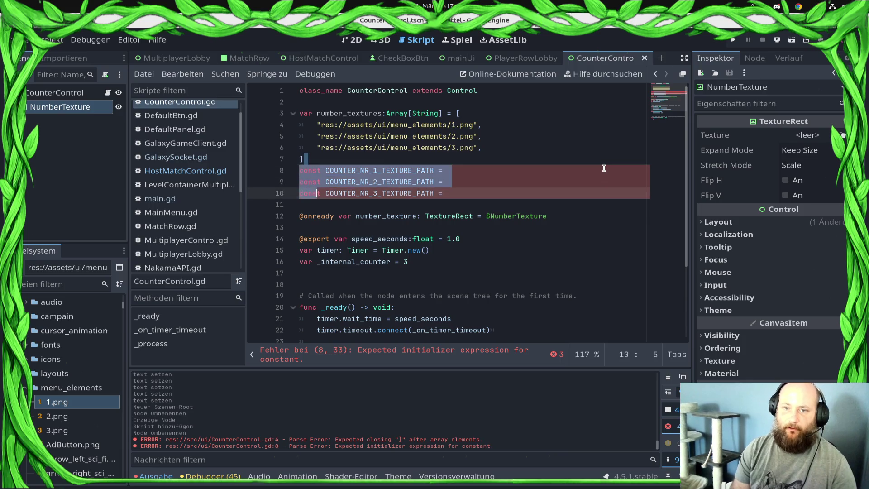
{"action": "key", "text": "ctrl+s"}
{"action": "key", "text": "Delete"}
{"action": "key", "text": "Down"}
{"action": "key", "text": "Down"}
{"action": "key", "text": "Down"}
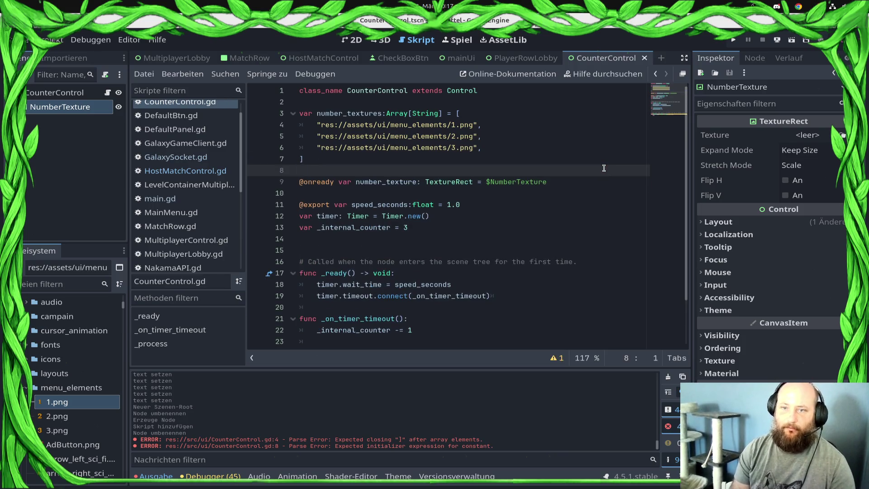
- Change _internal_counter's starting value from 3 to 2 and save
{"action": "key", "text": "Down"}
{"action": "key", "text": "Down"}
{"action": "key", "text": "Down"}
{"action": "key", "text": "Return"}
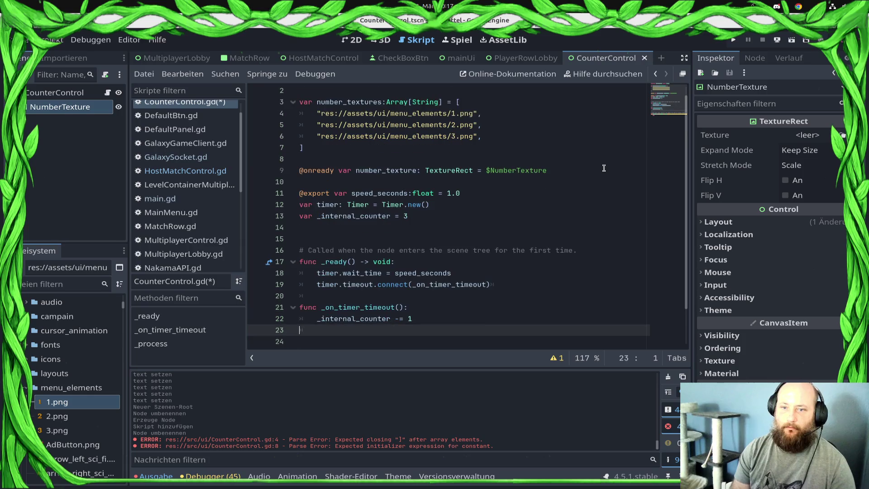
{"action": "key", "text": "Up"}
{"action": "key", "text": "Up"}
{"action": "key", "text": "Up"}
{"action": "key", "text": "End"}
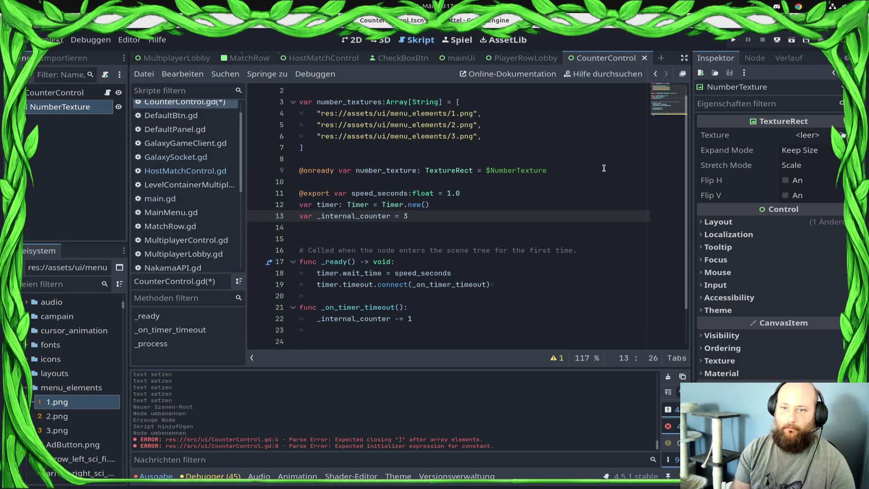
{"action": "key", "text": "BackSpace"}
{"action": "type", "text": "2"}
{"action": "key", "text": "ctrl+s"}
- Add add_child(timer) after the timeout connect line in _ready and save
{"action": "key", "text": "Down"}
{"action": "key", "text": "Down"}
{"action": "key", "text": "Down"}
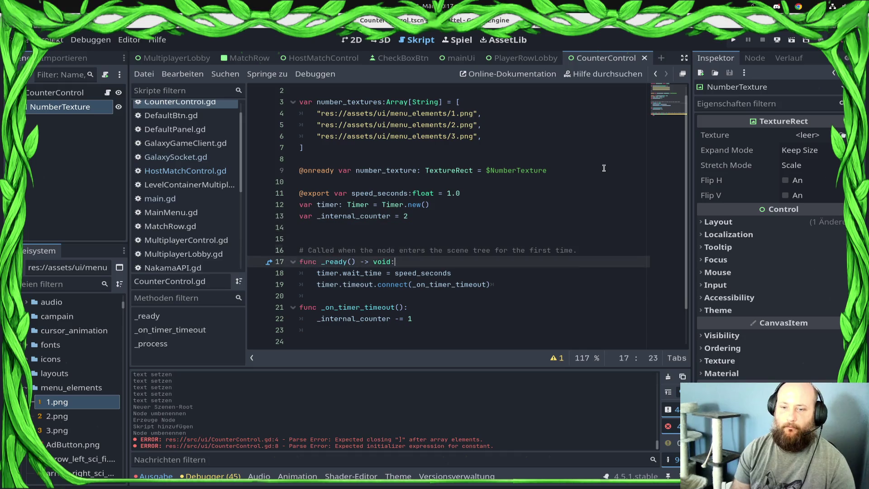
{"action": "key", "text": "Up"}
{"action": "key", "text": "Return"}
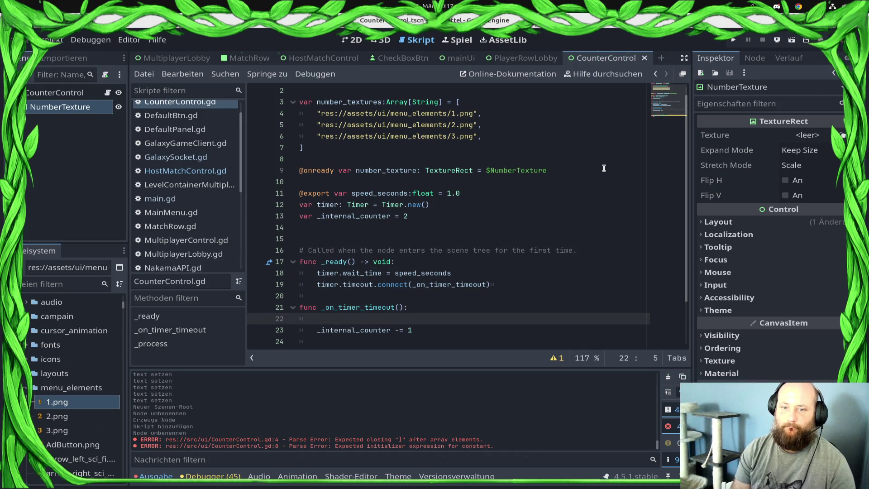
{"action": "key", "text": "Up"}
{"action": "key", "text": "Up"}
{"action": "key", "text": "Up"}
{"action": "key", "text": "End"}
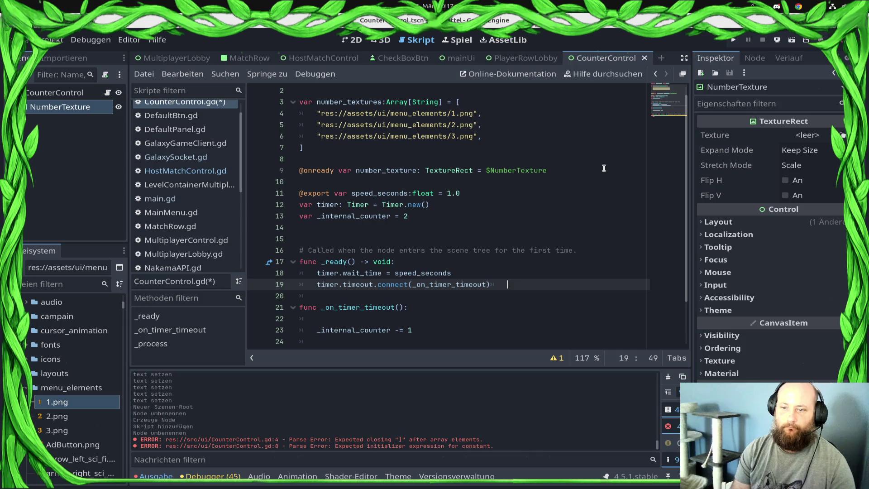
{"action": "key", "text": "Return"}
{"action": "type", "text": "add_ch"}
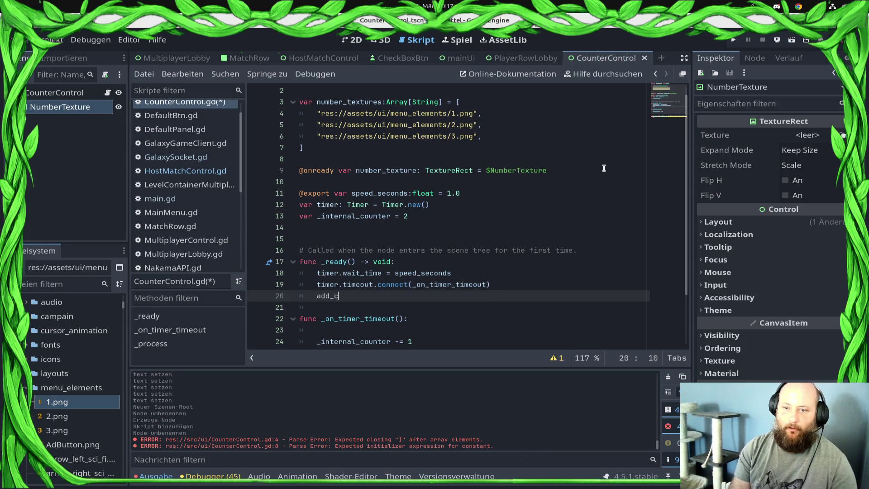
{"action": "key", "text": "Return"}
{"action": "key", "text": "BackSpace"}
{"action": "key", "text": "BackSpace"}
{"action": "key", "text": "ctrl+space"}
{"action": "key", "text": "Return"}
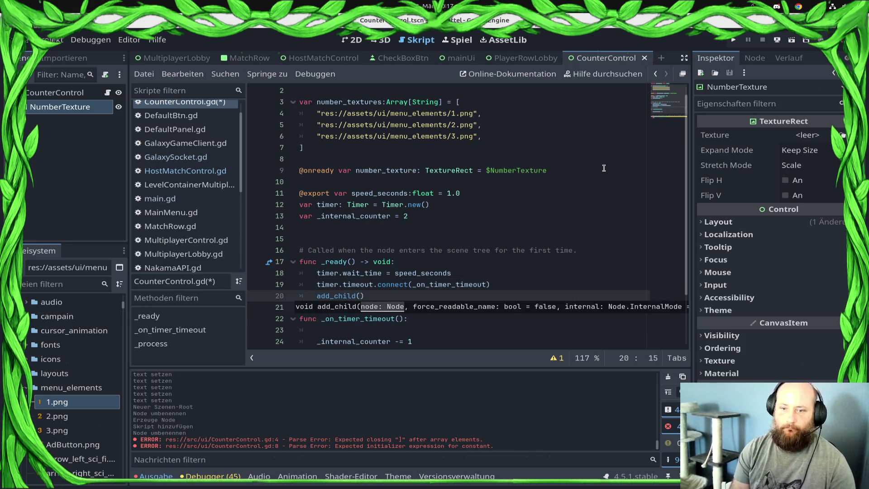
{"action": "type", "text": "timer"}
{"action": "key", "text": "End"}
{"action": "key", "text": "Return"}
{"action": "key", "text": "ctrl+s"}
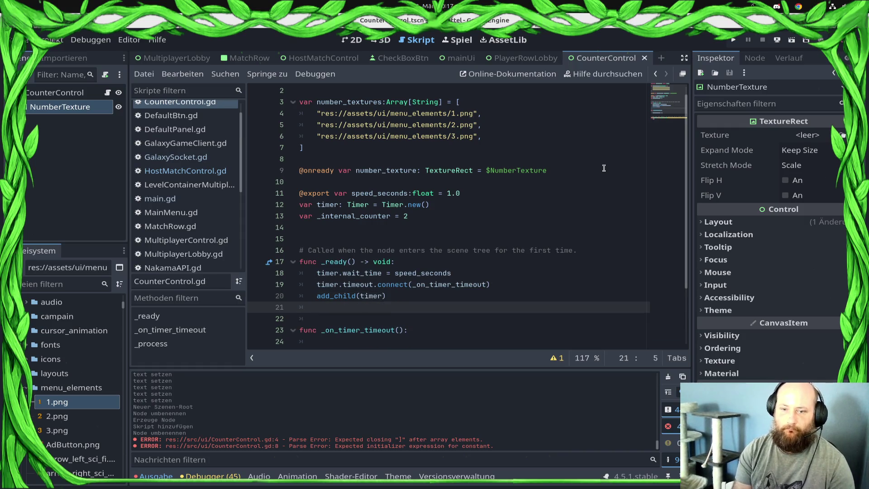
- Begin writing number_texture.texture = num… on the line below add_child(timer)
{"action": "key", "text": "ctrl+space"}
{"action": "key", "text": "Escape"}
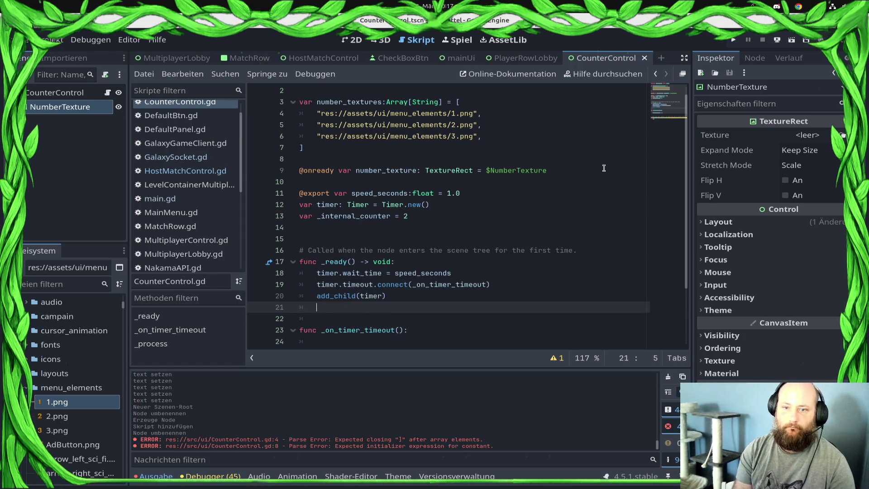
{"action": "type", "text": "num"}
{"action": "key", "text": "Return"}
{"action": "type", "text": ".textur"}
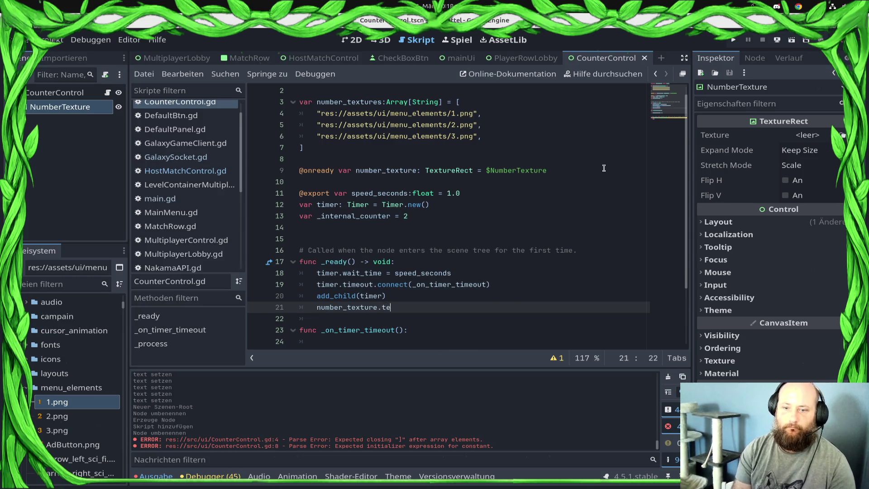
{"action": "type", "text": "e = num"}
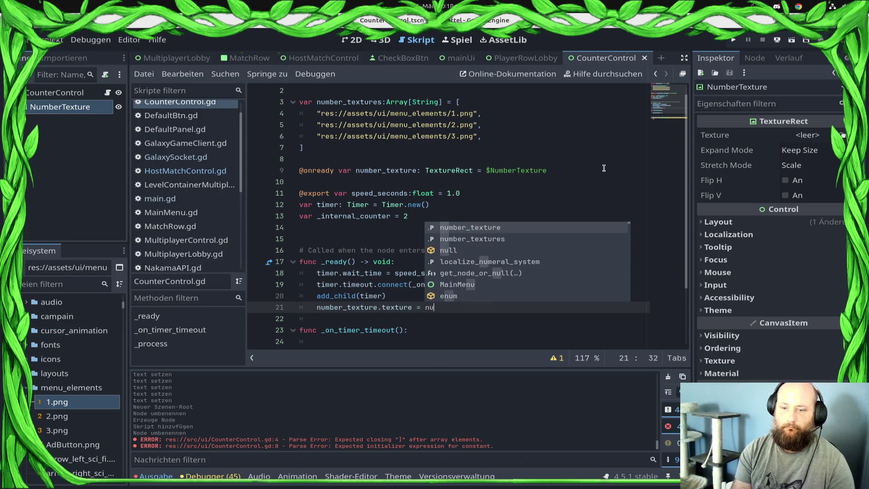
- Complete the texture property and add an index bracket, replacing a wrong completion with a placeholder
{"action": "key", "text": "Return"}
{"action": "type", "text": "[inter"}
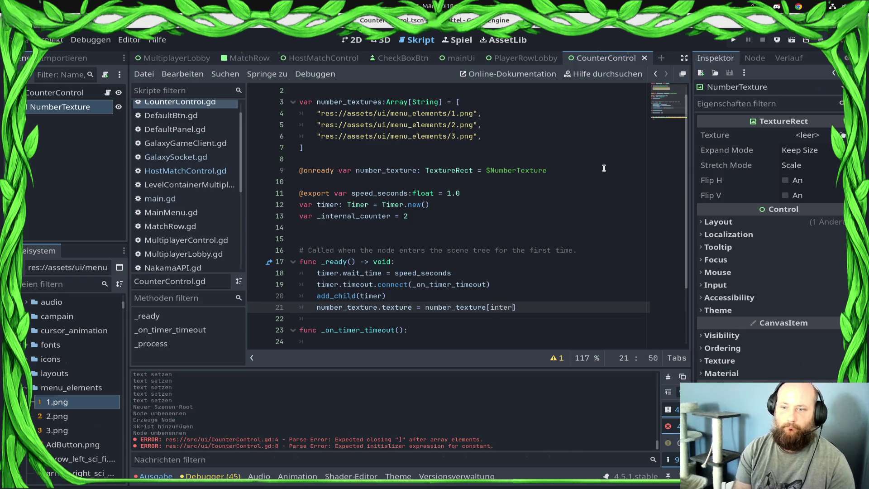
{"action": "key", "text": "Return"}
{"action": "key", "text": "shift+Left"}
{"action": "key", "text": "shift+Left"}
{"action": "key", "text": "shift+Left"}
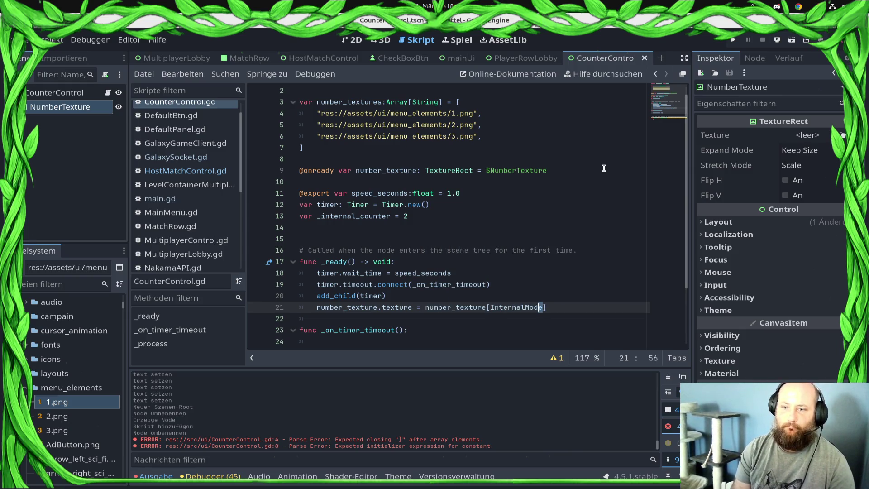
{"action": "key", "text": "shift+Left"}
{"action": "key", "text": "shift+Left"}
{"action": "key", "text": "shift+Left"}
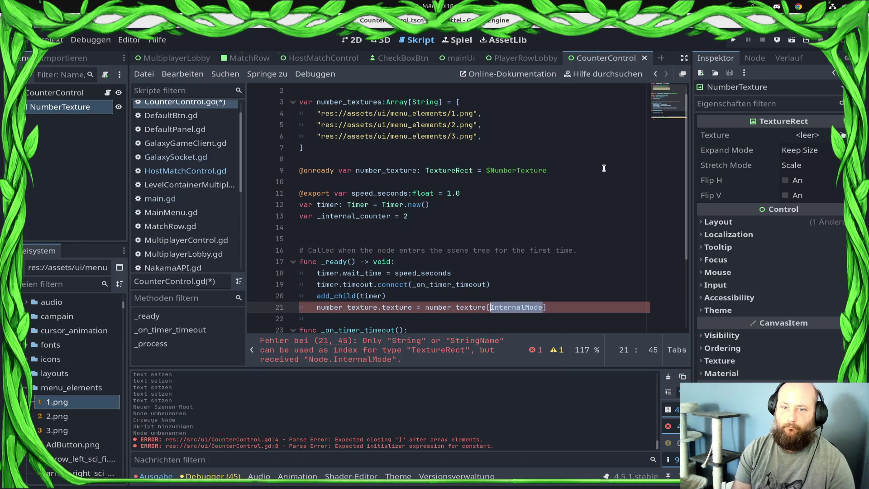
{"action": "type", "text": "_oin"}
- Rename the counter declaration to internal_counter and use internal_counter as the texture index
{"action": "key", "text": "Up"}
{"action": "key", "text": "Up"}
{"action": "key", "text": "Up"}
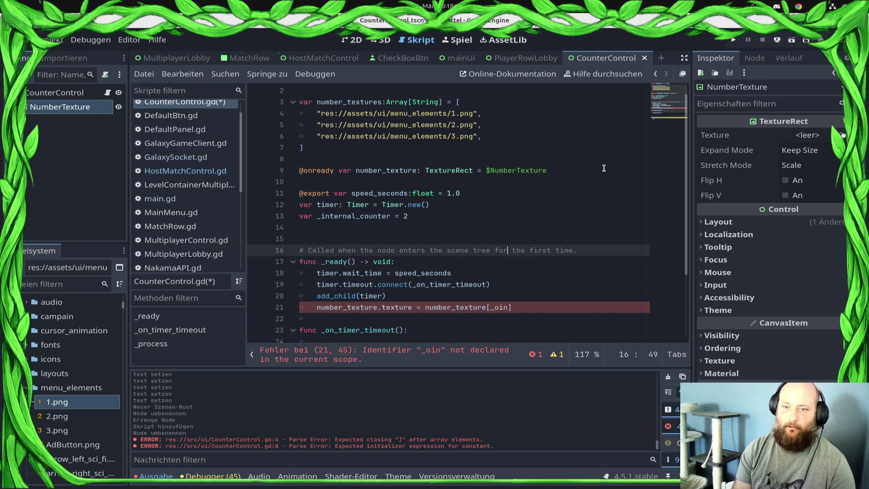
{"action": "key", "text": "Up"}
{"action": "key", "text": "Up"}
{"action": "key", "text": "Up"}
{"action": "key", "text": "ctrl+Left"}
{"action": "key", "text": "ctrl+Left"}
{"action": "key", "text": "ctrl+Left"}
{"action": "key", "text": "BackSpace"}
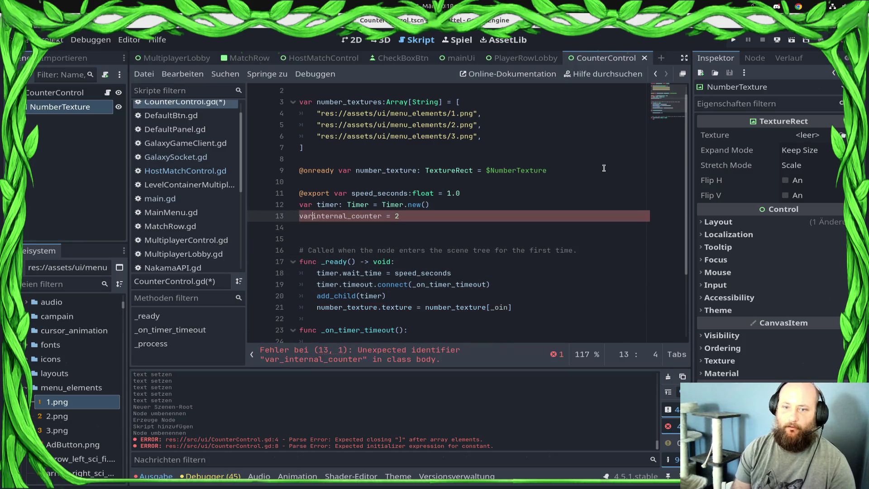
{"action": "key", "text": "Down"}
{"action": "key", "text": "Down"}
{"action": "key", "text": "Down"}
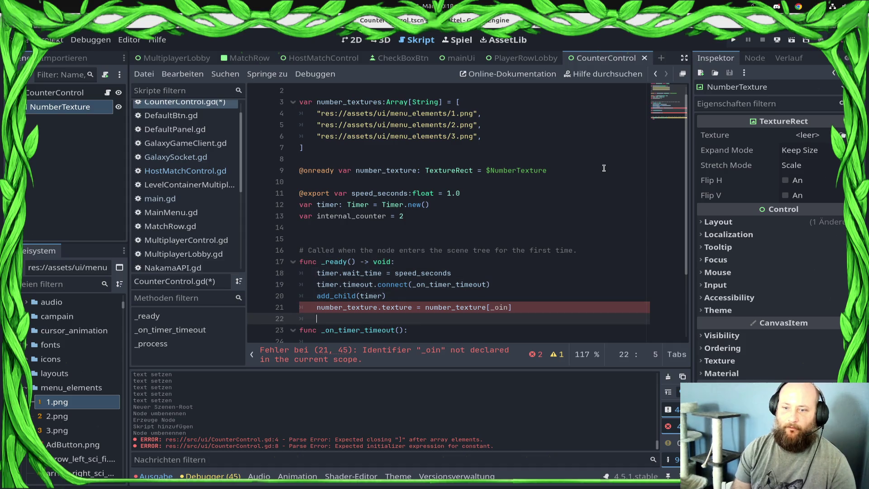
{"action": "key", "text": "Up"}
{"action": "key", "text": "Left"}
{"action": "key", "text": "BackSpace"}
{"action": "key", "text": "BackSpace"}
{"action": "key", "text": "BackSpace"}
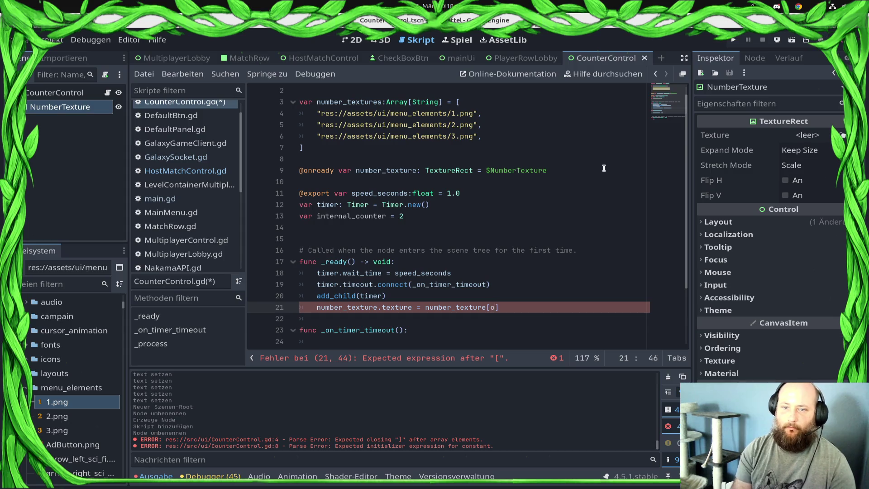
{"action": "type", "text": "internal_counter"}
- Rename the decremented counter to internal_counter and paste the texture assignment into the timer callback
{"action": "key", "text": "Down"}
{"action": "key", "text": "Down"}
{"action": "key", "text": "Down"}
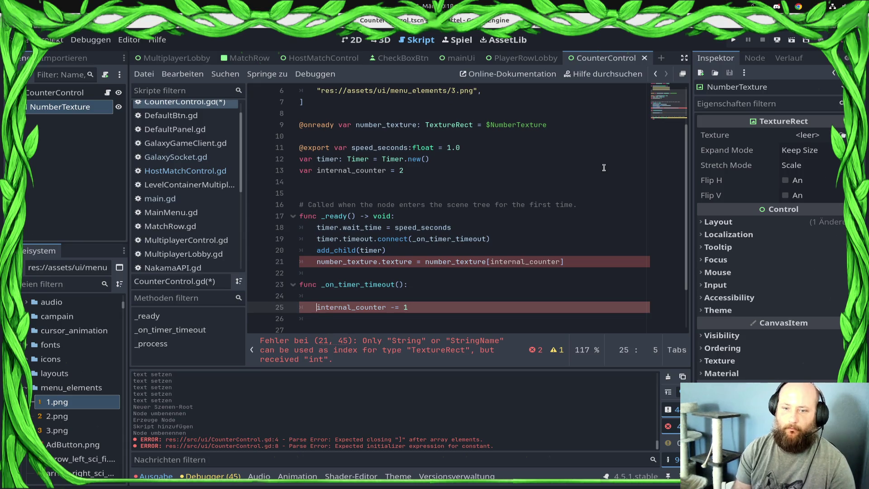
{"action": "key", "text": "Home"}
{"action": "key", "text": "Delete"}
{"action": "key", "text": "Up"}
{"action": "key", "text": "Up"}
{"action": "key", "text": "Up"}
{"action": "key", "text": "Down"}
{"action": "key", "text": "Down"}
{"action": "key", "text": "ctrl+v"}
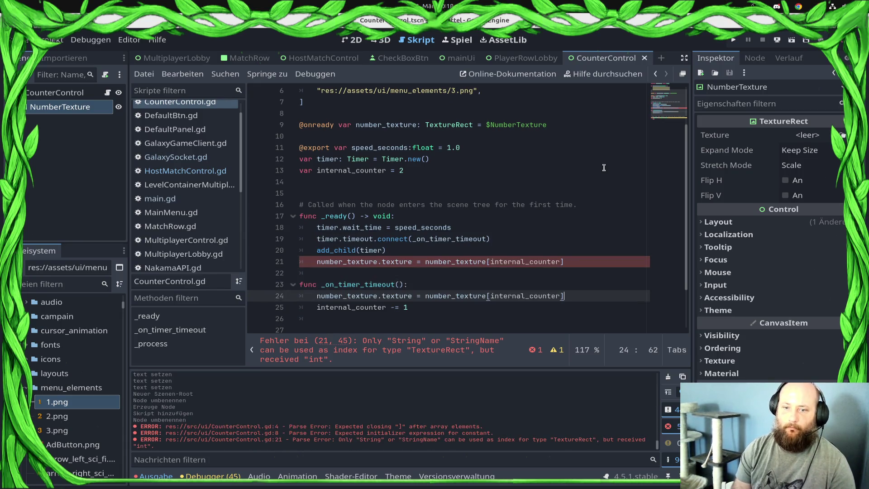
{"action": "key", "text": "Up"}
{"action": "key", "text": "Up"}
{"action": "key", "text": "Up"}
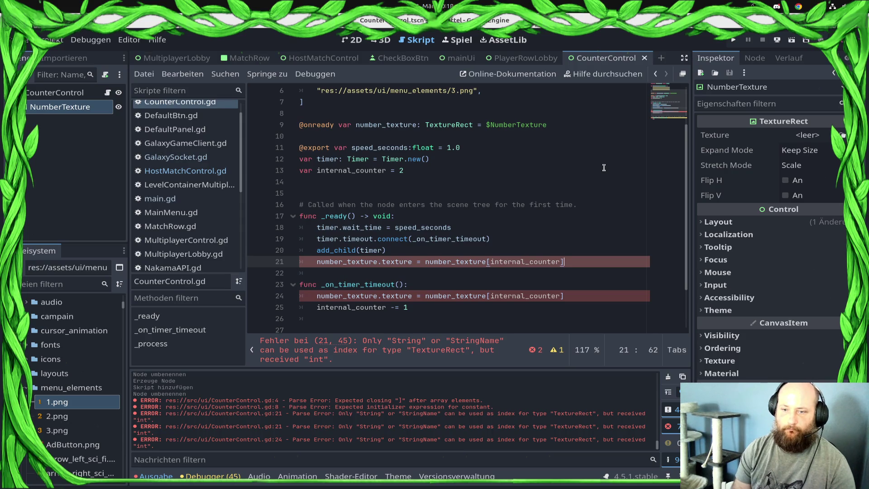
- Wrap the _ready texture assignment's value in load(...) and save
{"action": "key", "text": "Up"}
{"action": "key", "text": "Home"}
{"action": "key", "text": "Right"}
{"action": "key", "text": "Down"}
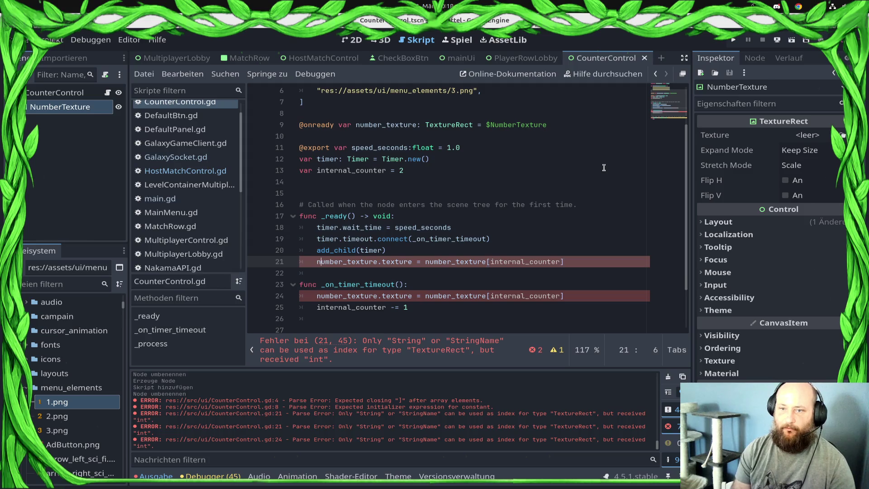
{"action": "key", "text": "Right"}
{"action": "key", "text": "Right"}
{"action": "key", "text": "Right"}
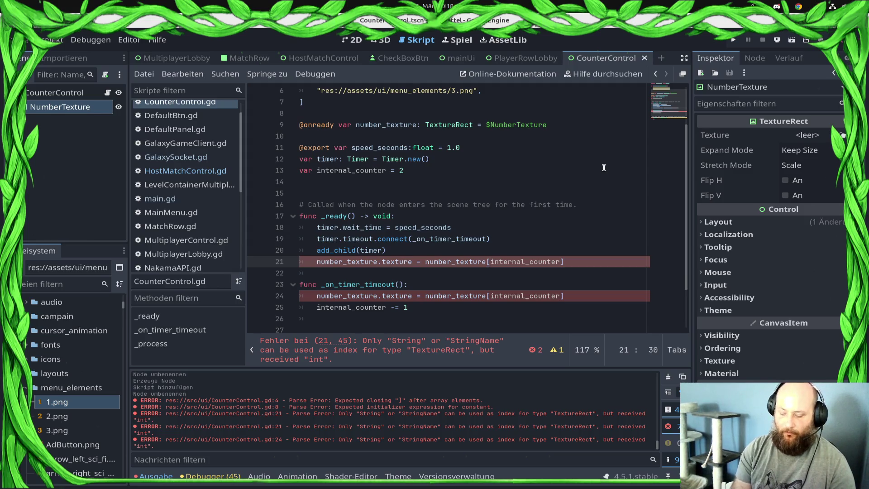
{"action": "type", "text": "load("}
{"action": "key", "text": "End"}
{"action": "type", "text": ")"}
{"action": "key", "text": "ctrl+s"}
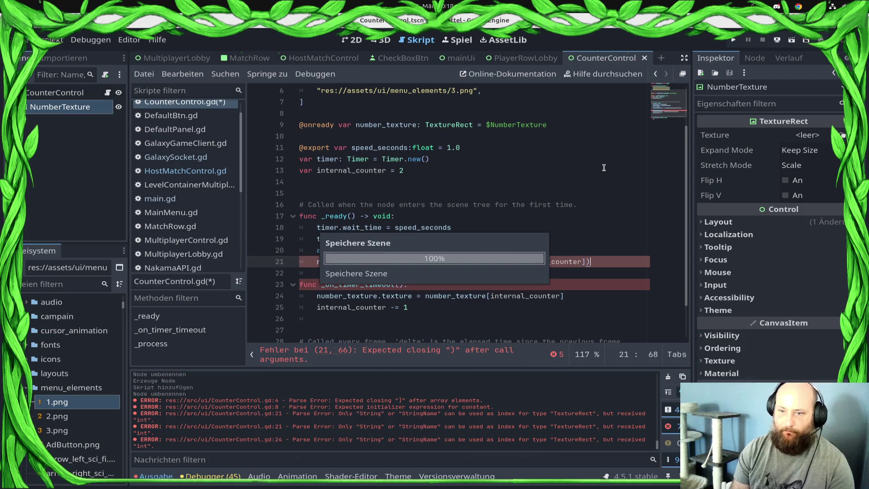
- Wrap the _on_timer_timeout texture assignment's value in load(...) and save
{"action": "key", "text": "Down"}
{"action": "key", "text": "Down"}
{"action": "key", "text": "Down"}
{"action": "key", "text": "Left"}
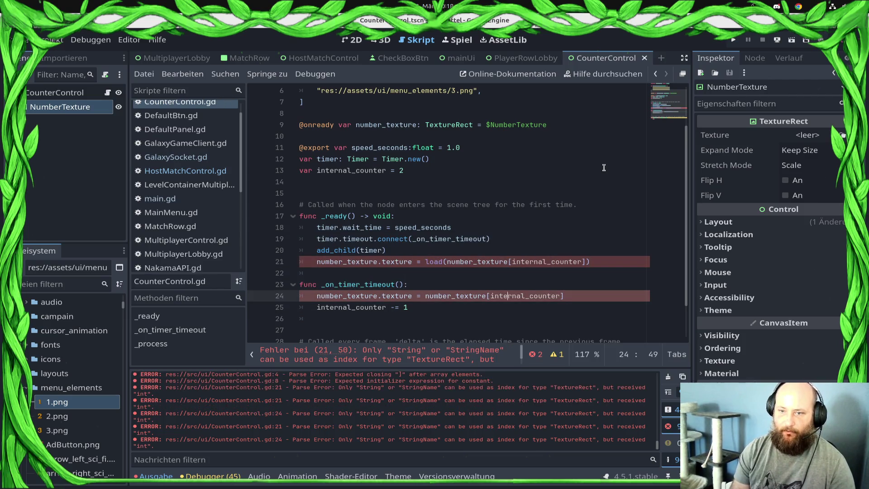
{"action": "type", "text": "load("}
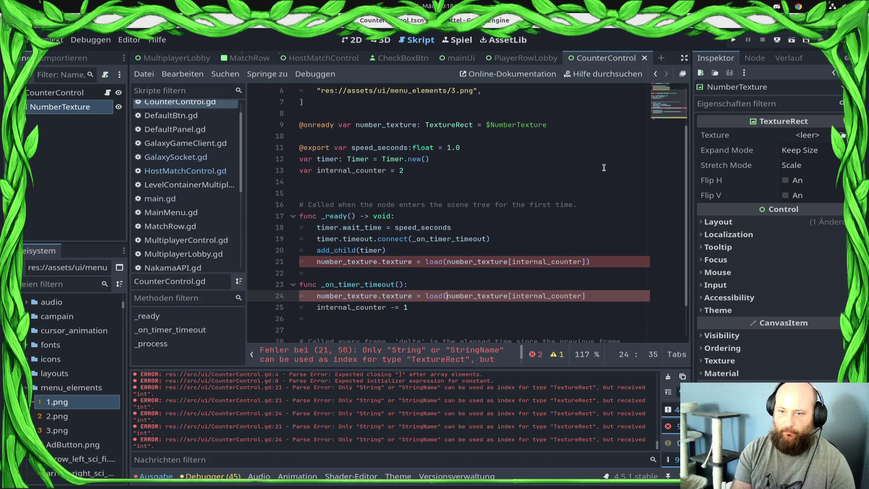
{"action": "key", "text": "End"}
{"action": "type", "text": ")"}
{"action": "key", "text": "ctrl+s"}
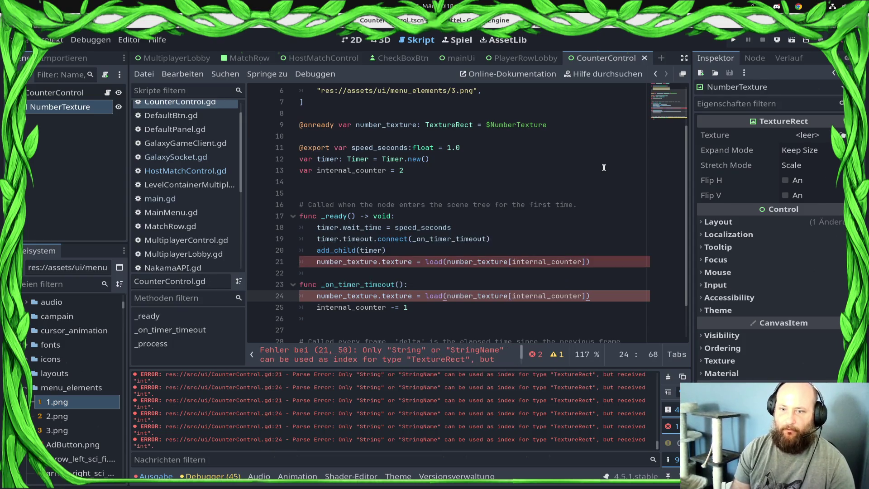
{"action": "key", "text": "Up"}
{"action": "key", "text": "Up"}
{"action": "key", "text": "Up"}
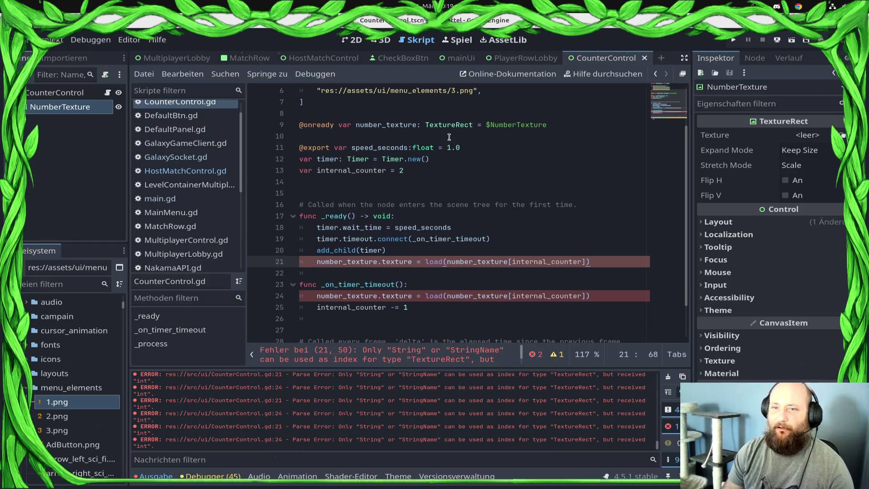
- Select the TextureRect type on line 9 to inspect the int-index parse errors
{"action": "double_click", "coordinate": [439, 125]}
- Rename the array on line 3 to number_texture_paths and save
{"action": "scroll", "coordinate": [442, 161], "scroll_direction": "up", "scroll_amount": 2}
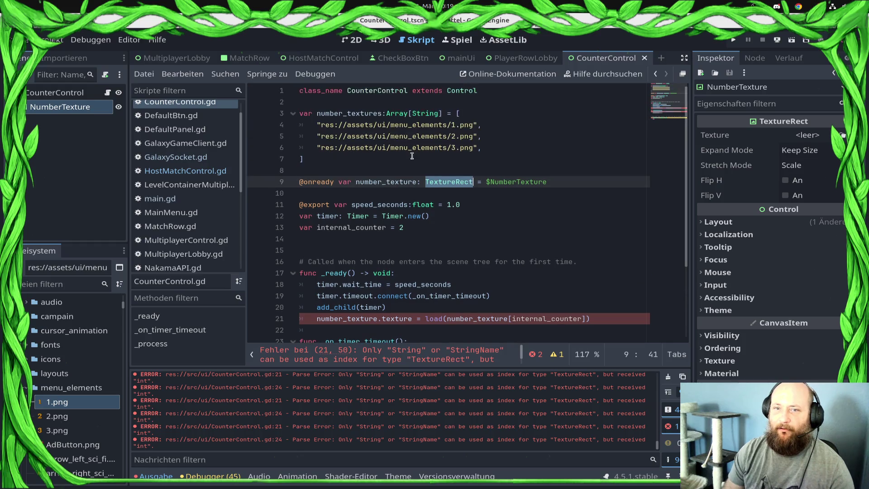
{"action": "left_click", "coordinate": [379, 113]}
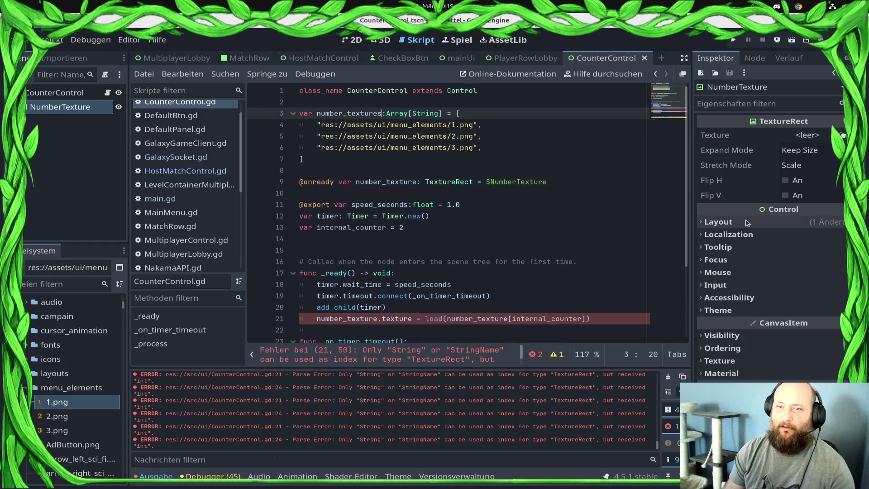
{"action": "type", "text": "_path"}
{"action": "key", "text": "ctrl+s"}
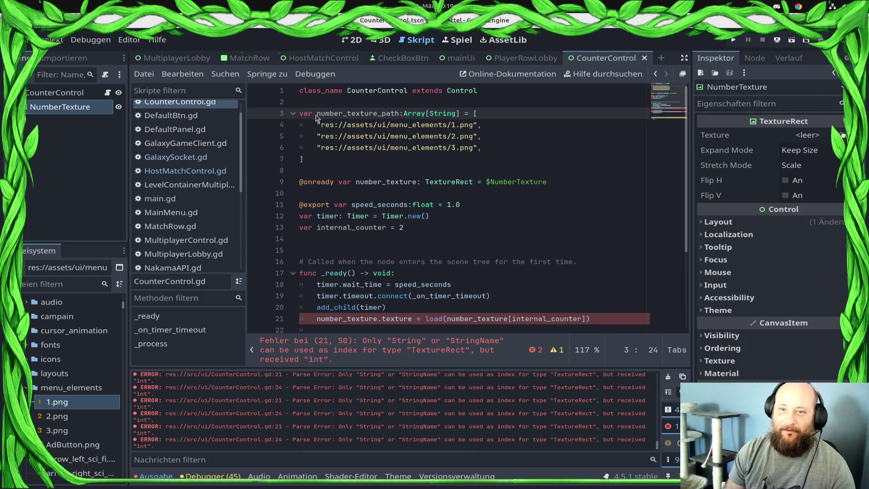
{"action": "double_click", "coordinate": [320, 113]}
{"action": "left_click", "coordinate": [397, 116]}
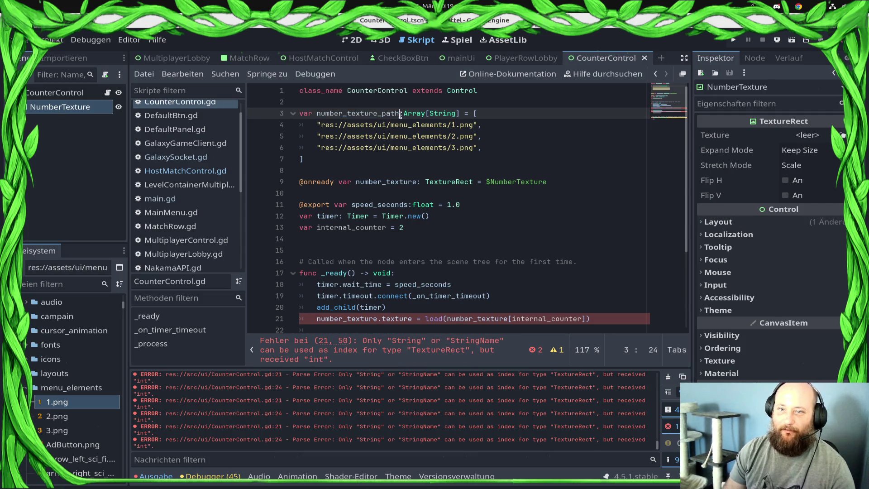
{"action": "key", "text": "ctrl+s"}
- Replace the indexed names on lines 21 and 24 with number_texture_paths and save
{"action": "scroll", "coordinate": [458, 244], "scroll_direction": "down", "scroll_amount": 3}
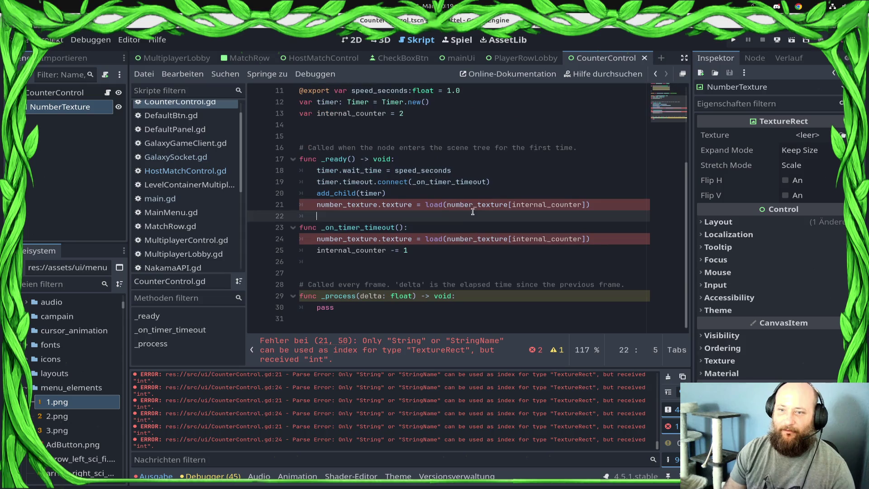
{"action": "double_click", "coordinate": [473, 204]}
{"action": "type", "text": "number_texture_paths"}
{"action": "double_click", "coordinate": [473, 238]}
{"action": "key", "text": "ctrl+v"}
{"action": "key", "text": "ctrl+s"}
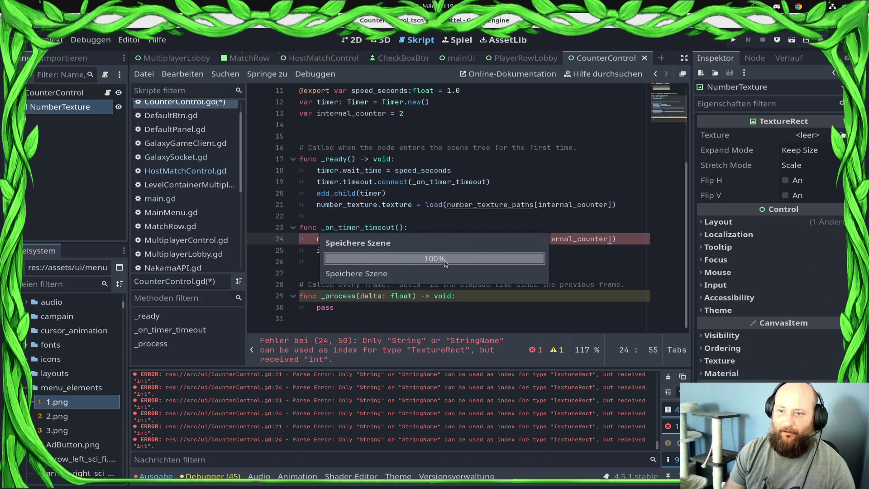
- Delete the unused _process function below the timeout handler
{"action": "left_click", "coordinate": [319, 296]}
{"action": "key", "text": "Down"}
{"action": "key", "text": "Down"}
{"action": "key", "text": "Down"}
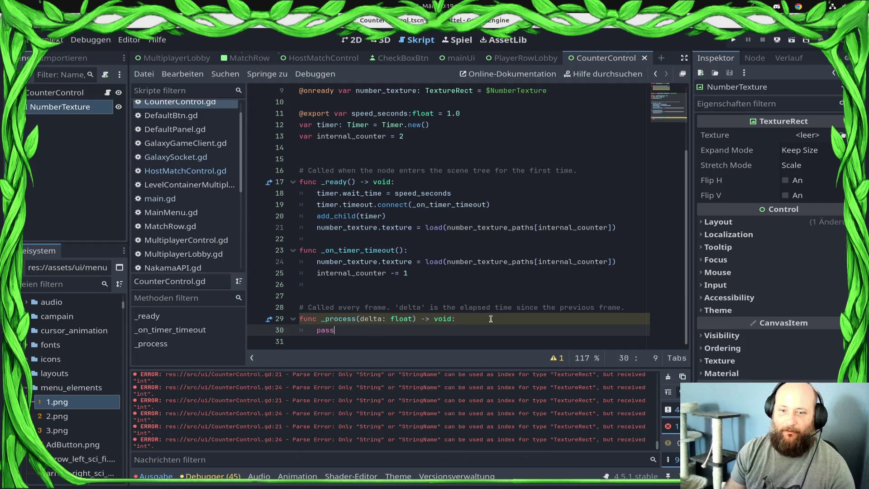
{"action": "key", "text": "shift+Up"}
{"action": "key", "text": "shift+Up"}
{"action": "key", "text": "shift+Up"}
{"action": "key", "text": "BackSpace"}
{"action": "key", "text": "Up"}
{"action": "key", "text": "Up"}
{"action": "key", "text": "Down"}
{"action": "key", "text": "Down"}
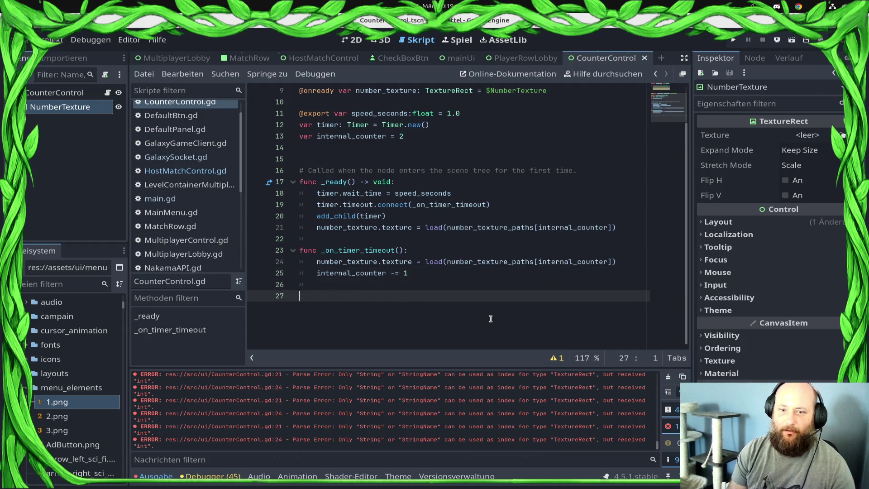
{"action": "key", "text": "Up"}
{"action": "key", "text": "Up"}
{"action": "key", "text": "Up"}
{"action": "key", "text": "Up"}
{"action": "key", "text": "Up"}
{"action": "key", "text": "Up"}
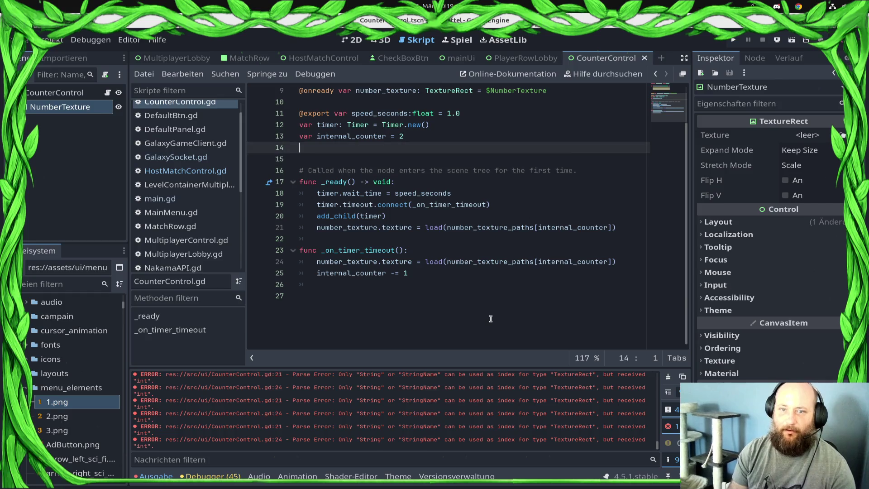
- Draft a boolean timer flag on line 14, defaulting to false, and save the script
{"action": "type", "text": "var time"}
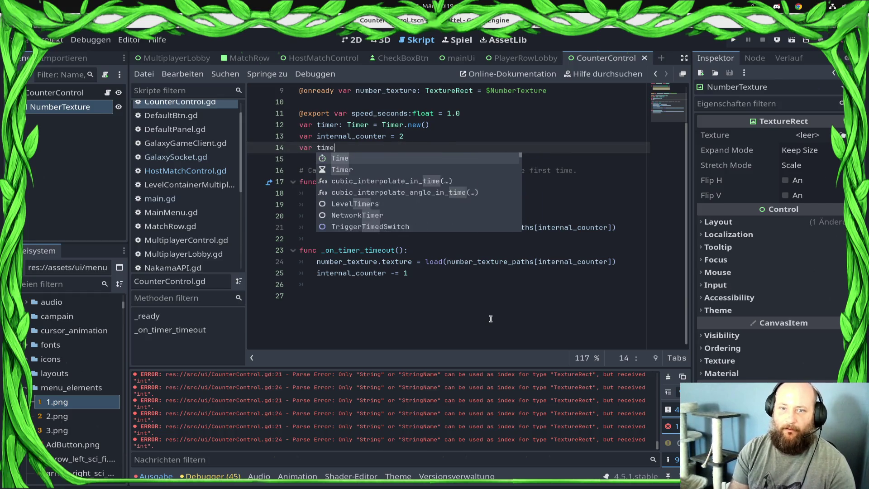
{"action": "key", "text": "Escape"}
{"action": "key", "text": "shift+Home"}
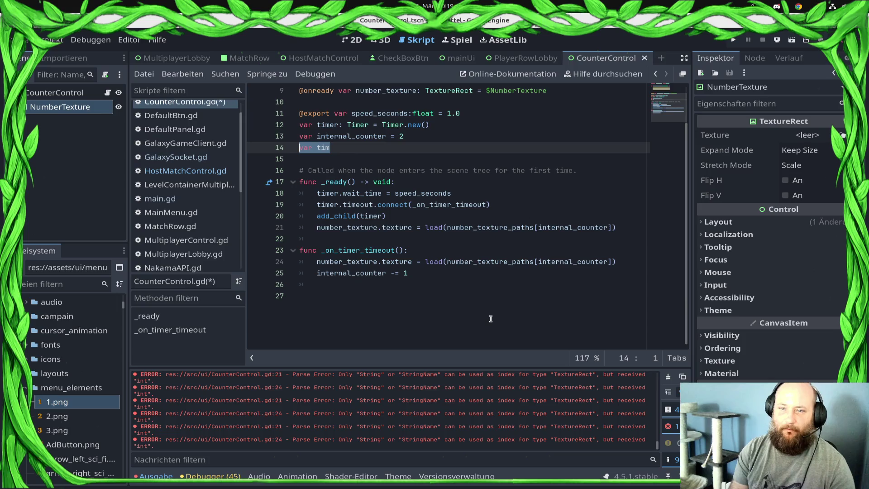
{"action": "key", "text": "End"}
{"action": "type", "text": "er"}
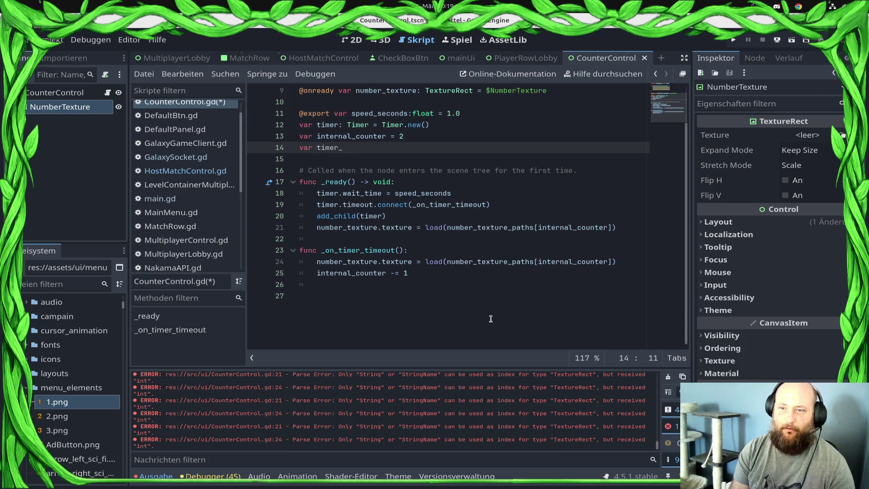
{"action": "key", "text": "BackSpace"}
{"action": "key", "text": "BackSpace"}
{"action": "key", "text": "BackSpace"}
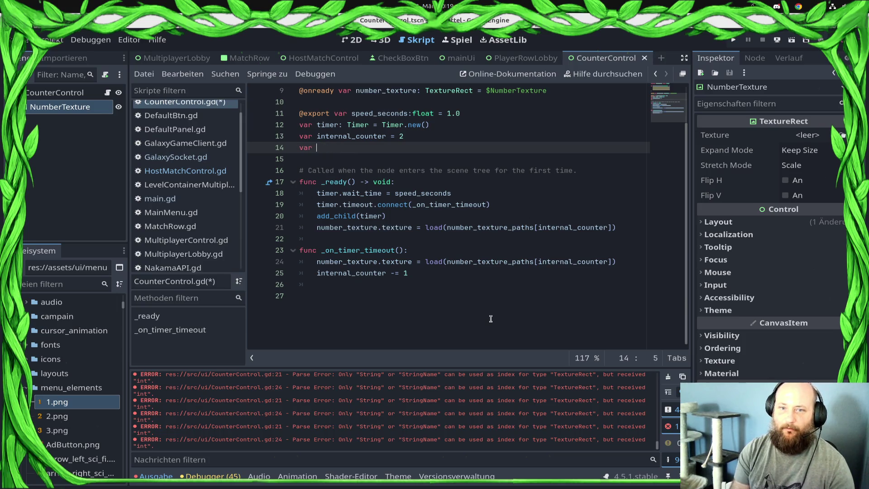
{"action": "type", "text": "request_timer_start"}
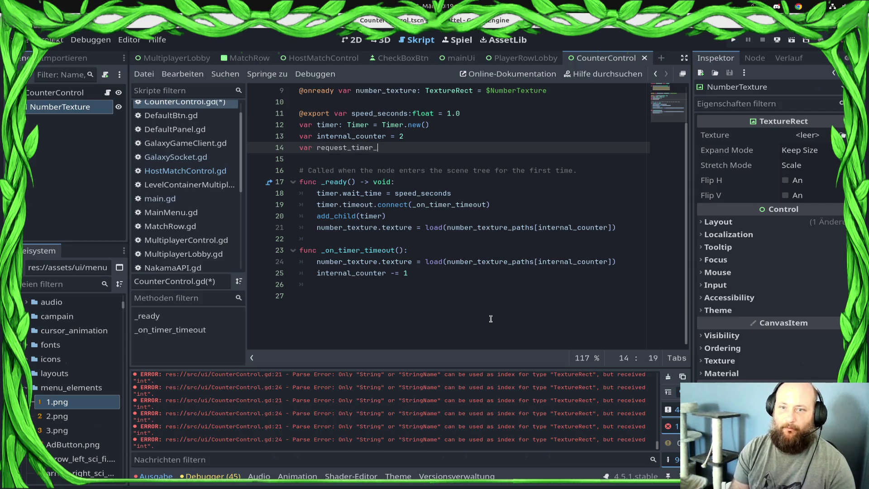
{"action": "type", "text": "ool ?="}
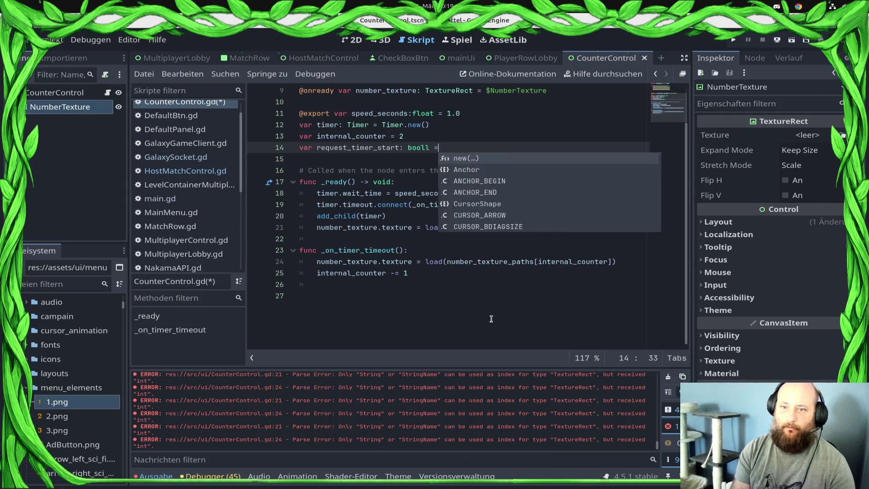
{"action": "type", "text": "alse"}
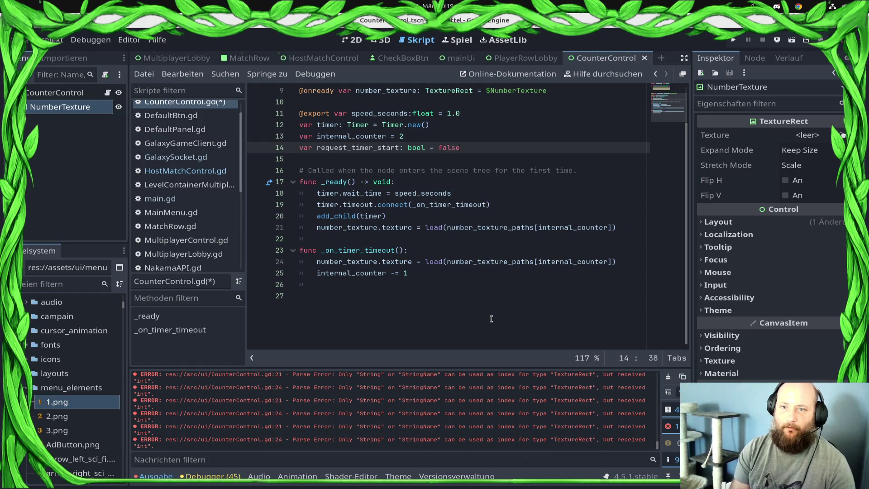
{"action": "key", "text": "ctrl+s"}
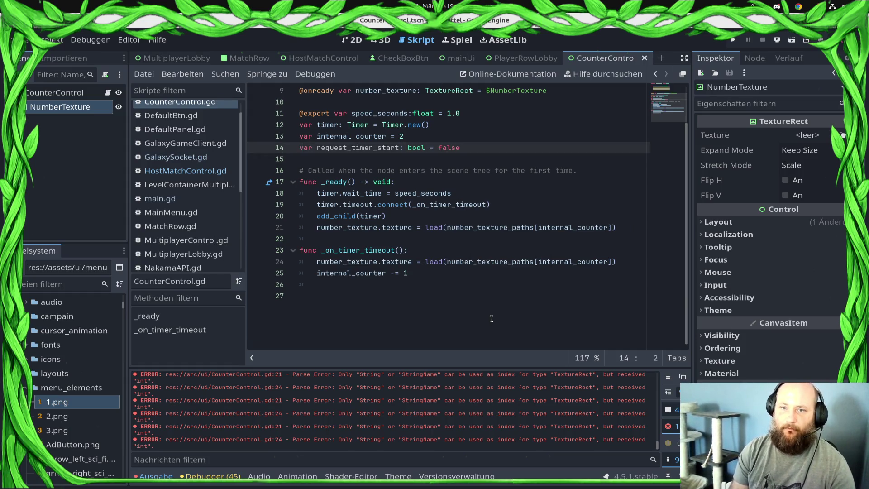
- Rewrite line 14 as var start_timer: bool = false, save, and begin func start_timer at the end
{"action": "key", "text": "ctrl+Delete"}
{"action": "key", "text": "ctrl+Delete"}
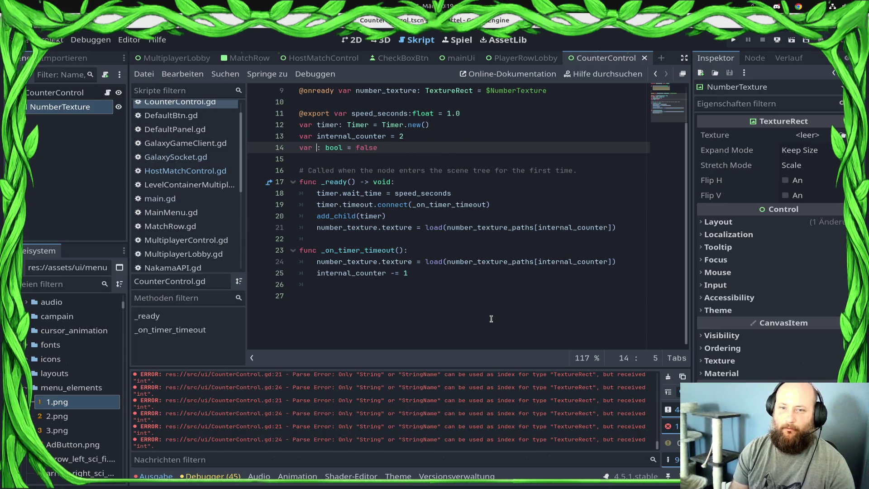
{"action": "key", "text": "shift+Home"}
{"action": "key", "text": "BackSpace"}
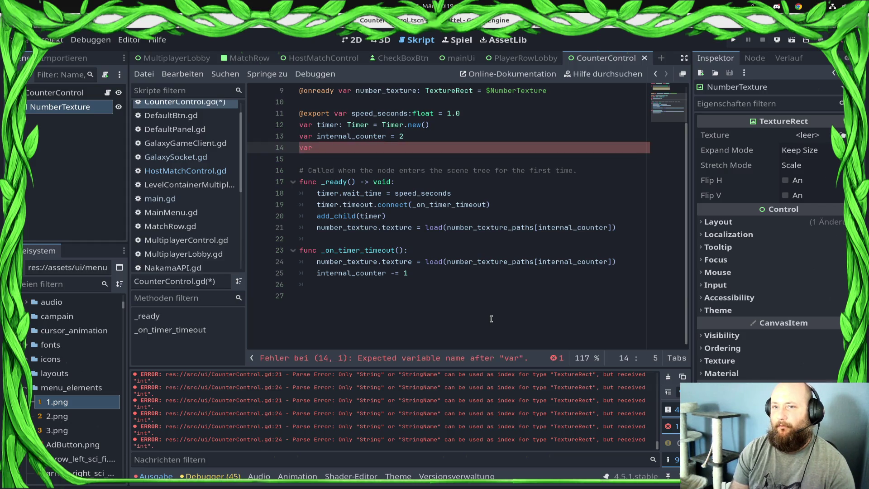
{"action": "type", "text": "_t"}
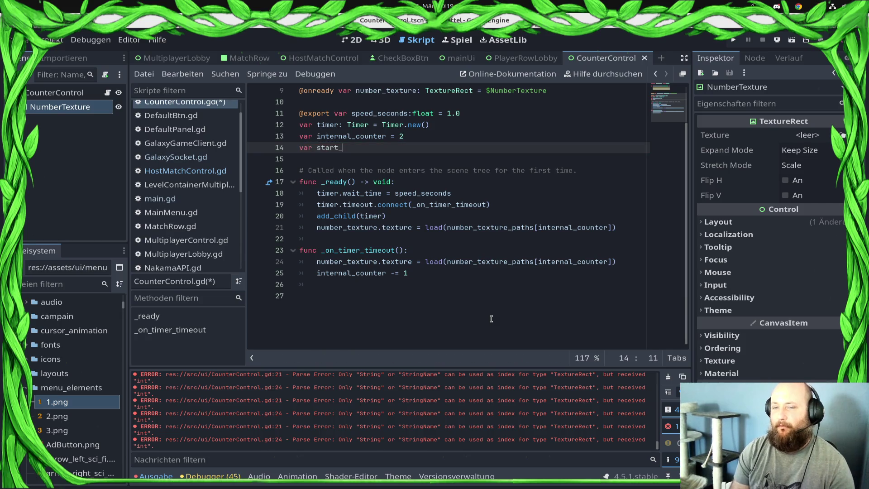
{"action": "type", "text": "imer"}
{"action": "key", "text": "BackSpace"}
{"action": "key", "text": "BackSpace"}
{"action": "key", "text": "BackSpace"}
{"action": "type", "text": ": bool = f"}
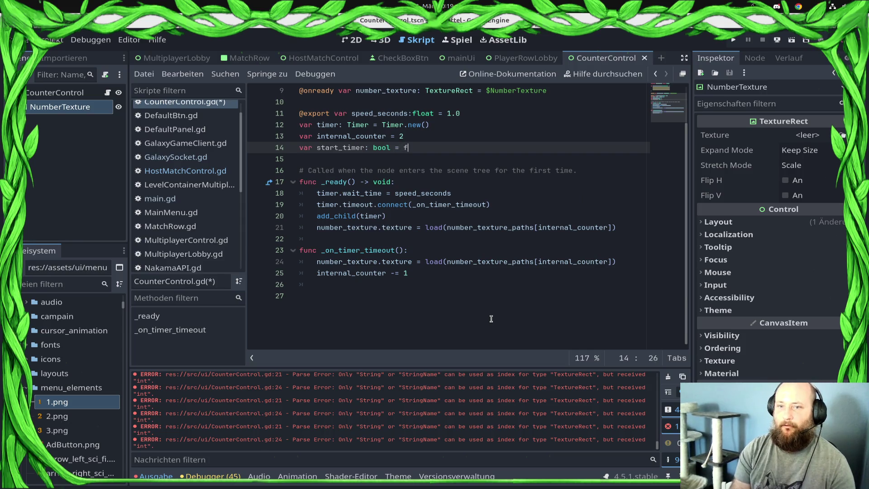
{"action": "type", "text": "alse"}
{"action": "left_click", "coordinate": [491, 319]}
{"action": "key", "text": "ctrl+s"}
{"action": "type", "text": "func start_timer("}
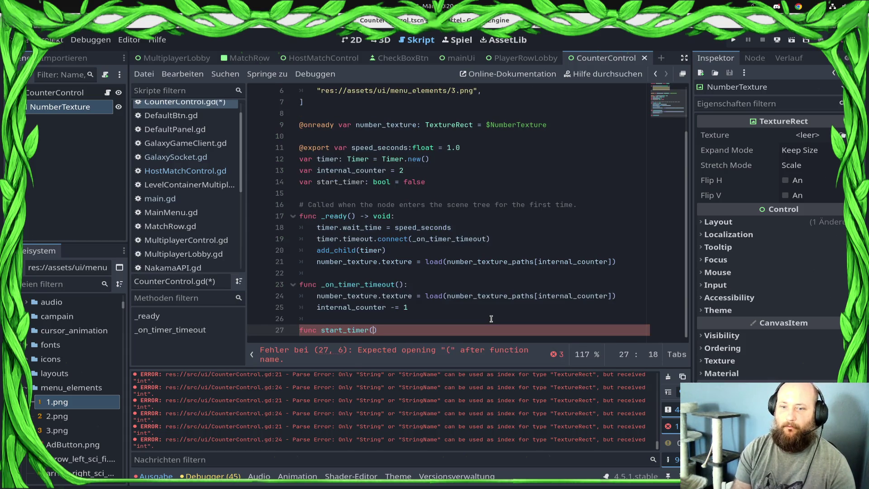
- Write a request_start_timer() function that sets start_timer to true, and save
{"action": "key", "text": "Left"}
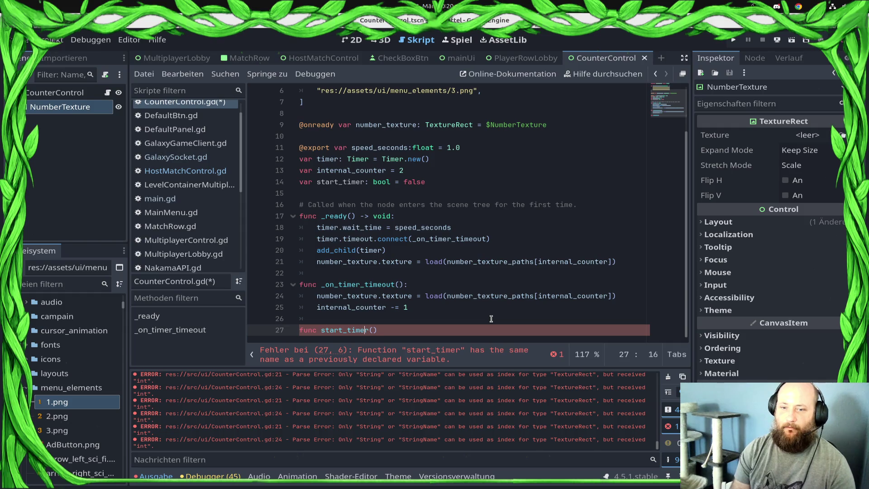
{"action": "type", "text": "requestr"}
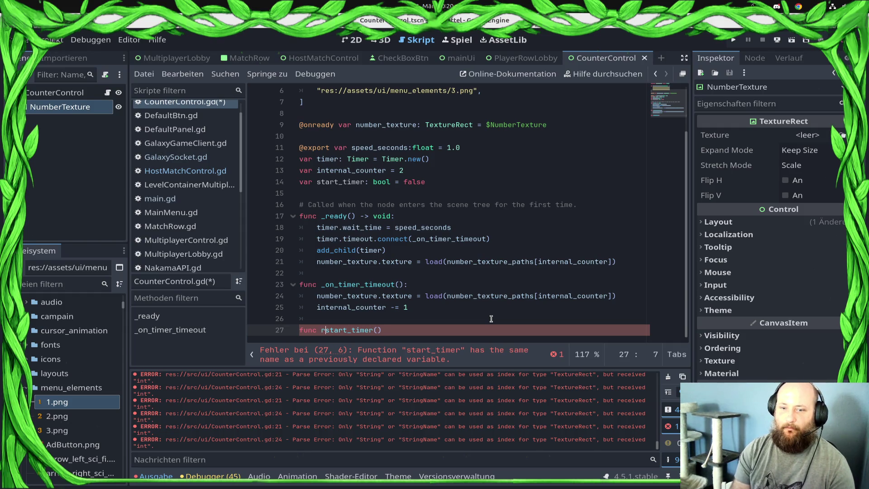
{"action": "key", "text": "BackSpace"}
{"action": "type", "text": "_"}
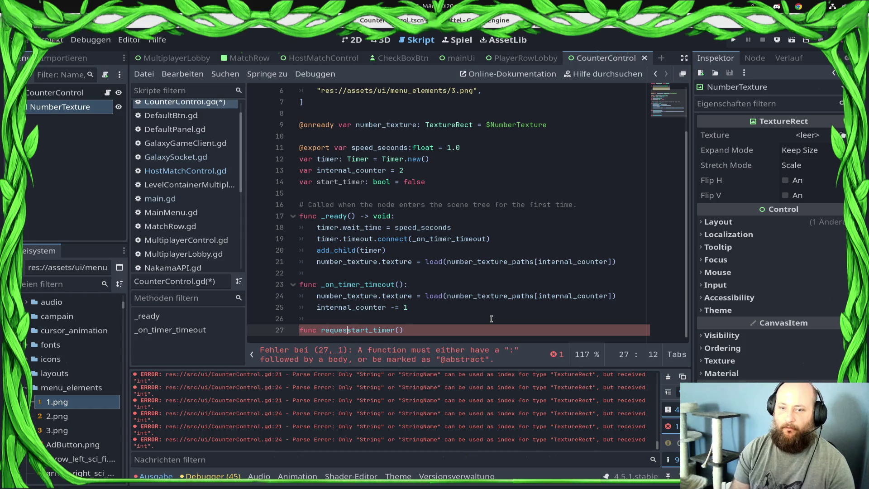
{"action": "type", "text": ":"}
{"action": "key", "text": "Return"}
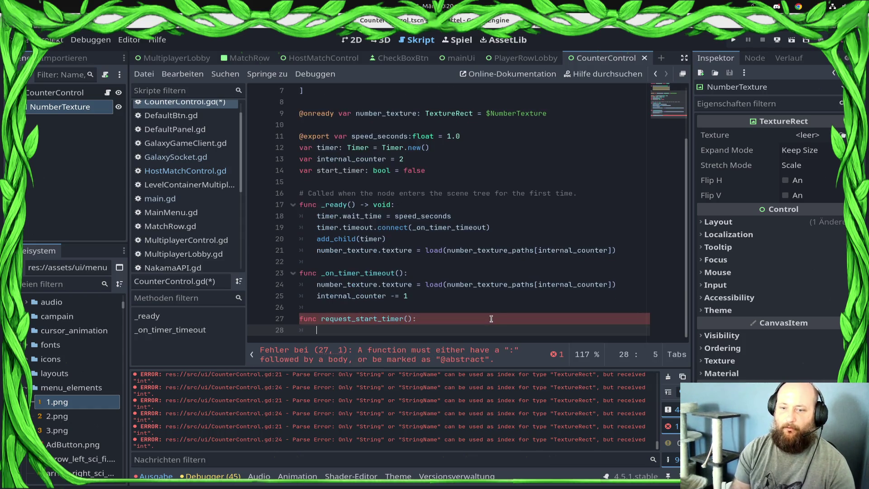
{"action": "type", "text": "tart"}
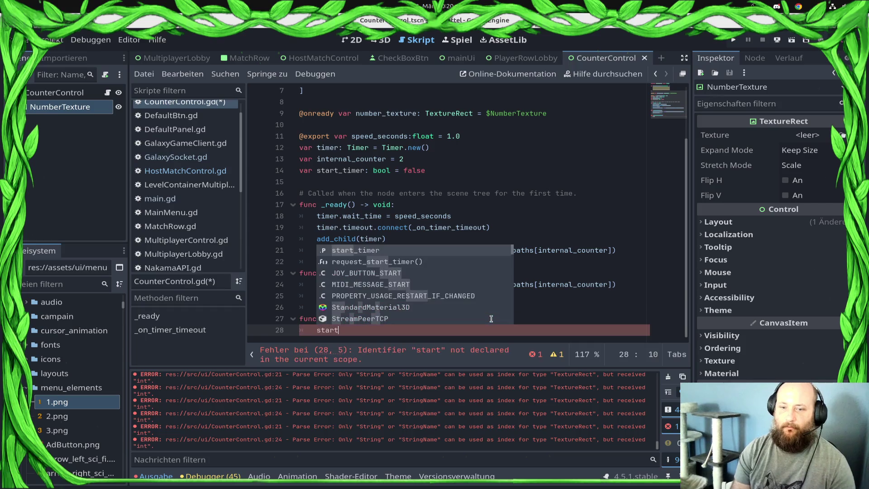
{"action": "key", "text": "Return"}
{"action": "type", "text": "+= 1"}
{"action": "key", "text": "ctrl+s"}
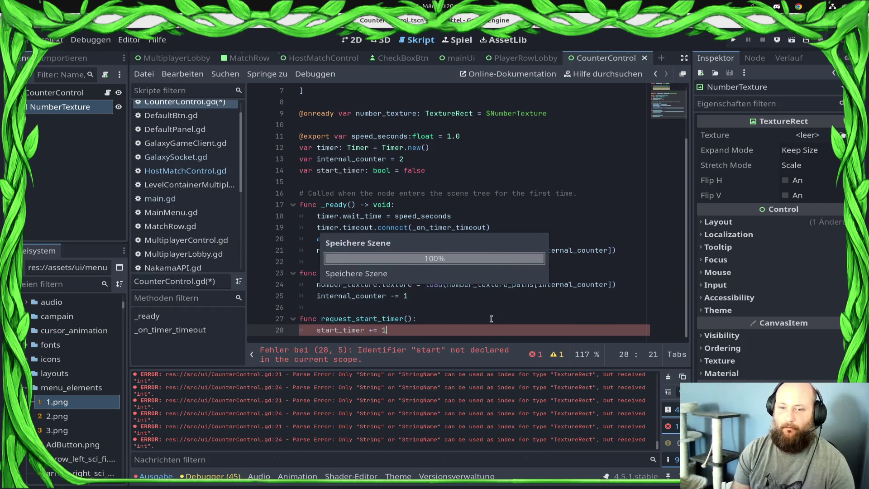
{"action": "key", "text": "BackSpace"}
{"action": "key", "text": "BackSpace"}
{"action": "key", "text": "BackSpace"}
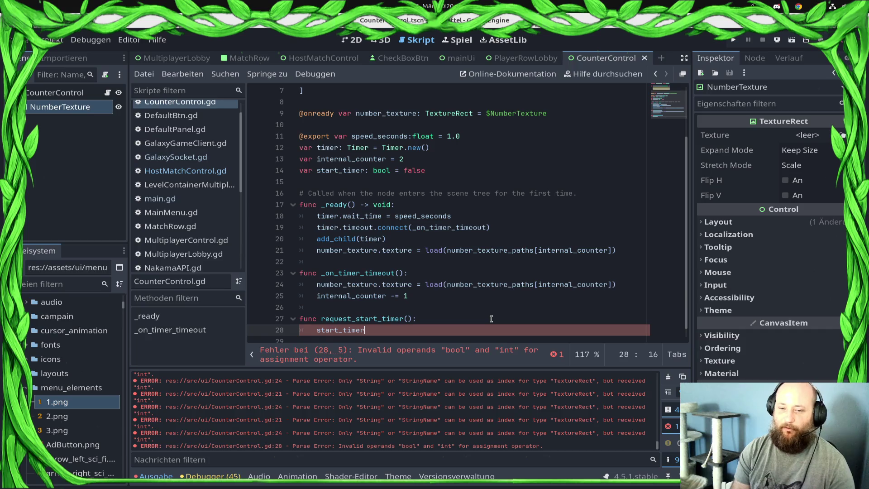
{"action": "type", "text": "t"}
{"action": "type", "text": "rue"}
{"action": "key", "text": "ctrl+s"}
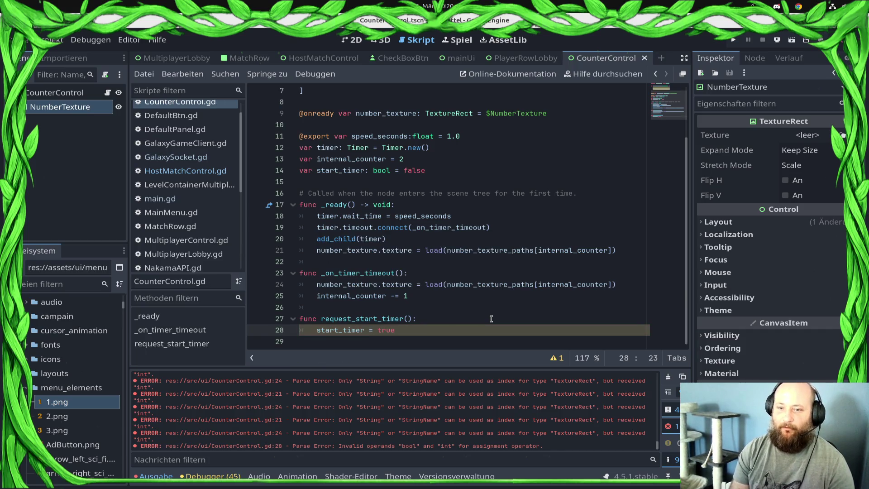
- Drop the start_timer variable and make the function start_counter() calling timer.start()
{"action": "key", "text": "ctrl+z"}
{"action": "key", "text": "ctrl+z"}
{"action": "key", "text": "ctrl+z"}
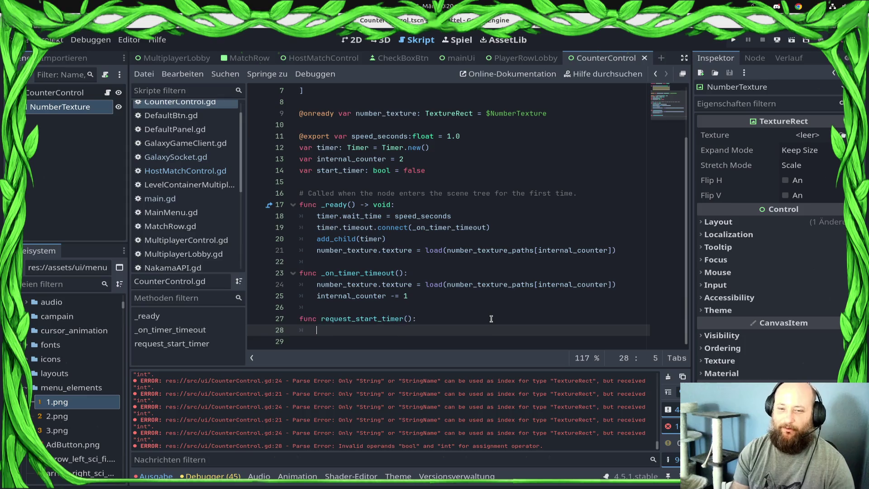
{"action": "key", "text": "ctrl+z"}
{"action": "key", "text": "ctrl+z"}
{"action": "key", "text": "ctrl+z"}
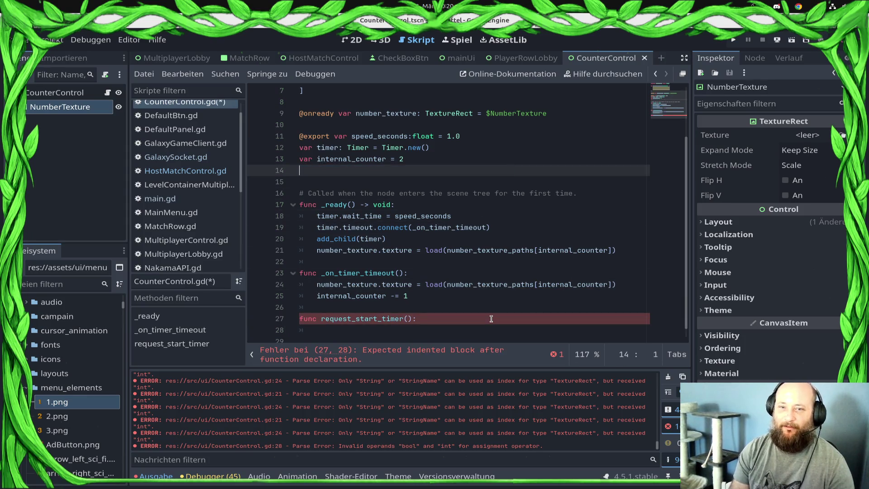
{"action": "key", "text": "ctrl+z"}
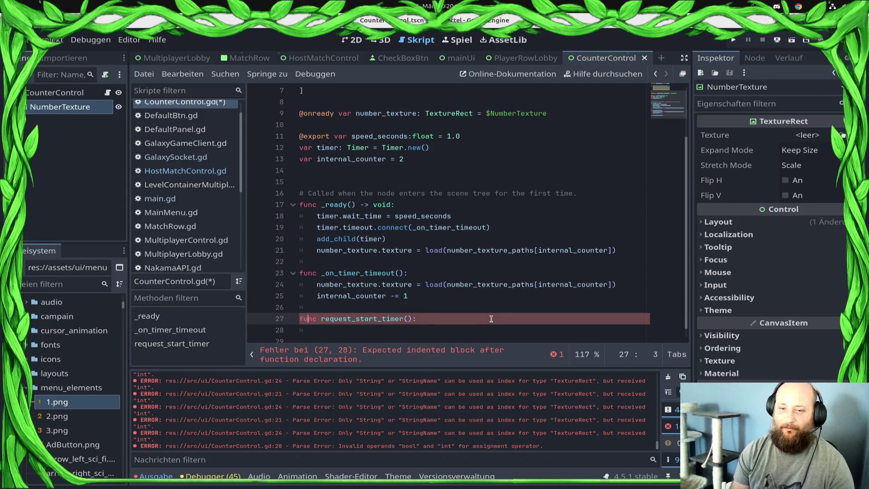
{"action": "key", "text": "ctrl+z"}
{"action": "key", "text": "ctrl+z"}
{"action": "key", "text": "ctrl+z"}
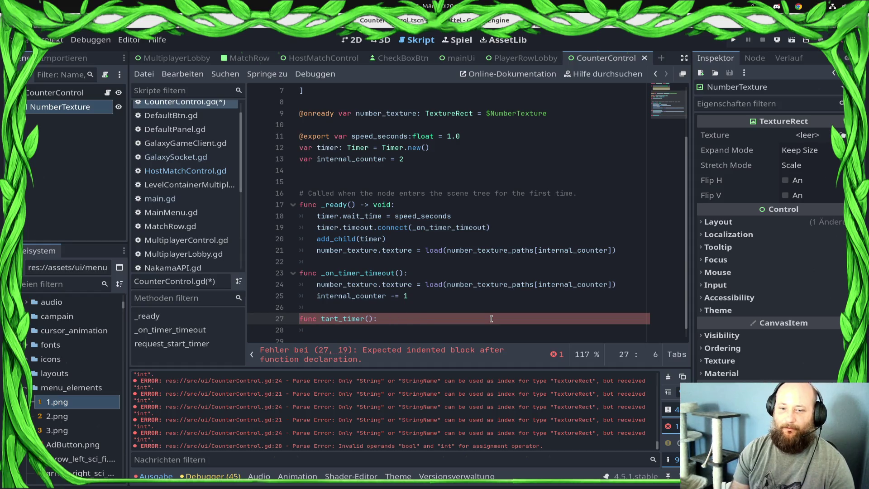
{"action": "key", "text": "ctrl+z"}
{"action": "key", "text": "ctrl+z"}
{"action": "key", "text": "ctrl+z"}
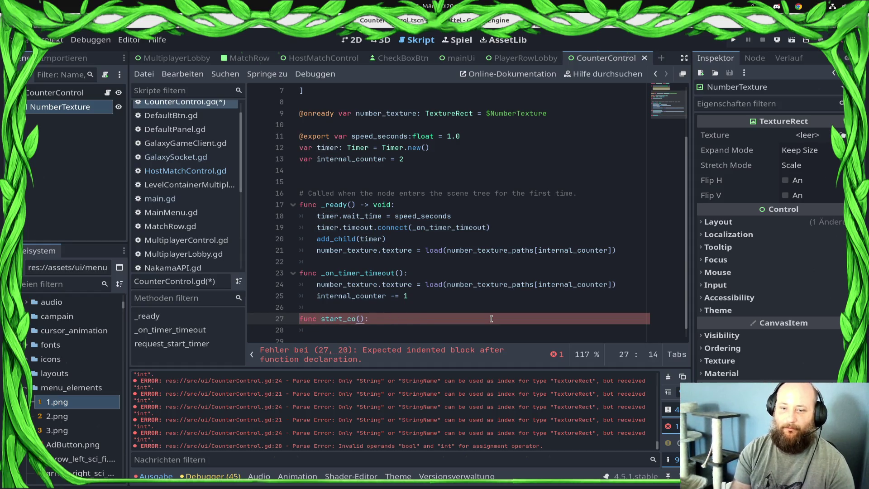
{"action": "key", "text": "ctrl+z"}
{"action": "key", "text": "ctrl+z"}
{"action": "key", "text": "ctrl+z"}
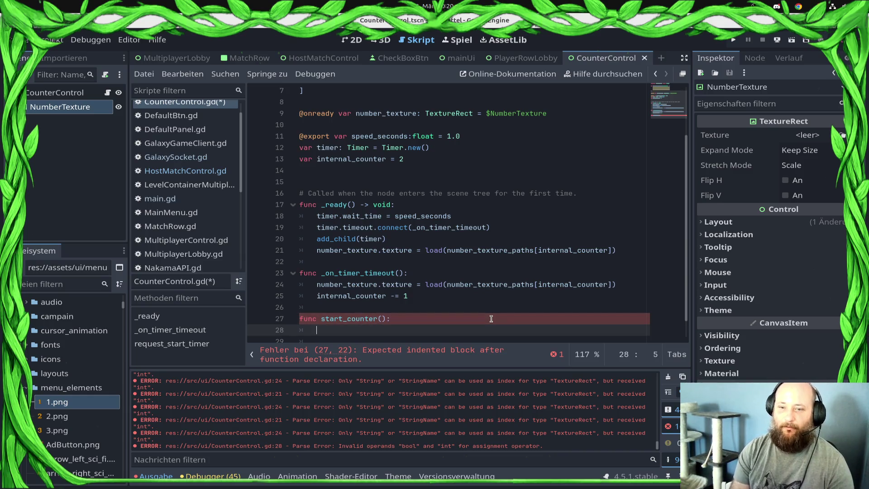
{"action": "type", "text": "er.st"}
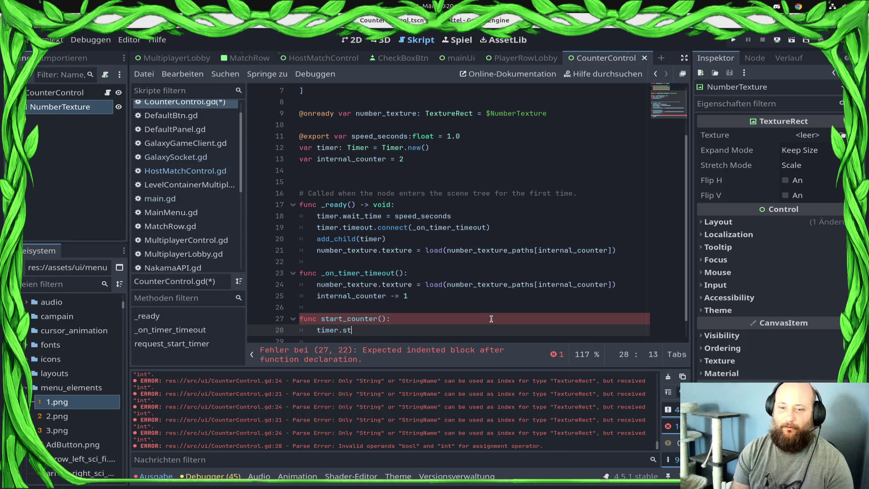
{"action": "key", "text": "Return"}
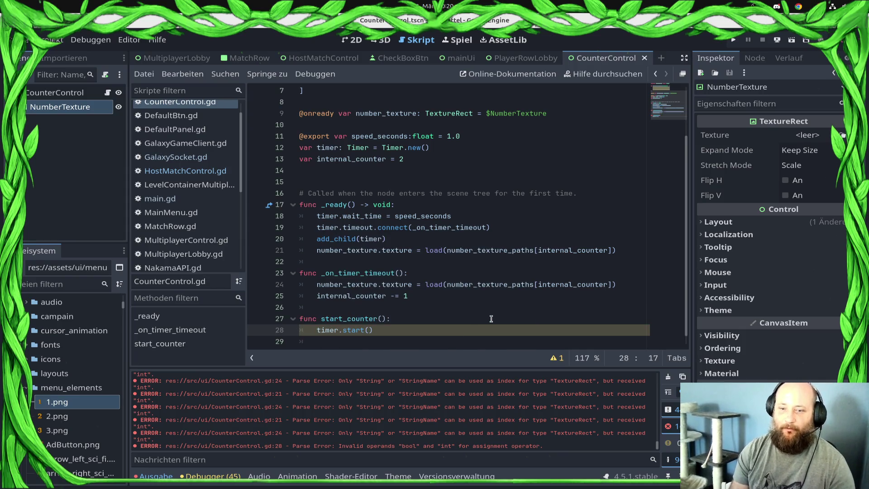
{"action": "key", "text": "Up"}
{"action": "key", "text": "Up"}
{"action": "key", "text": "Up"}
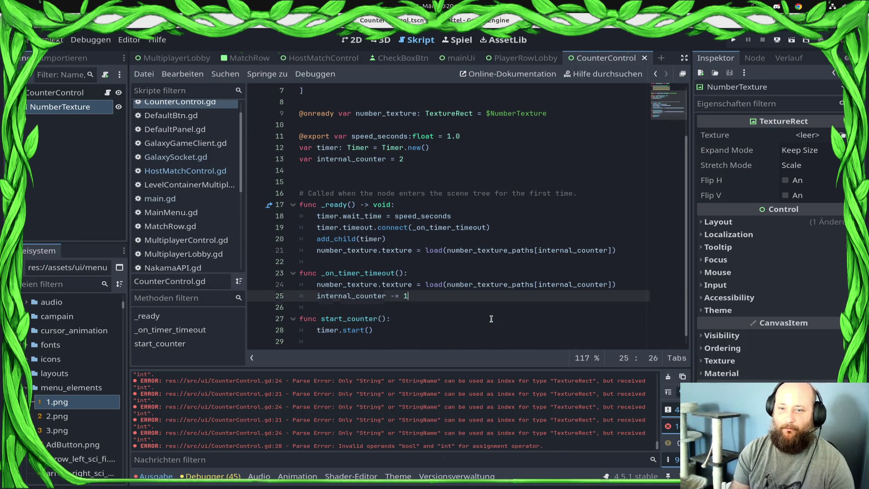
- Add an 'if internal_counter < 0:' block after the counter decrement in the timeout handler
{"action": "key", "text": "Return"}
{"action": "type", "text": "if inter"}
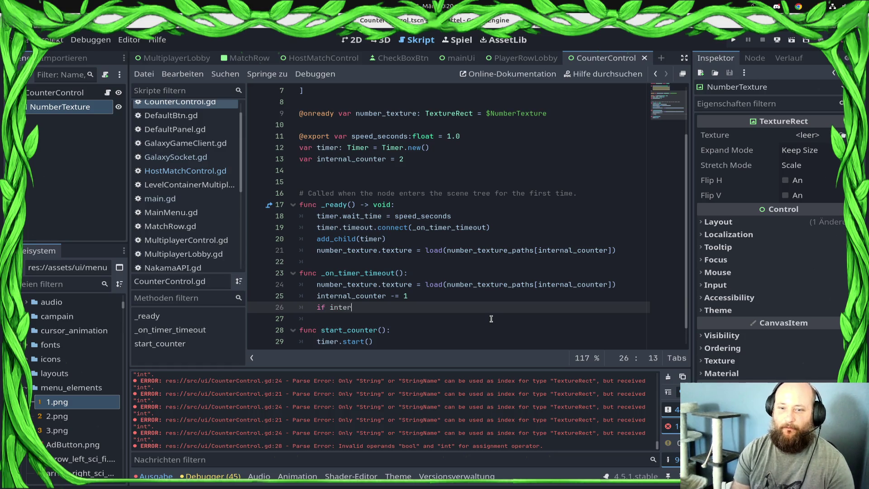
{"action": "key", "text": "Return"}
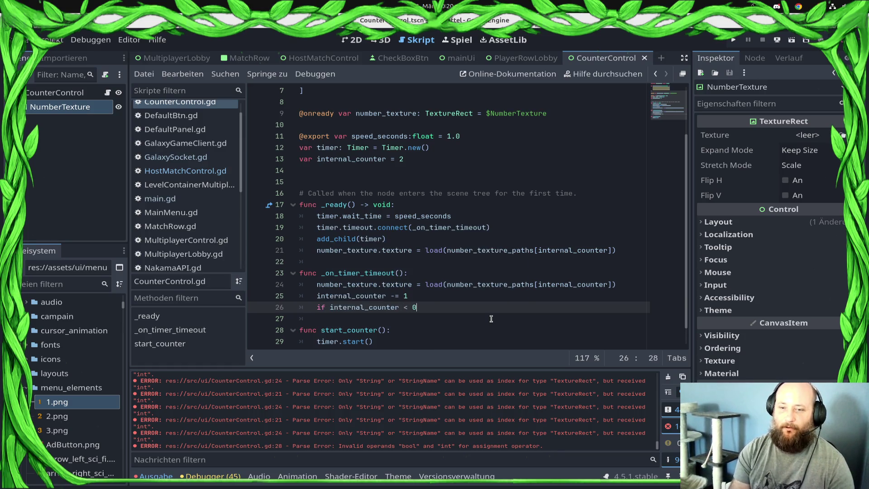
{"action": "type", "text": ":"}
{"action": "key", "text": "Return"}
- Declare signal _on_counter_finished() below the class declaration and save
{"action": "key", "text": "ctrl+Home"}
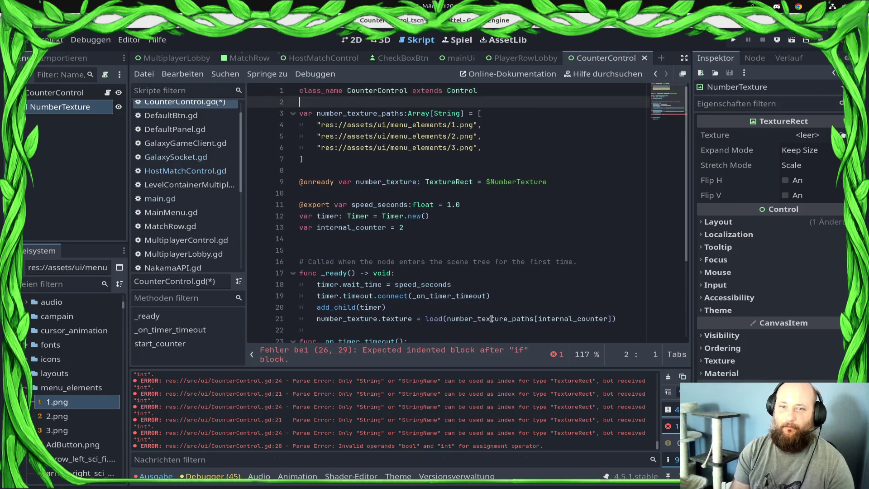
{"action": "key", "text": "End"}
{"action": "key", "text": "Return"}
{"action": "key", "text": "Return"}
{"action": "type", "text": "signal _po"}
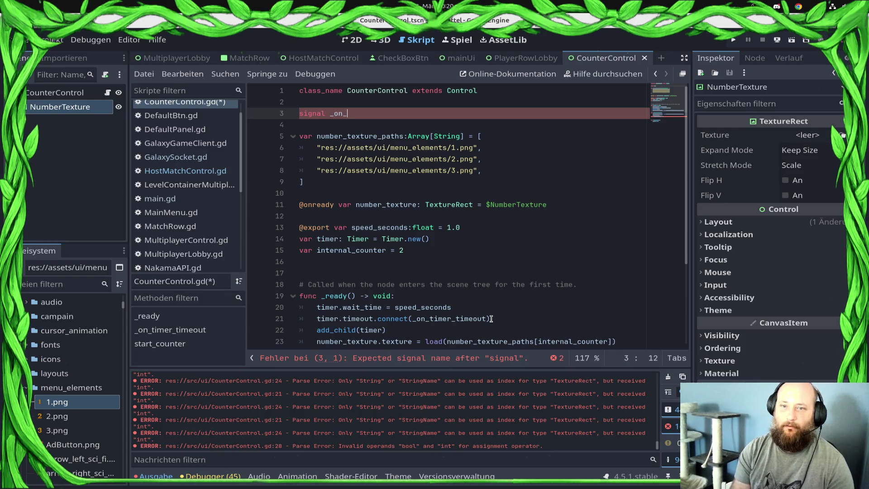
{"action": "type", "text": "ter_"}
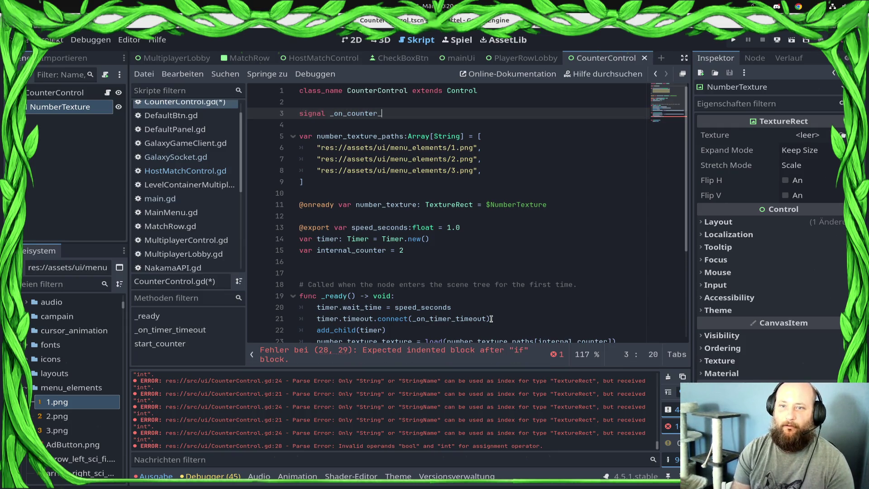
{"action": "type", "text": "done("}
{"action": "key", "text": "ctrl+s"}
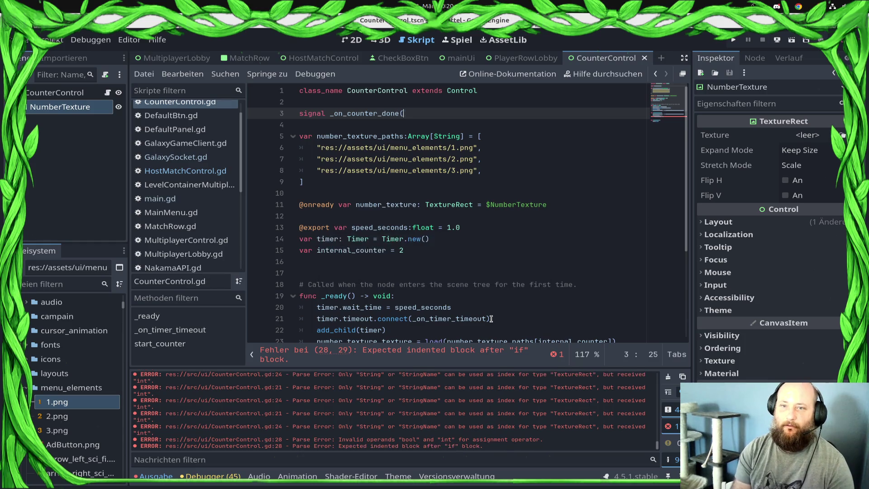
{"action": "key", "text": "BackSpace"}
{"action": "type", "text": "finished()"}
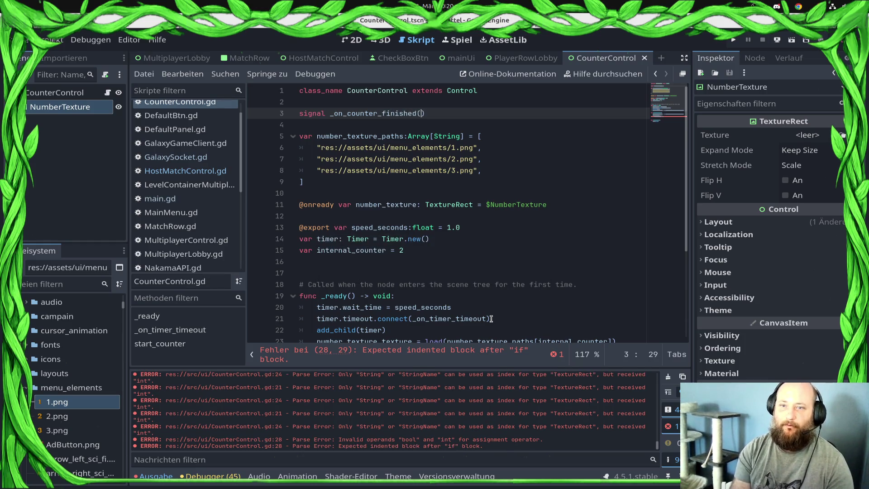
{"action": "key", "text": "ctrl+s"}
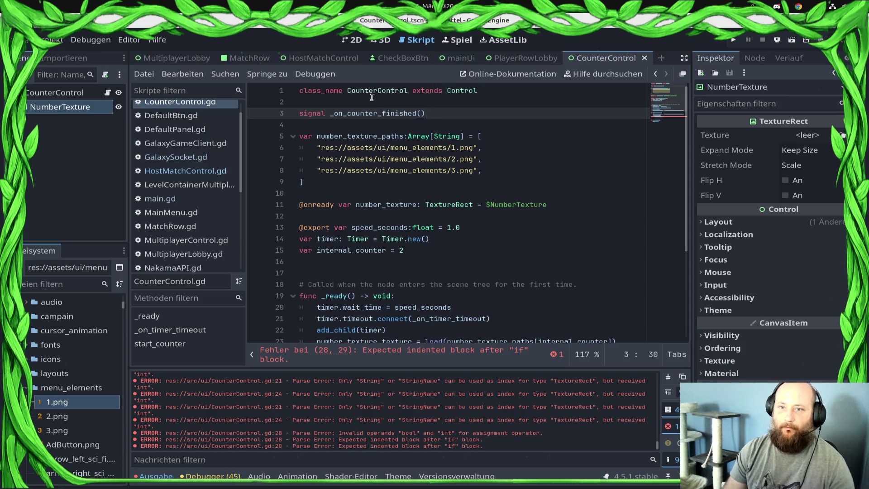
- Call _on_counter_finished.emit() inside the if block and save the script
{"action": "double_click", "coordinate": [368, 113]}
{"action": "key", "text": "ctrl+c"}
{"action": "left_click", "coordinate": [416, 342]}
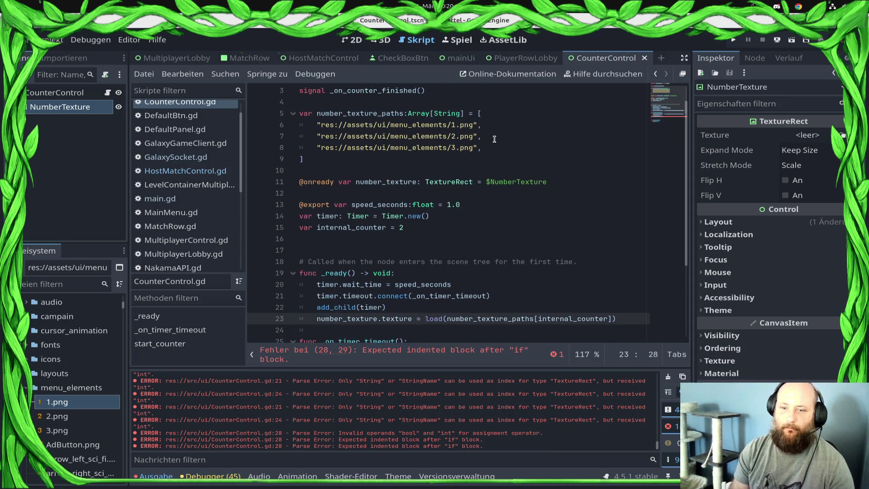
{"action": "key", "text": "ctrl+End"}
{"action": "key", "text": "Up"}
{"action": "key", "text": "Up"}
{"action": "key", "text": "Up"}
{"action": "key", "text": "ctrl+v"}
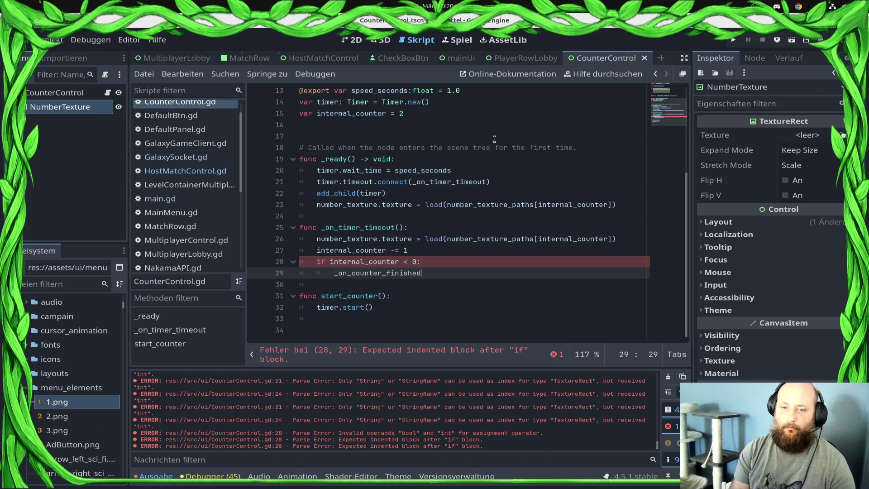
{"action": "key", "text": "BackSpace"}
{"action": "key", "text": "BackSpace"}
{"action": "key", "text": "BackSpace"}
{"action": "type", "text": "m"}
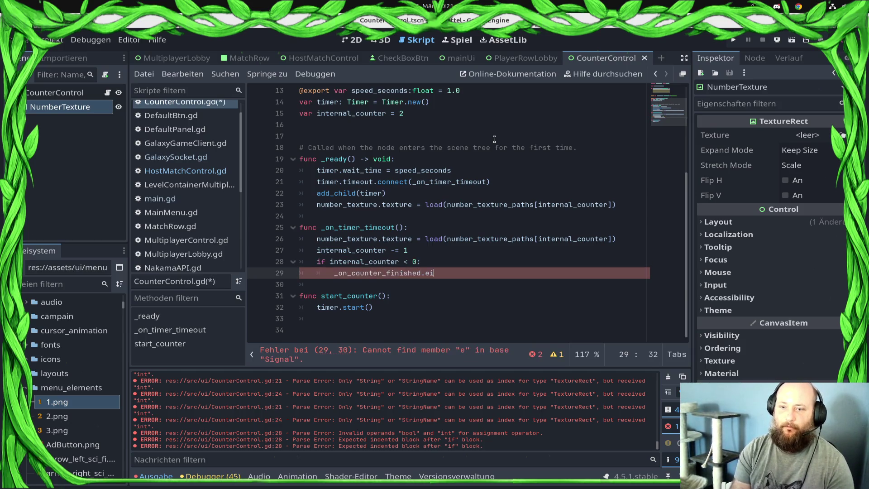
{"action": "type", "text": "it()"}
{"action": "key", "text": "ctrl+s"}
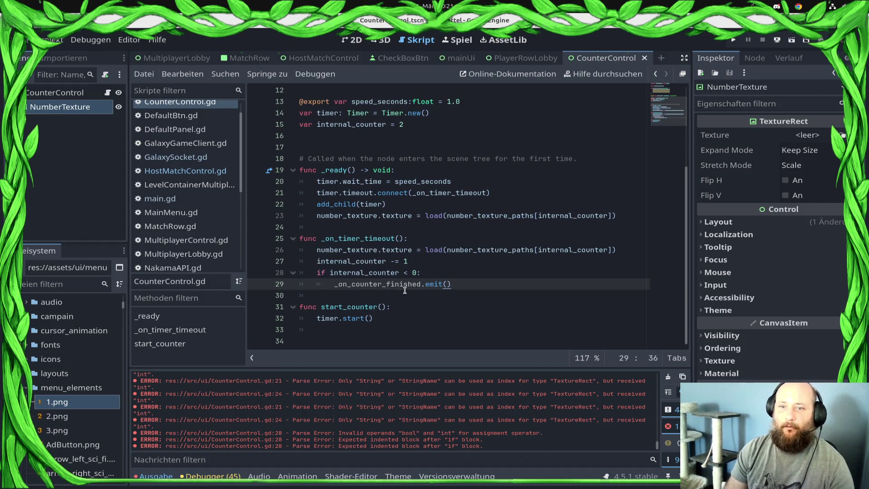
- Move NumberTexture toward the canvas centre in the 2D view and run the game with F5
{"action": "scroll", "coordinate": [395, 286], "scroll_direction": "up", "scroll_amount": 2}
{"action": "scroll", "coordinate": [395, 287], "scroll_direction": "down", "scroll_amount": 2}
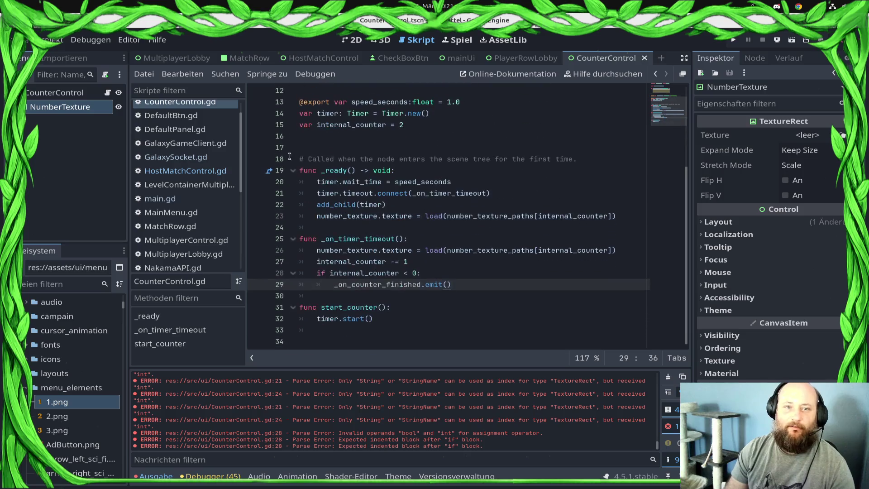
{"action": "left_click", "coordinate": [352, 39]}
{"action": "scroll", "coordinate": [164, 224], "scroll_direction": "up", "scroll_amount": 2}
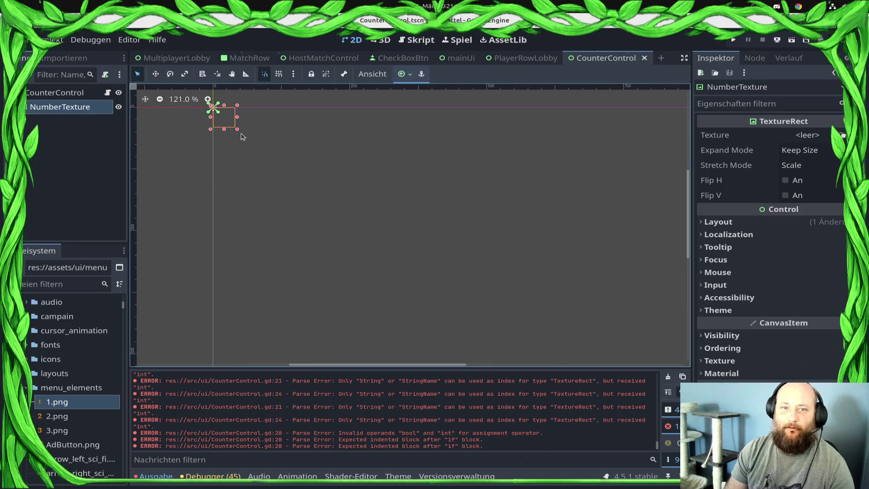
{"action": "key", "text": "w"}
{"action": "mouse_move", "coordinate": [228, 125]}
{"action": "left_mouse_down"}
{"action": "mouse_move", "coordinate": [594, 308]}
{"action": "mouse_move", "coordinate": [446, 230]}
{"action": "left_mouse_up"}
{"action": "key", "text": "F5"}
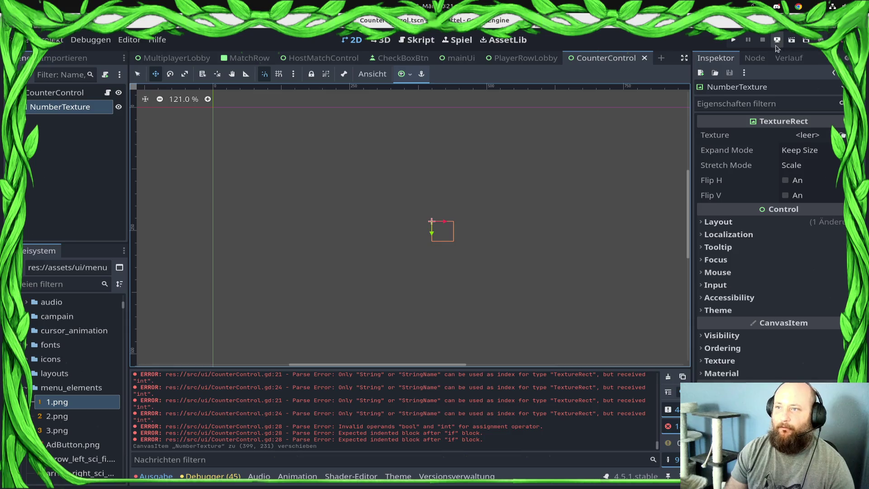
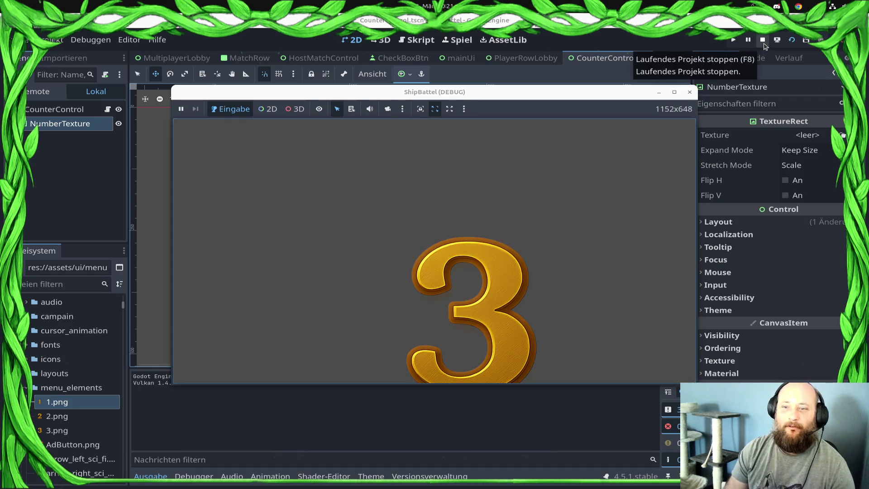
- Stop the running game and add start_counter() as the last line of _ready() in CounterControl.gd
{"action": "left_click", "coordinate": [763, 45]}
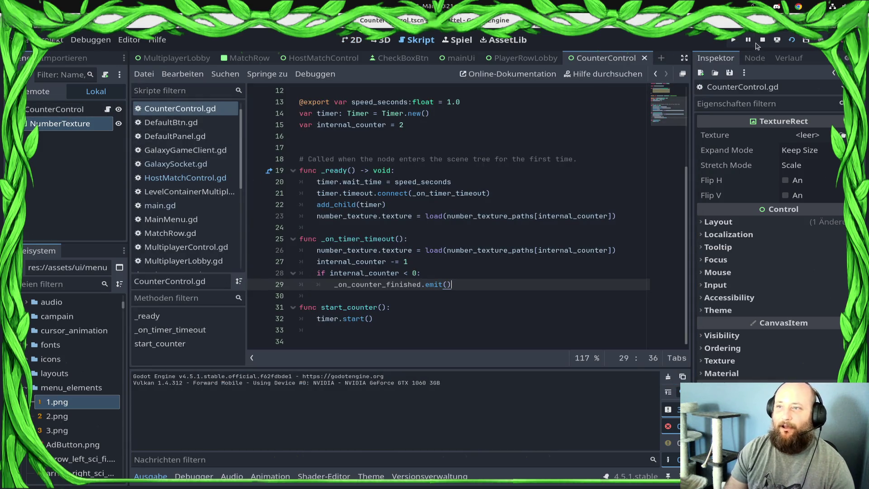
{"action": "left_click", "coordinate": [634, 220]}
{"action": "key", "text": "Return"}
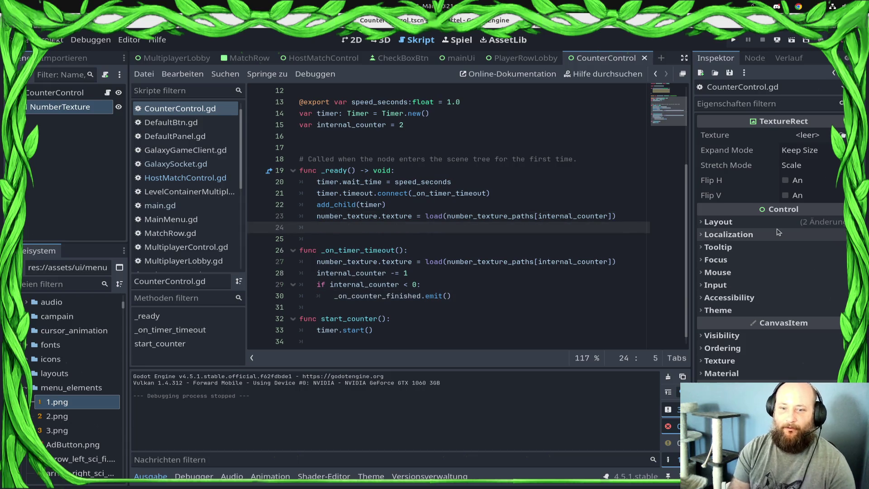
{"action": "type", "text": "start_counter("}
{"action": "key", "text": "Return"}
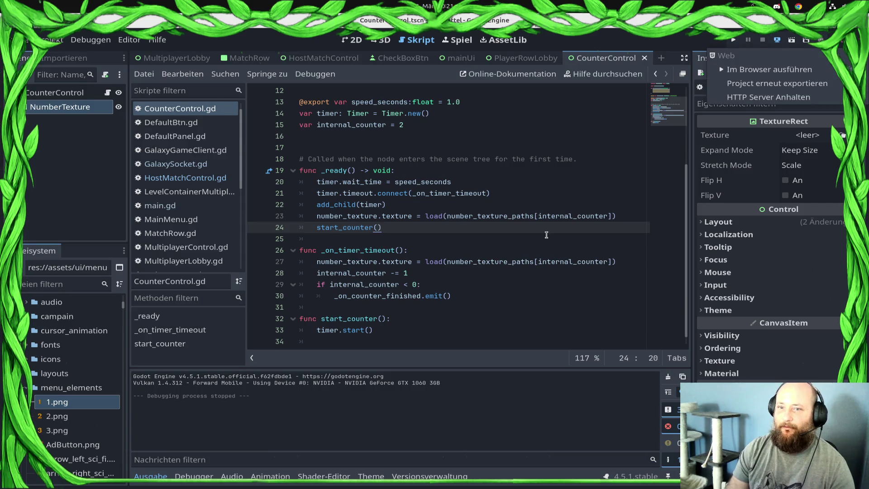
{"action": "left_click_drag", "start_coordinate": [623, 216], "coordinate": [547, 238]}
{"action": "left_click", "coordinate": [621, 216]}
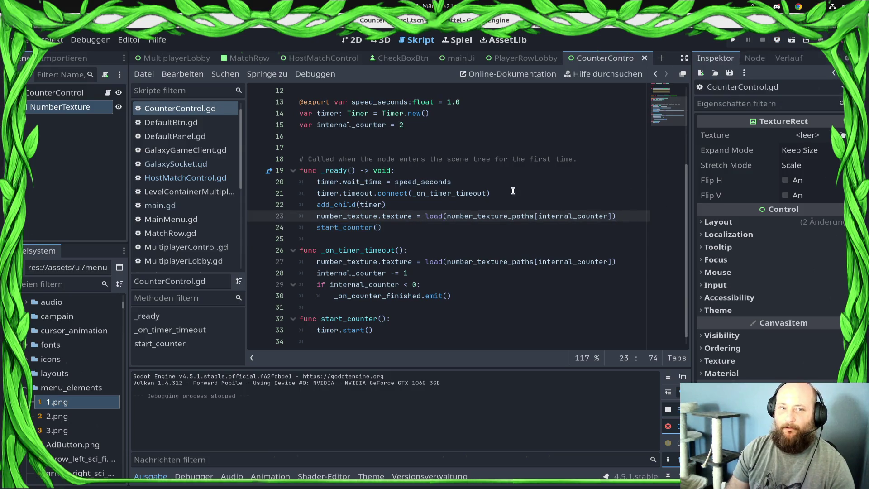
- Test-run the project, which counts 3, 2, 1 and halts on an invalid index '-4' error
{"action": "left_click", "coordinate": [776, 43]}
{"action": "left_click", "coordinate": [771, 78]}
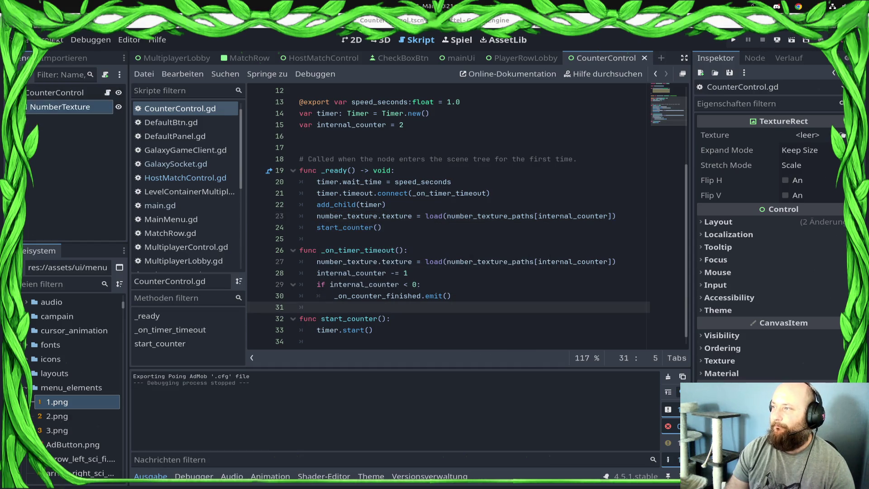
{"action": "key", "text": "F5"}
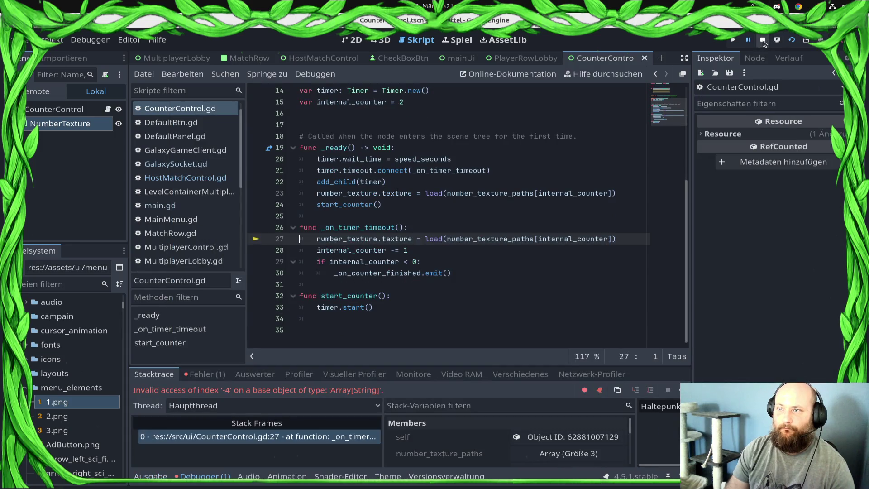
- Add timer.stop() inside the 'if internal_counter < 0' block, save the script, and return to the 2D view
{"action": "left_click", "coordinate": [763, 42]}
{"action": "left_click", "coordinate": [500, 265]}
{"action": "key", "text": "Return"}
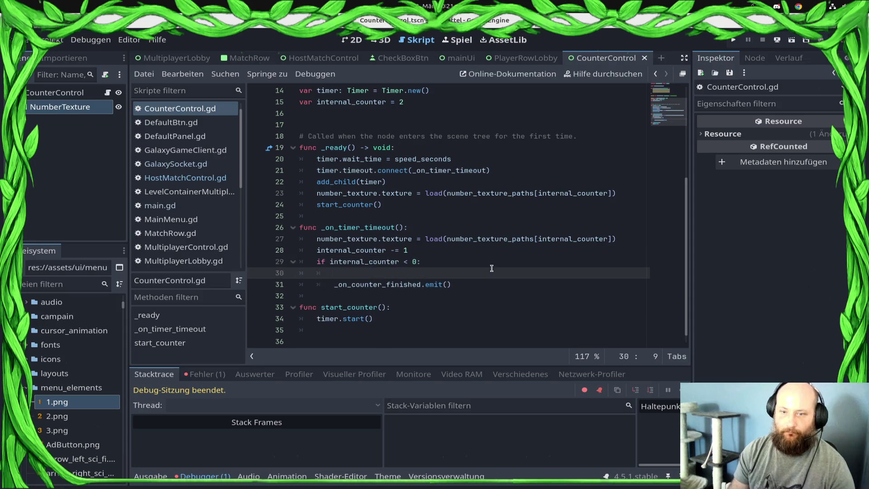
{"action": "type", "text": "timer"}
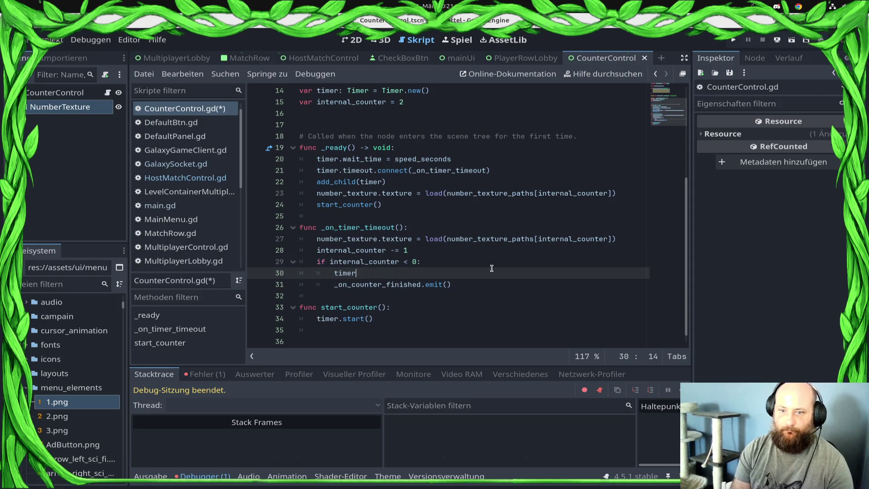
{"action": "type", "text": "-top()"}
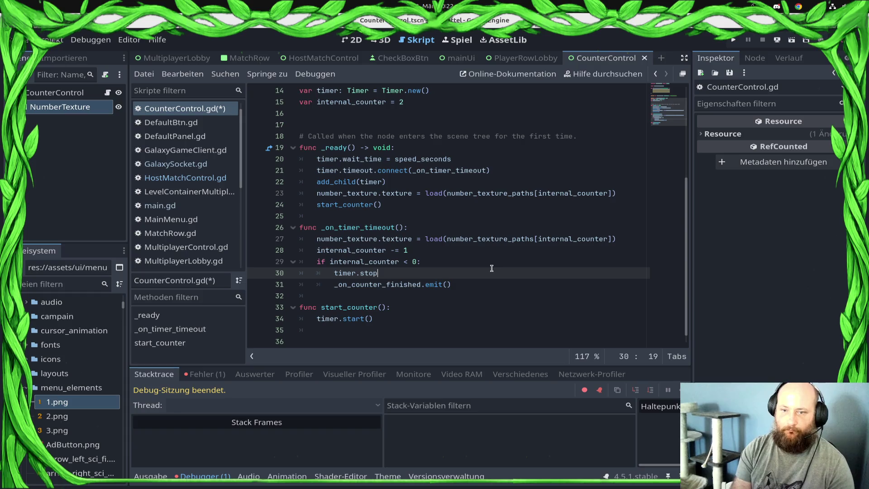
{"action": "key", "text": "ctrl+s"}
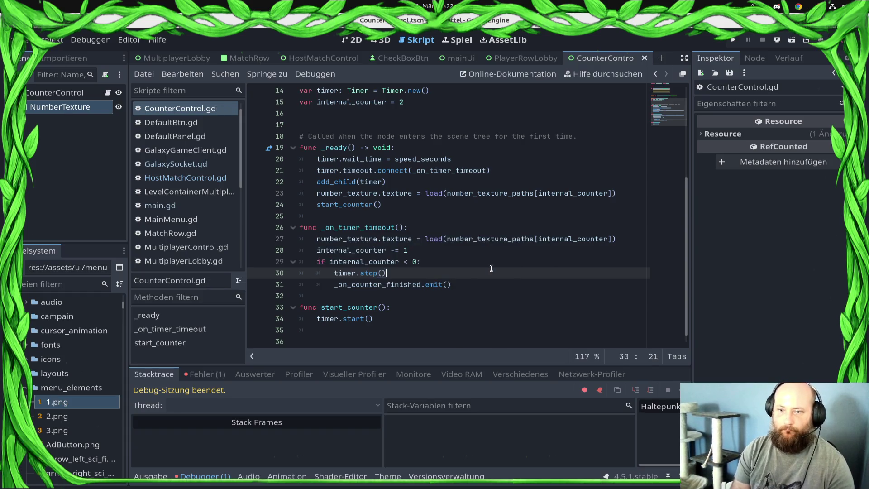
{"action": "key", "text": "Up"}
{"action": "key", "text": "Up"}
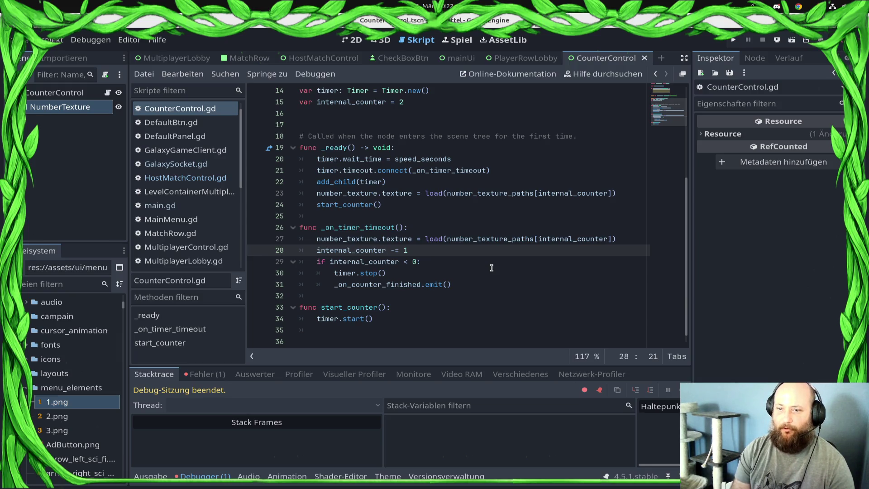
{"action": "key", "text": "Down"}
{"action": "key", "text": "Down"}
{"action": "key", "text": "Down"}
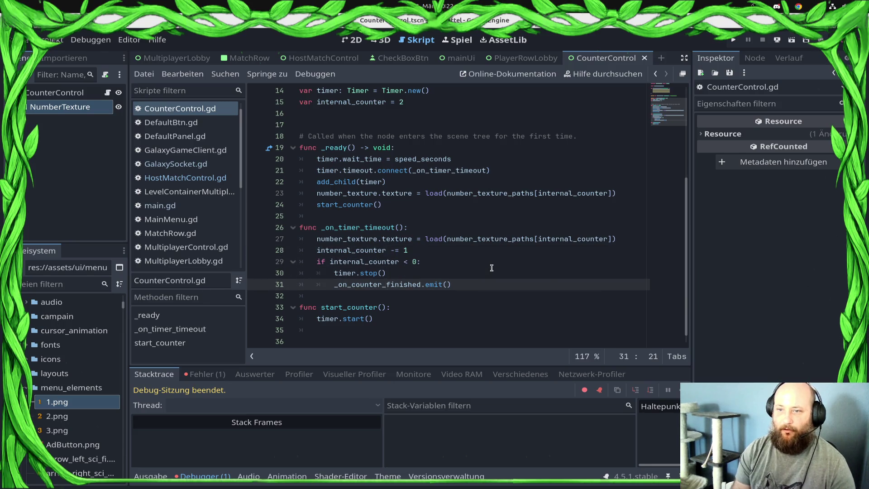
{"action": "left_click", "coordinate": [357, 41]}
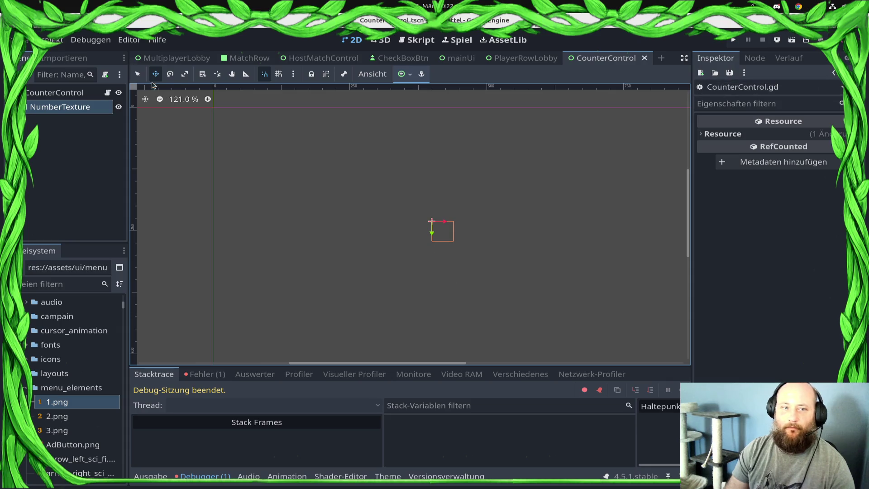
- Reset CounterControl's Layout > Transform size to 0 × 0
{"action": "left_click", "coordinate": [86, 92]}
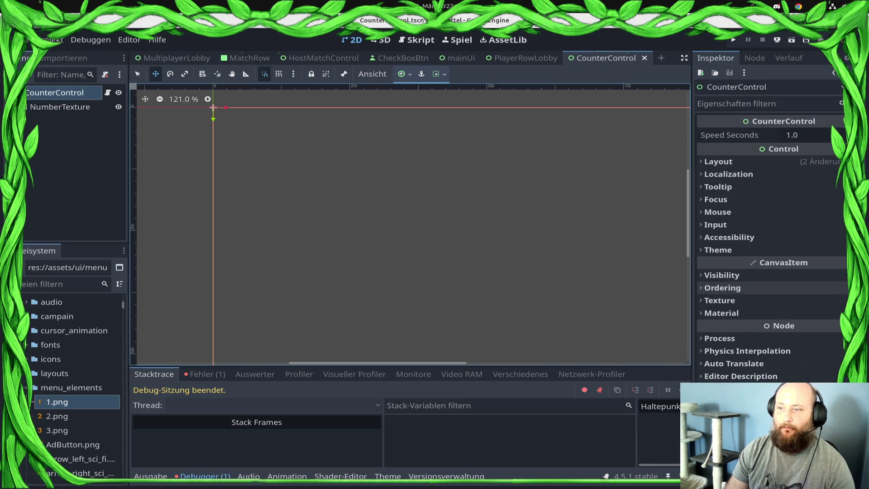
{"action": "left_click", "coordinate": [730, 162]}
{"action": "left_click", "coordinate": [730, 305]}
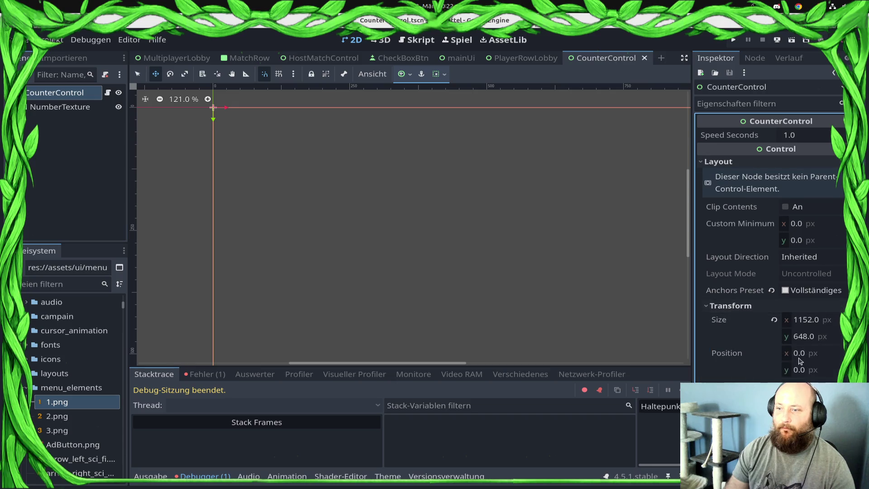
{"action": "left_click", "coordinate": [774, 320]}
- Test-run the countdown scene, stop it, and save the scene
{"action": "left_click", "coordinate": [791, 40]}
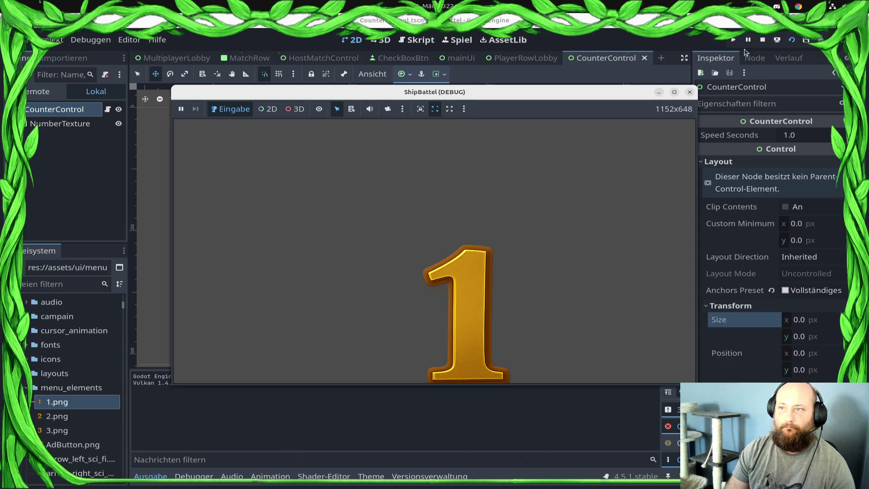
{"action": "left_click", "coordinate": [762, 41]}
{"action": "scroll", "coordinate": [89, 380], "scroll_direction": "down", "scroll_amount": 5}
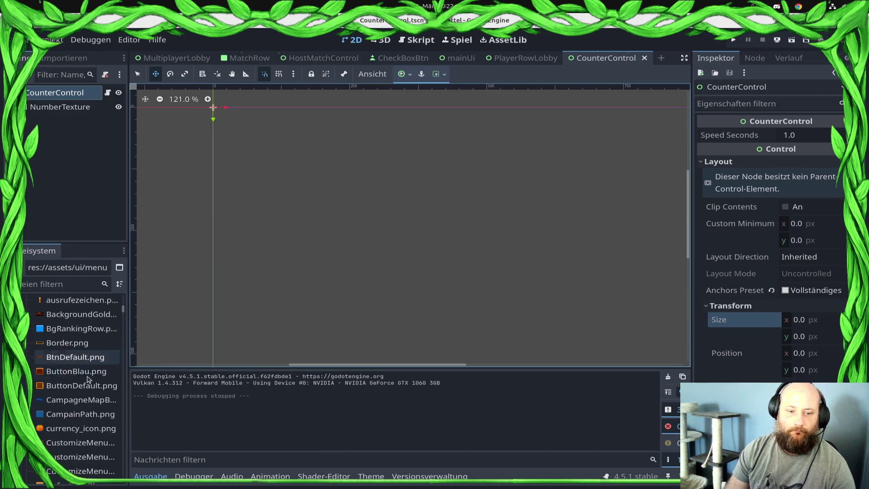
{"action": "scroll", "coordinate": [89, 380], "scroll_direction": "down", "scroll_amount": 5}
{"action": "scroll", "coordinate": [88, 380], "scroll_direction": "up", "scroll_amount": 2}
{"action": "key", "text": "ctrl+s"}
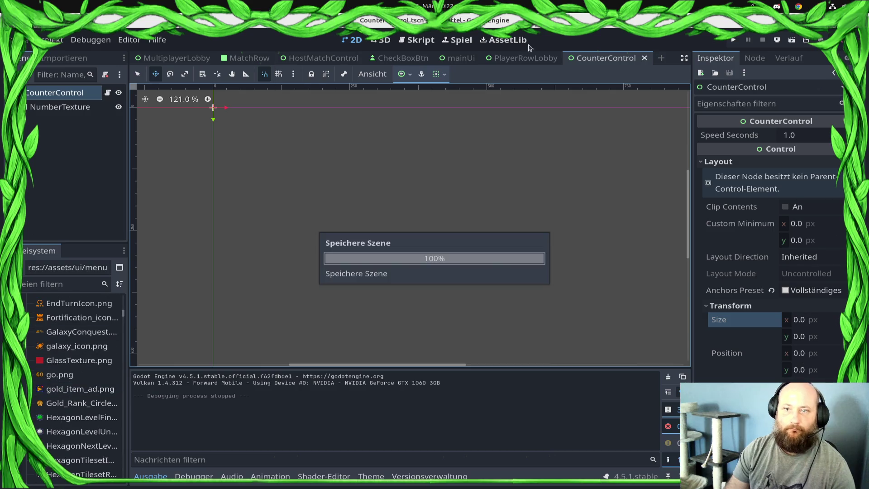
- Add the copied go.png file path to the texture-path array after 3.png and save
{"action": "left_click", "coordinate": [418, 41]}
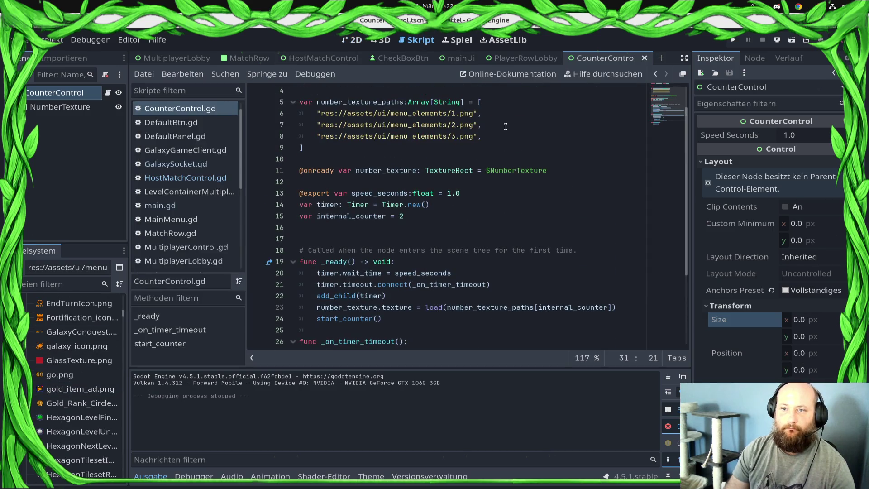
{"action": "left_click", "coordinate": [509, 136]}
{"action": "key", "text": "Return"}
{"action": "type", "text": "\""}
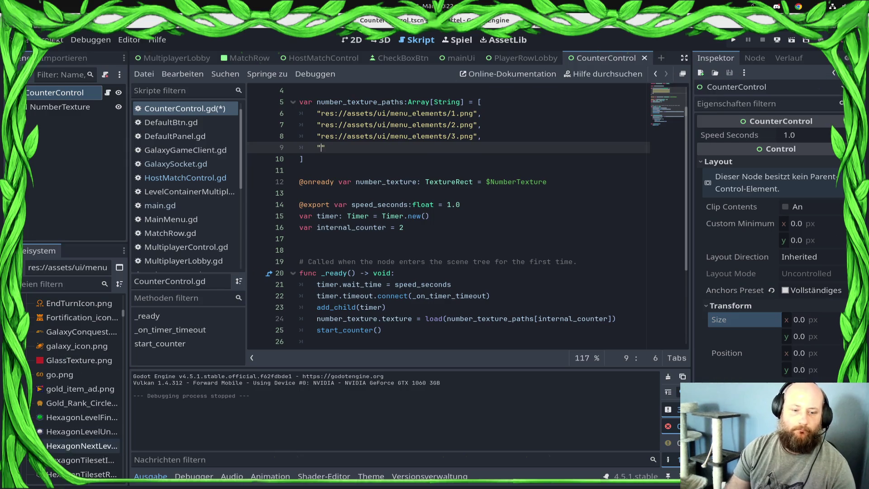
{"action": "right_click", "coordinate": [66, 374]}
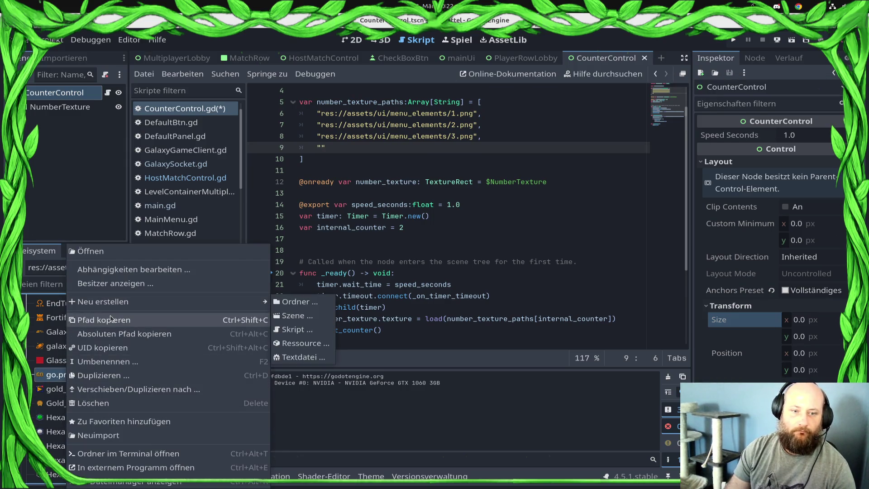
{"action": "left_click", "coordinate": [111, 319]}
{"action": "type", "text": "res://assets/ui/menu_elements/go.png"}
{"action": "key", "text": "ctrl+s"}
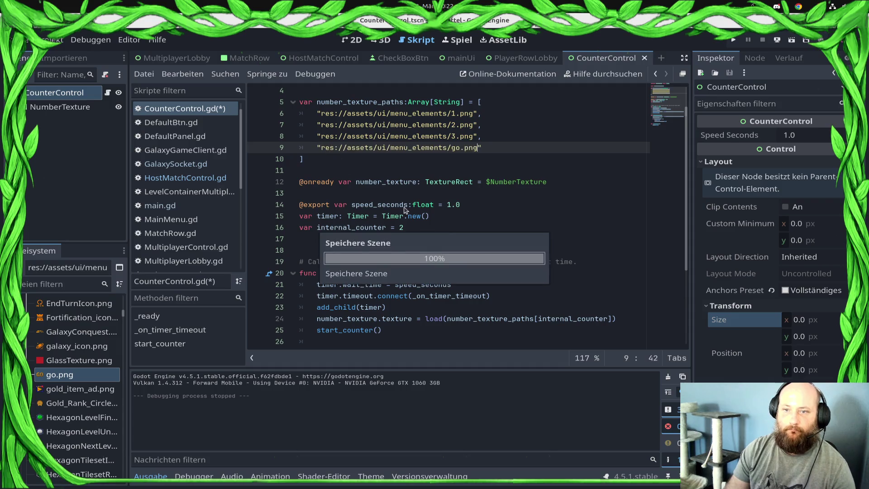
- Change the starting counter value from 2 to 3 and save the script
{"action": "scroll", "coordinate": [444, 236], "scroll_direction": "down", "scroll_amount": 2}
{"action": "scroll", "coordinate": [444, 236], "scroll_direction": "down", "scroll_amount": 2}
{"action": "scroll", "coordinate": [421, 252], "scroll_direction": "up", "scroll_amount": 3}
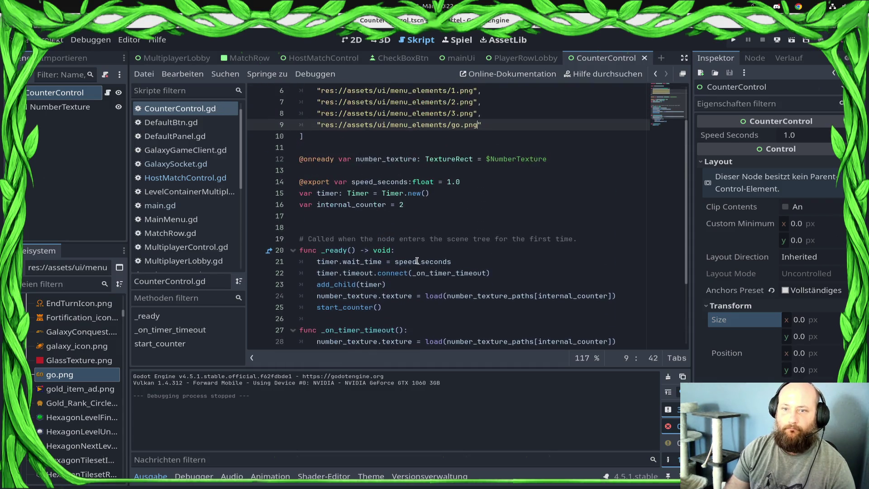
{"action": "scroll", "coordinate": [416, 256], "scroll_direction": "down", "scroll_amount": 3}
{"action": "scroll", "coordinate": [409, 261], "scroll_direction": "up", "scroll_amount": 3}
{"action": "double_click", "coordinate": [401, 170]}
{"action": "type", "text": "3"}
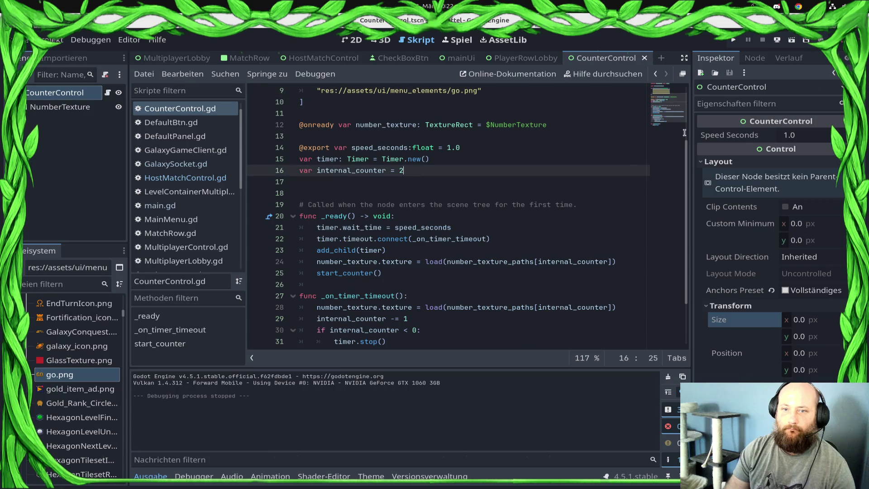
{"action": "key", "text": "ctrl+s"}
- Move the go.png path to be the first entry of the texture-path array and save
{"action": "scroll", "coordinate": [444, 216], "scroll_direction": "up", "scroll_amount": 2}
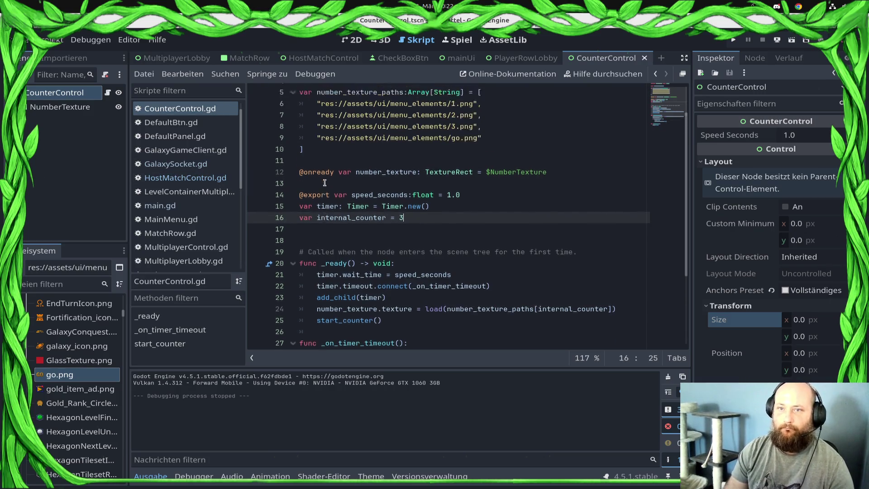
{"action": "left_click", "coordinate": [482, 158]}
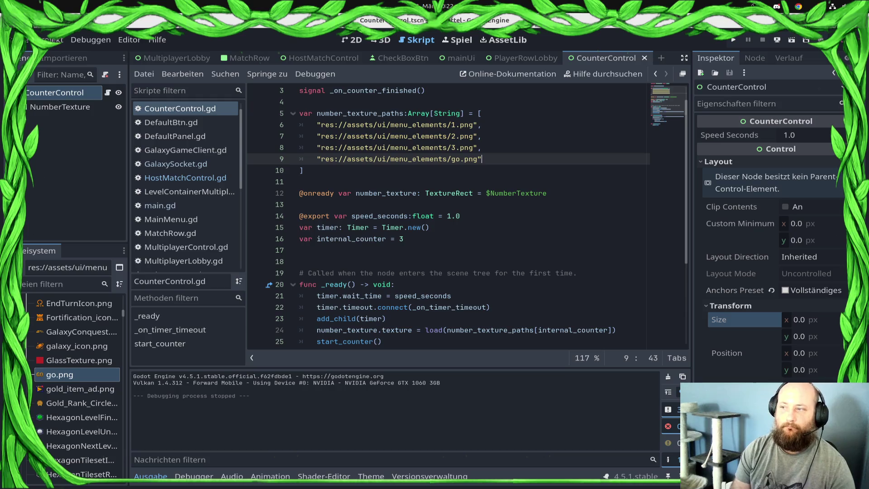
{"action": "key", "text": "shift+Home"}
{"action": "key", "text": "ctrl+x"}
{"action": "key", "text": "Up"}
{"action": "key", "text": "Up"}
{"action": "key", "text": "Up"}
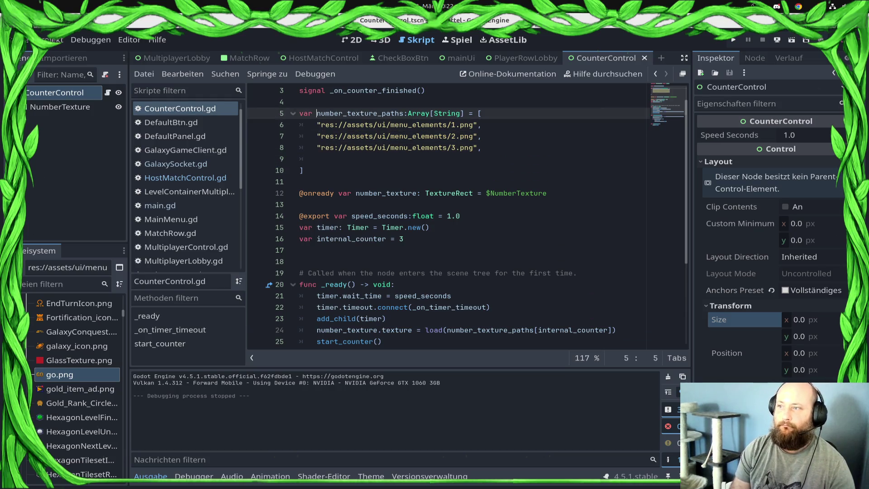
{"action": "key", "text": "End"}
{"action": "key", "text": "Return"}
{"action": "key", "text": "ctrl+v"}
{"action": "key", "text": "ctrl+s"}
- Remove the trailing comma after 3.png, add a comma after go.png, delete empty line 10, and save
{"action": "left_click", "coordinate": [482, 158]}
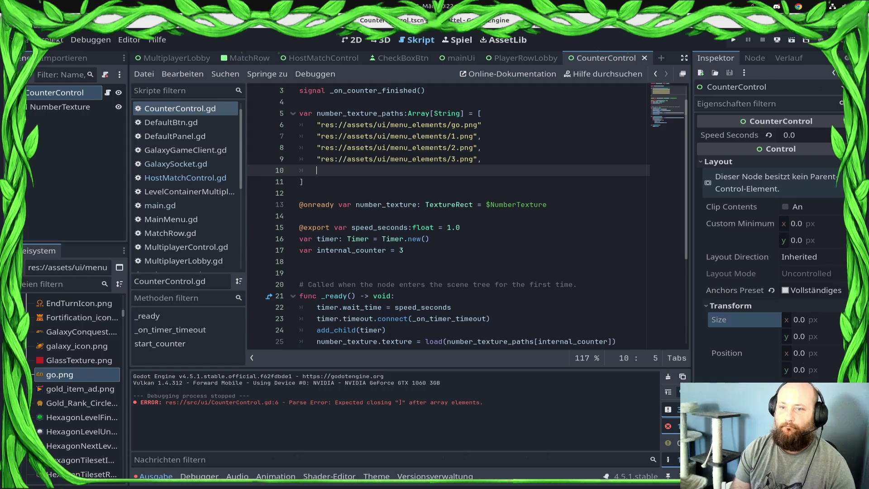
{"action": "key", "text": "BackSpace"}
{"action": "key", "text": "Up"}
{"action": "key", "text": "Up"}
{"action": "key", "text": "Up"}
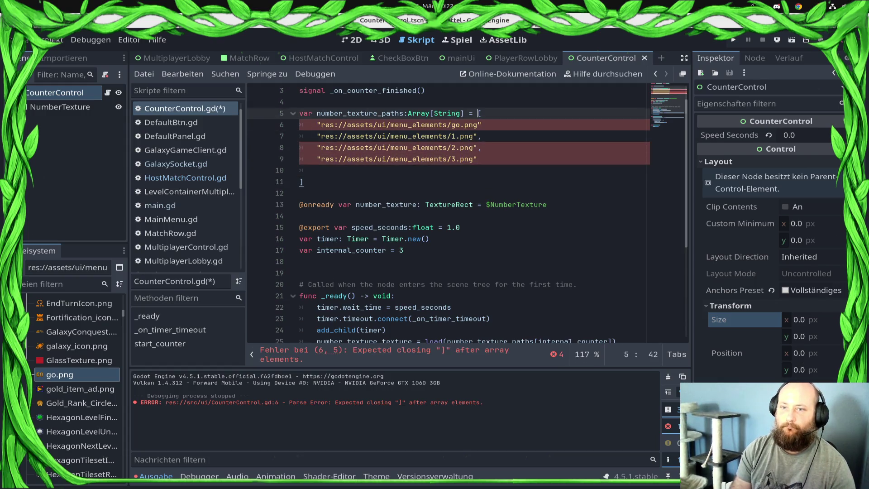
{"action": "key", "text": "Down"}
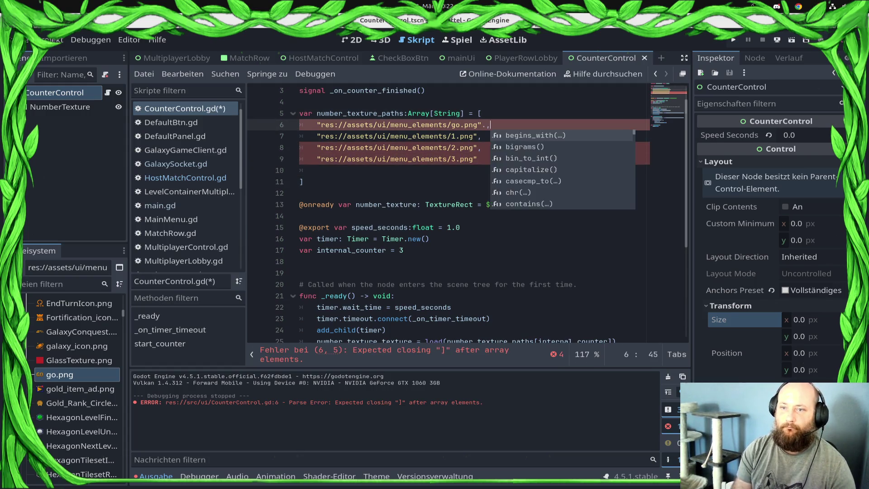
{"action": "type", "text": ","}
{"action": "key", "text": "Down"}
{"action": "key", "text": "Down"}
{"action": "key", "text": "Down"}
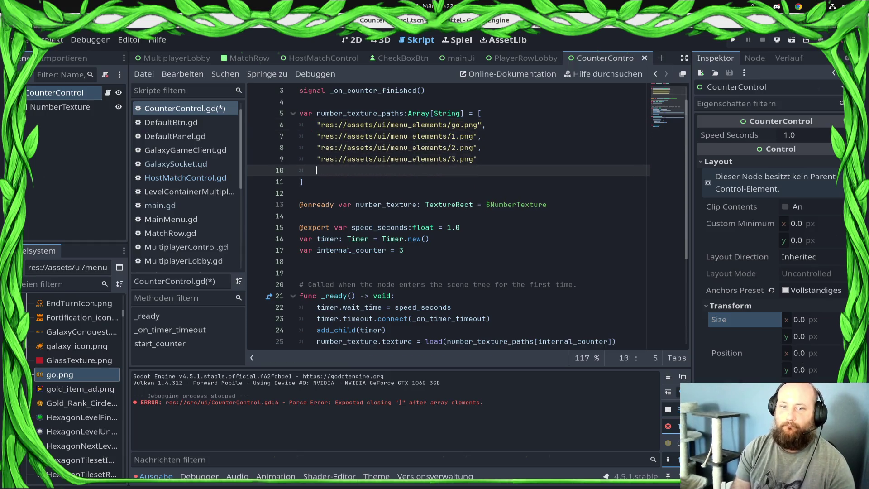
{"action": "left_click", "coordinate": [299, 341]}
{"action": "key", "text": "Up"}
{"action": "key", "text": "Up"}
{"action": "key", "text": "Up"}
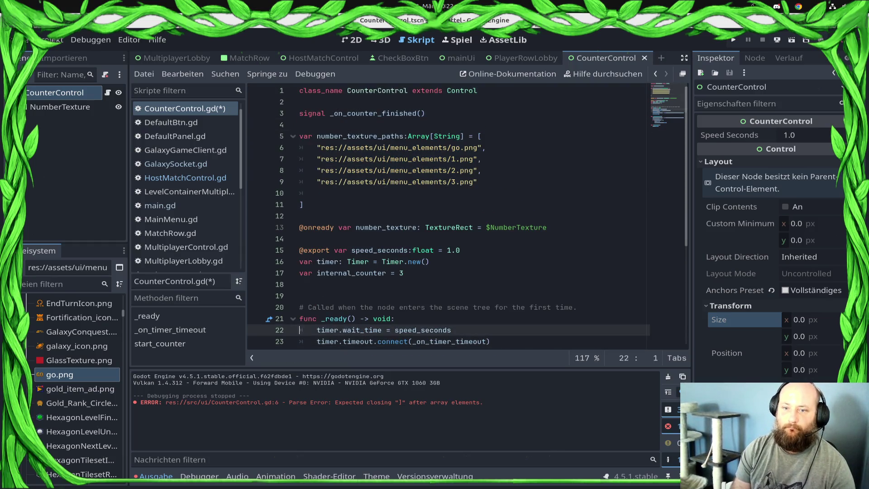
{"action": "key", "text": "shift+End"}
{"action": "key", "text": "BackSpace"}
{"action": "key", "text": "BackSpace"}
{"action": "key", "text": "ctrl+s"}
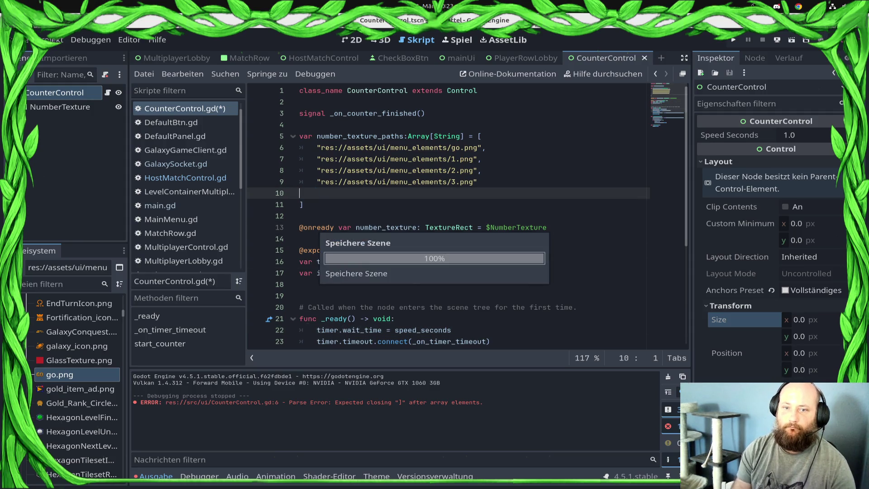
- Run the current scene to see the countdown end on GO, then return to the 2D view
{"action": "left_click", "coordinate": [791, 40]}
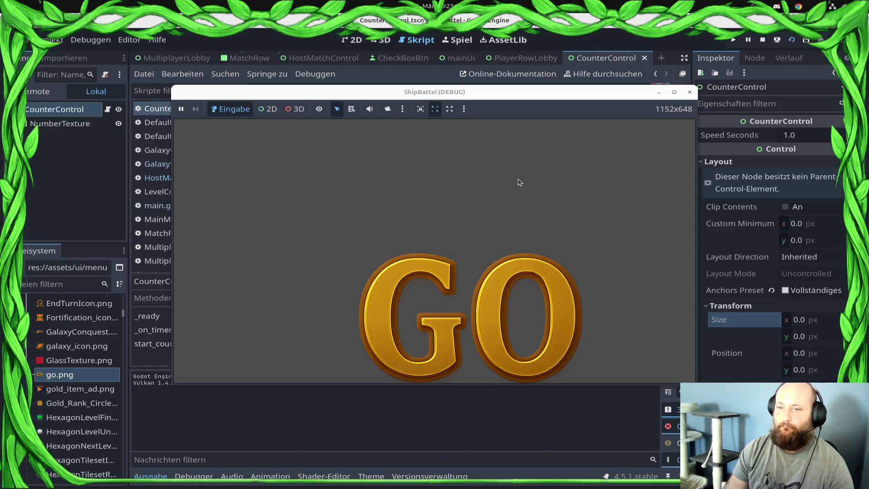
{"action": "left_click", "coordinate": [763, 41]}
{"action": "left_click", "coordinate": [351, 39]}
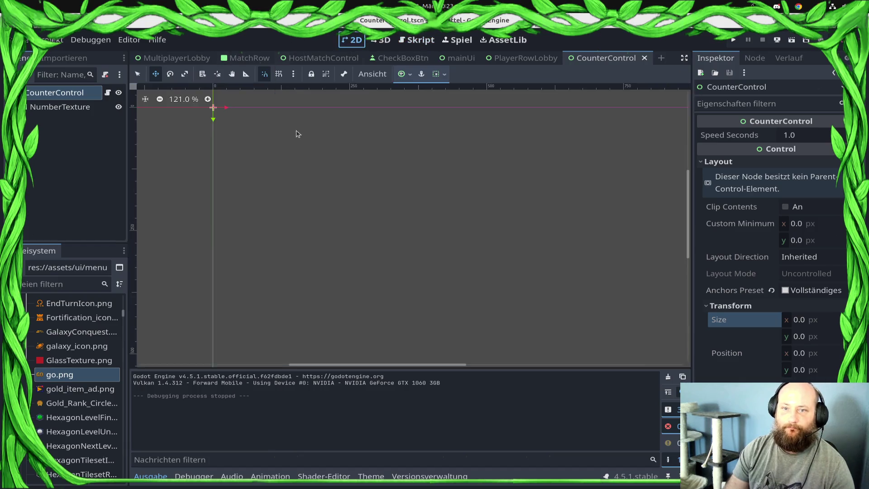
- Move the NumberTexture node to the canvas origin
{"action": "scroll", "coordinate": [255, 235], "scroll_direction": "down", "scroll_amount": 3}
{"action": "left_click", "coordinate": [110, 107]}
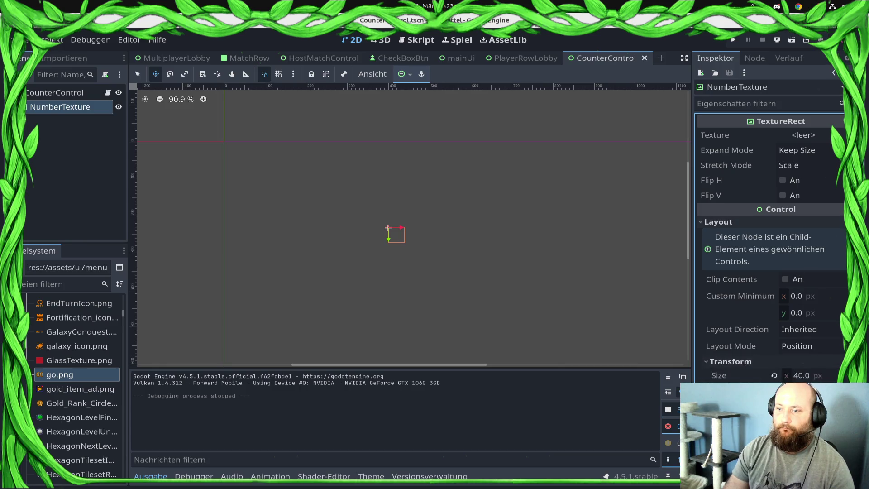
{"action": "left_click", "coordinate": [773, 362]}
{"action": "left_click_drag", "start_coordinate": [387, 227], "coordinate": [226, 144]}
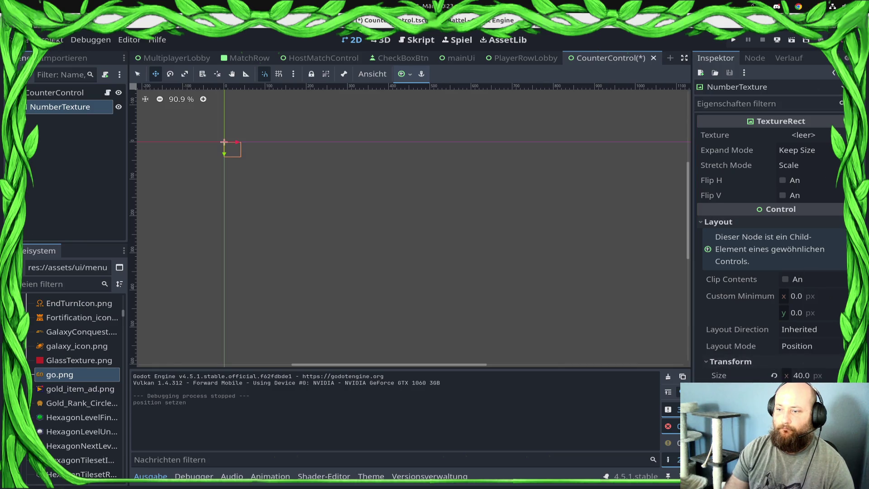
{"action": "scroll", "coordinate": [229, 147], "scroll_direction": "up", "scroll_amount": 10}
{"action": "mouse_move", "coordinate": [407, 212]}
{"action": "left_mouse_down"}
{"action": "mouse_move", "coordinate": [514, 218]}
{"action": "mouse_move", "coordinate": [433, 145]}
{"action": "left_mouse_up"}
{"action": "scroll", "coordinate": [534, 226], "scroll_direction": "down", "scroll_amount": 5}
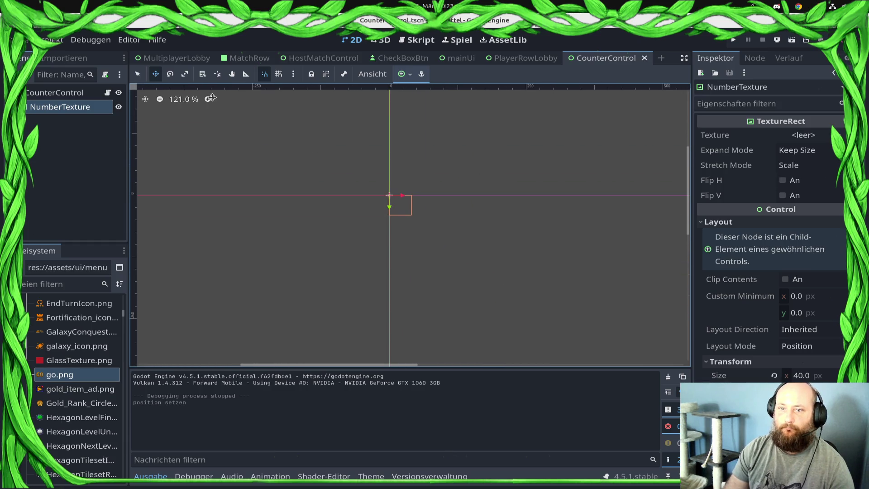
- Apply the Full Rect anchor preset to NumberTexture so it fills its parent
{"action": "left_click", "coordinate": [54, 92]}
{"action": "left_click", "coordinate": [50, 107]}
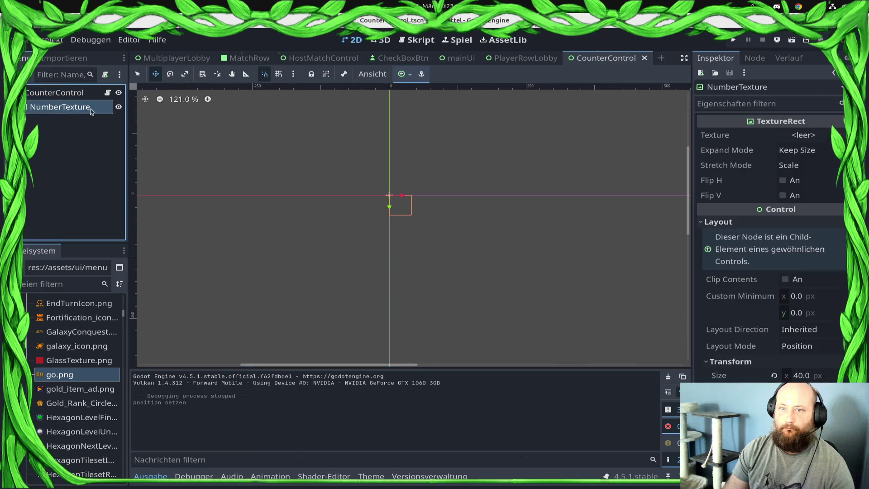
{"action": "left_click", "coordinate": [409, 77]}
{"action": "left_click", "coordinate": [496, 157]}
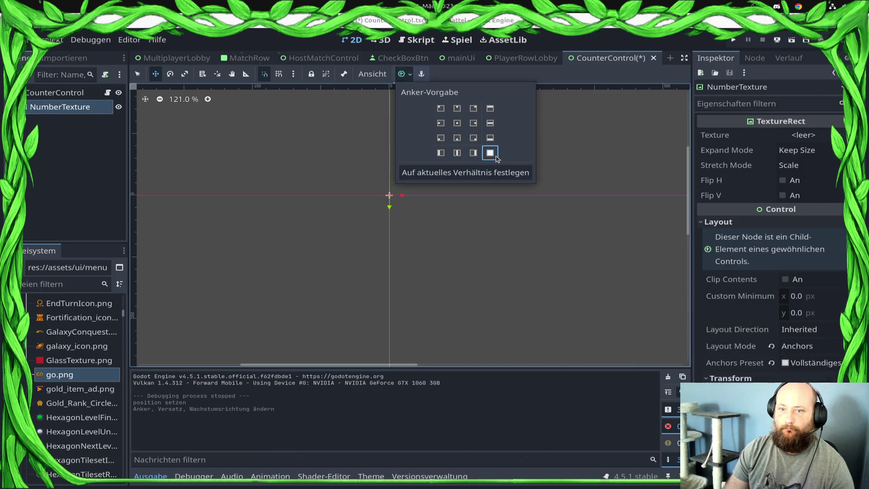
- Set CounterControl's Custom Minimum Size to 64 × 64
{"action": "left_click", "coordinate": [502, 254]}
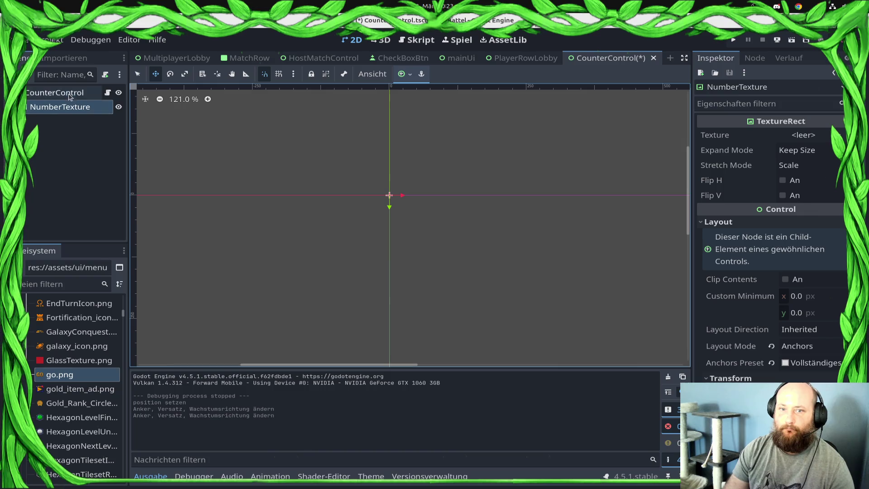
{"action": "left_click", "coordinate": [811, 225]}
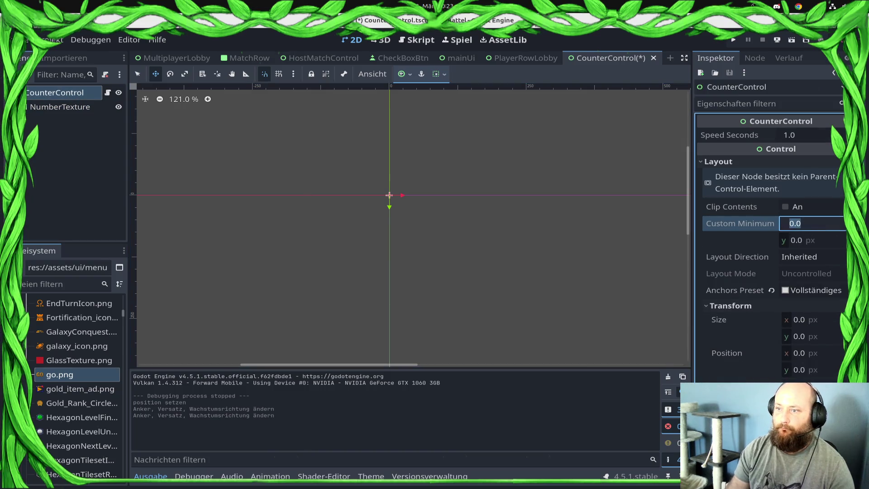
{"action": "type", "text": "64"}
{"action": "key", "text": "Tab"}
{"action": "key", "text": "Return"}
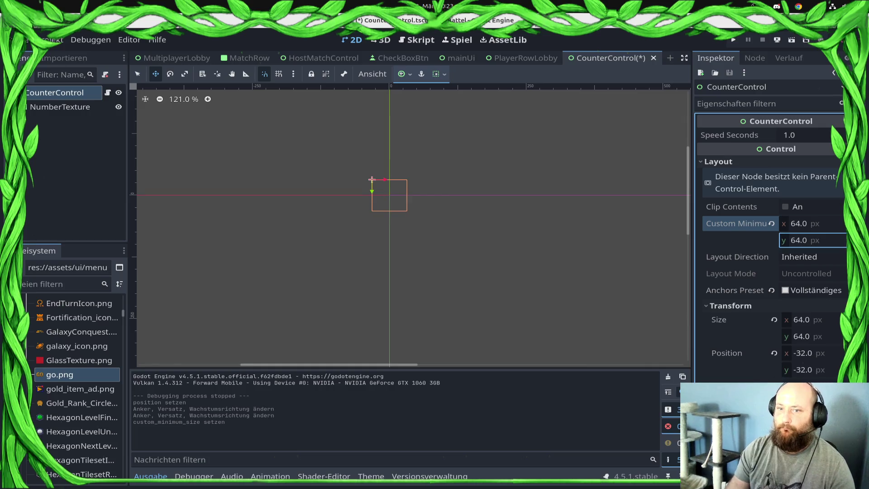
- Apply the Top Left anchor preset to CounterControl
{"action": "key", "text": "q"}
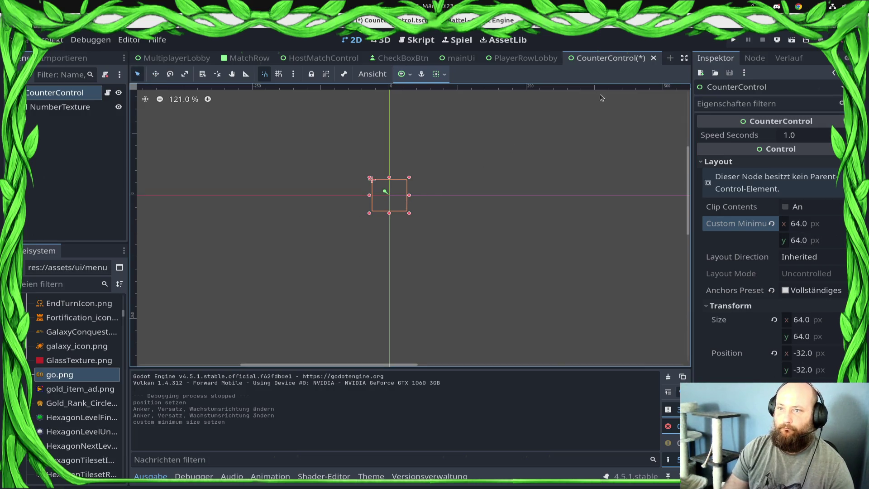
{"action": "left_click", "coordinate": [410, 78]}
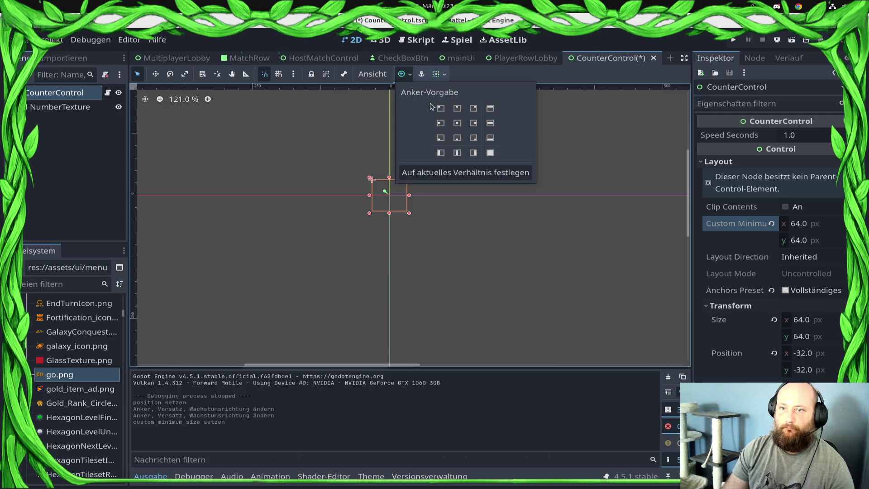
{"action": "left_click", "coordinate": [439, 107]}
{"action": "left_click", "coordinate": [515, 266]}
{"action": "left_click", "coordinate": [54, 92]}
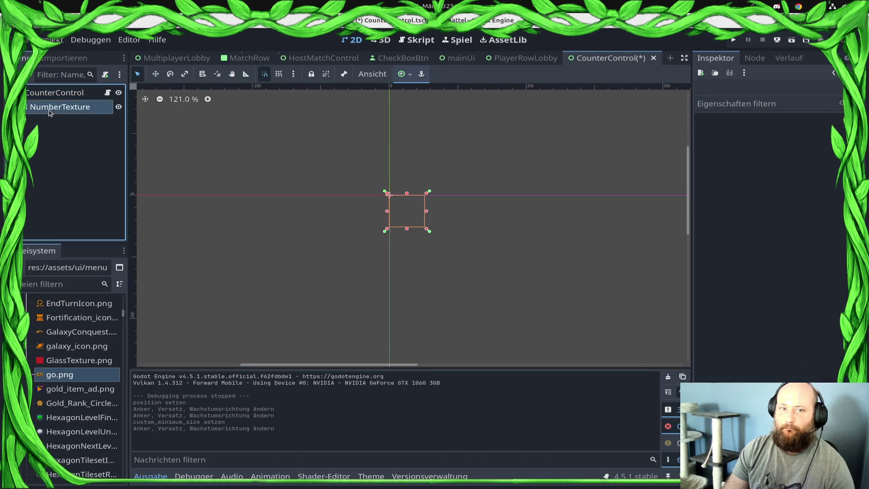
- Assign go.png from FileSystem as NumberTexture's Texture
{"action": "left_click", "coordinate": [67, 106]}
{"action": "left_click", "coordinate": [78, 377]}
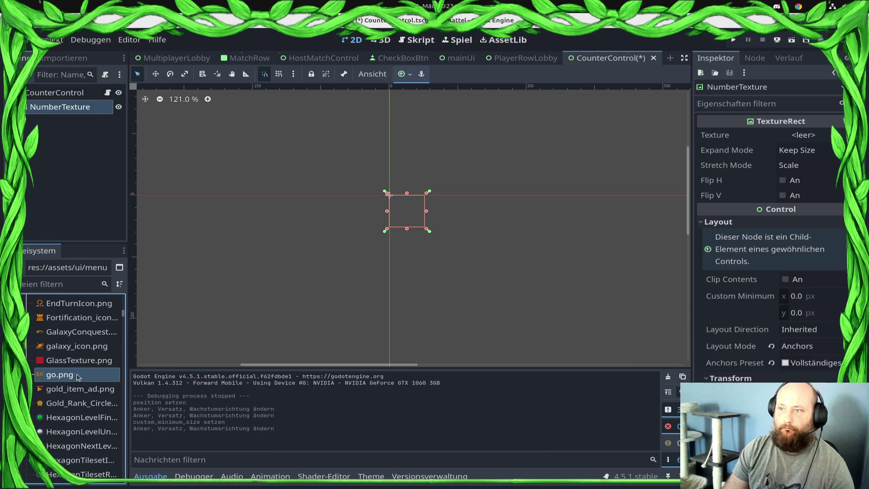
{"action": "left_click_drag", "start_coordinate": [68, 377], "coordinate": [808, 136]}
{"action": "scroll", "coordinate": [344, 231], "scroll_direction": "down", "scroll_amount": 5}
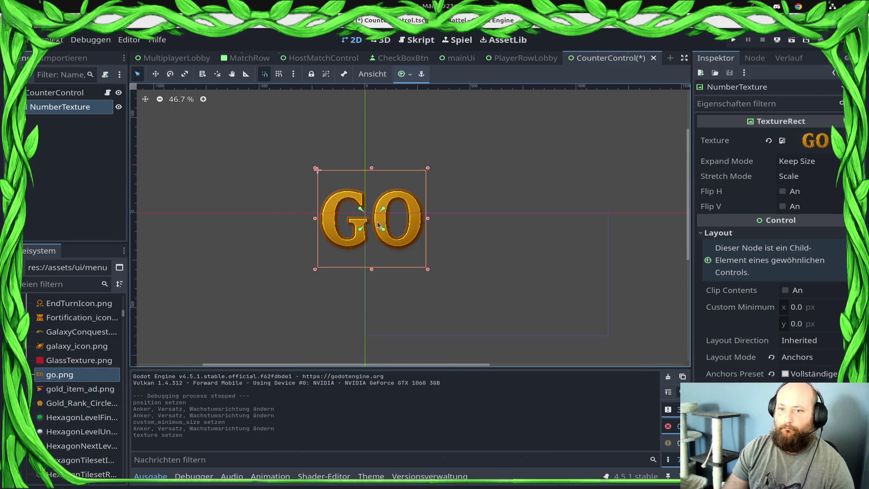
{"action": "scroll", "coordinate": [400, 225], "scroll_direction": "up", "scroll_amount": 6}
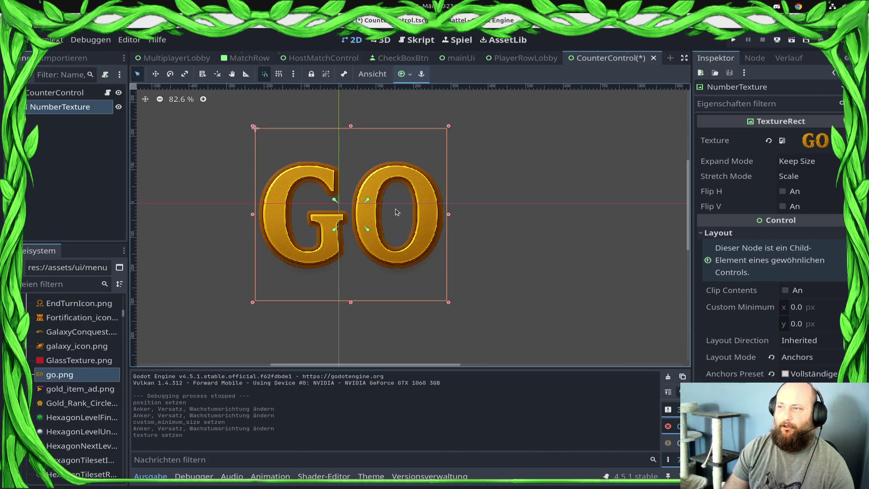
{"action": "scroll", "coordinate": [400, 212], "scroll_direction": "down", "scroll_amount": 4}
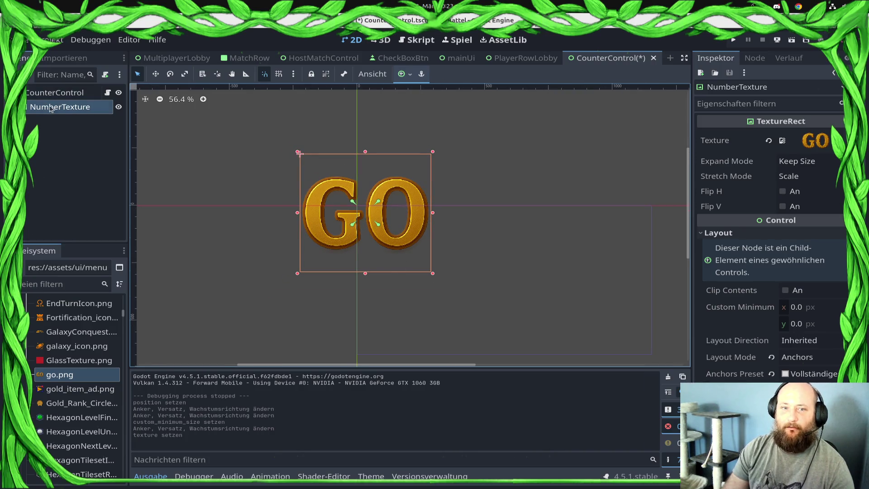
- Anchor NumberTexture to the top-left, check the GO texture preview, and save the scene
{"action": "left_click", "coordinate": [410, 76]}
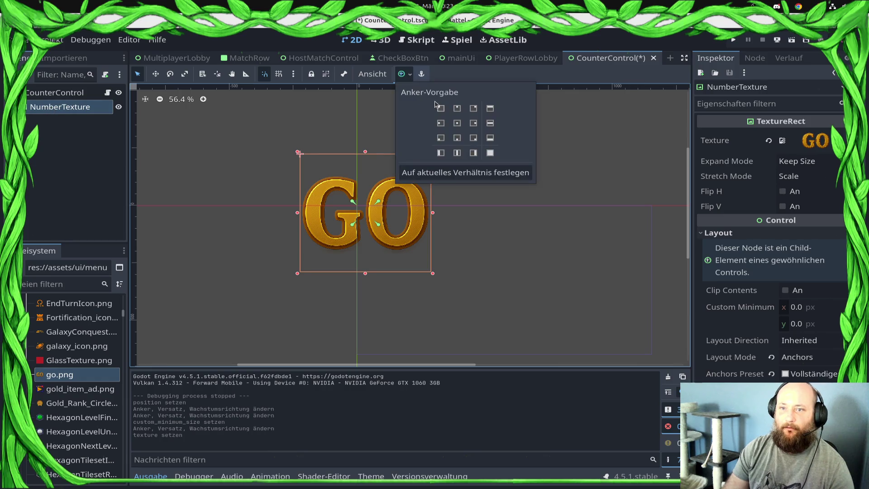
{"action": "left_click", "coordinate": [441, 108]}
{"action": "left_click", "coordinate": [823, 145]}
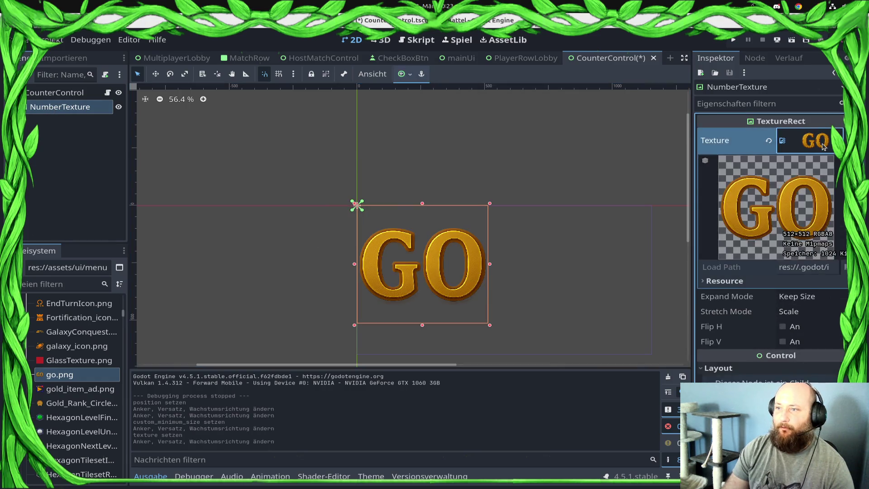
{"action": "left_click", "coordinate": [824, 145]}
{"action": "scroll", "coordinate": [803, 349], "scroll_direction": "down", "scroll_amount": 5}
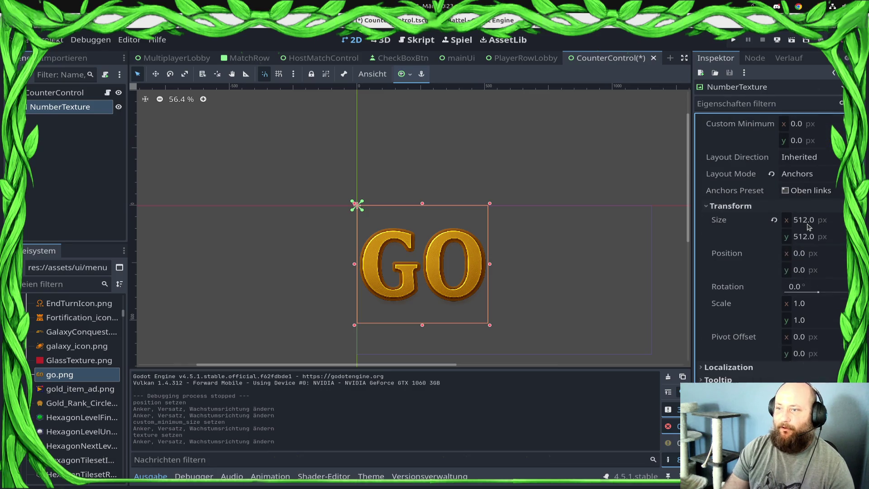
{"action": "key", "text": "ctrl+s"}
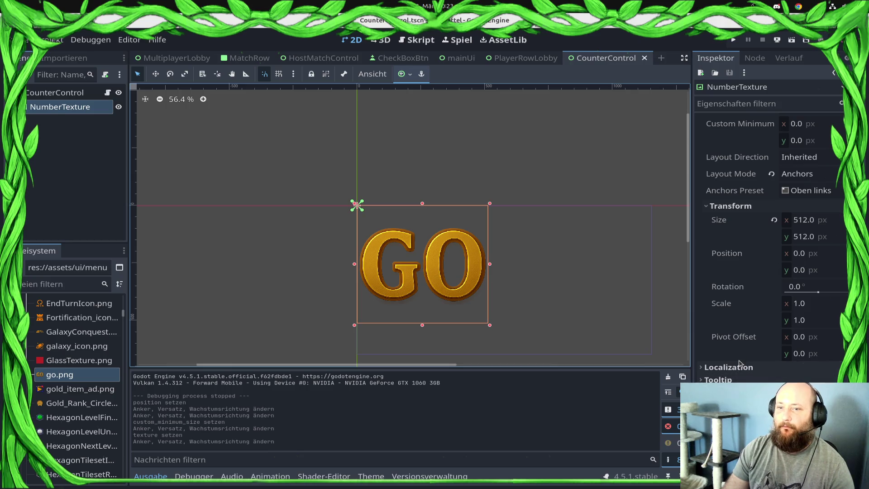
- Set NumberTexture's width field to 256 and its Transform scale to 0.5, then save the scene
{"action": "left_click", "coordinate": [802, 220]}
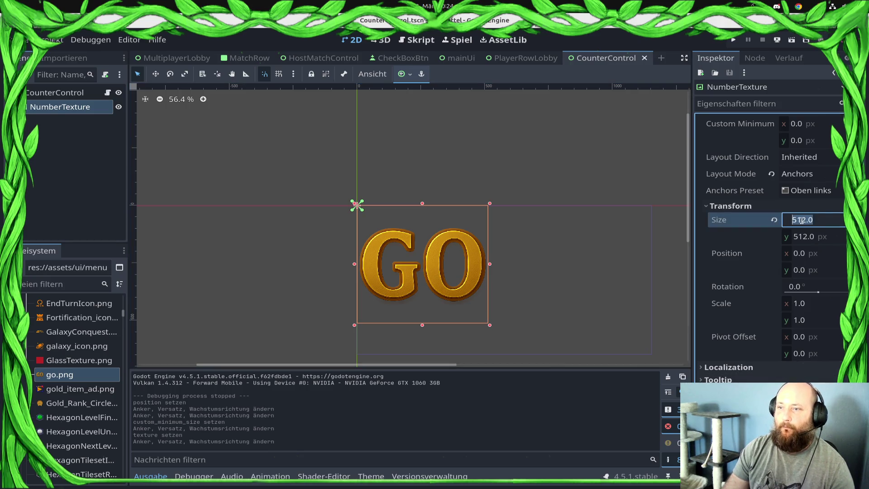
{"action": "type", "text": "256"}
{"action": "key", "text": "Tab"}
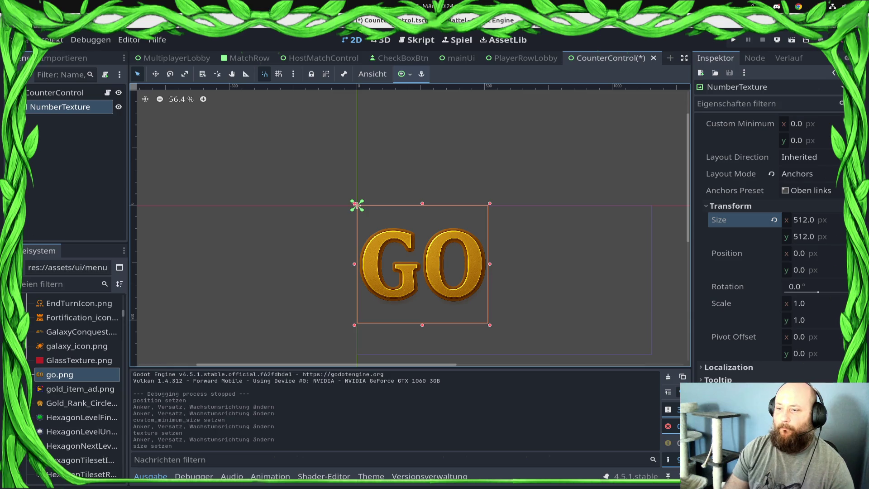
{"action": "left_click", "coordinate": [813, 309]}
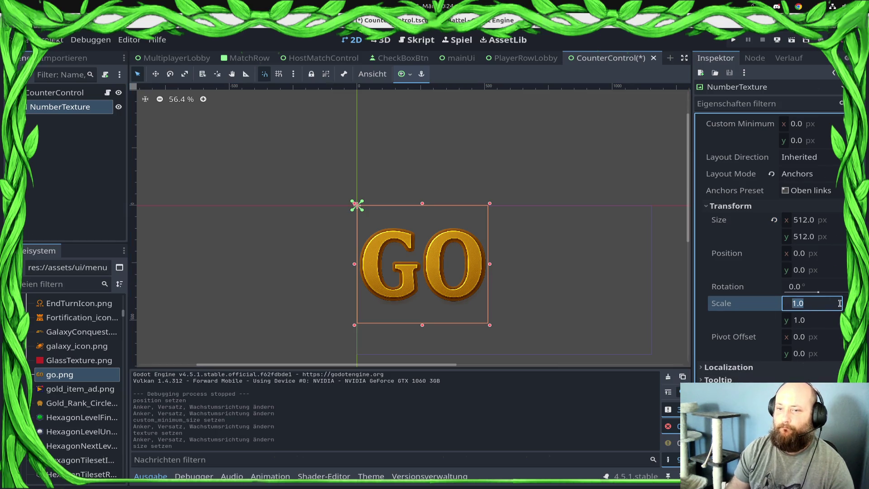
{"action": "type", "text": "5"}
{"action": "key", "text": "Return"}
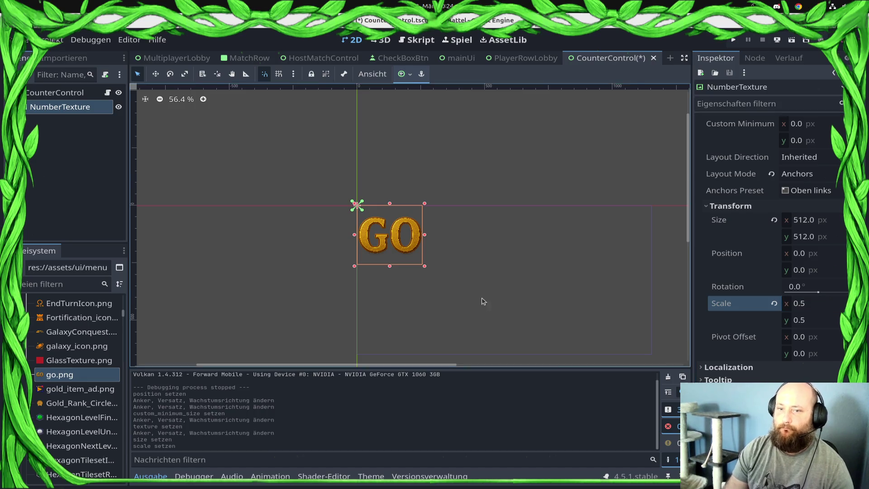
{"action": "scroll", "coordinate": [453, 300], "scroll_direction": "up", "scroll_amount": 10}
{"action": "key", "text": "ctrl+s"}
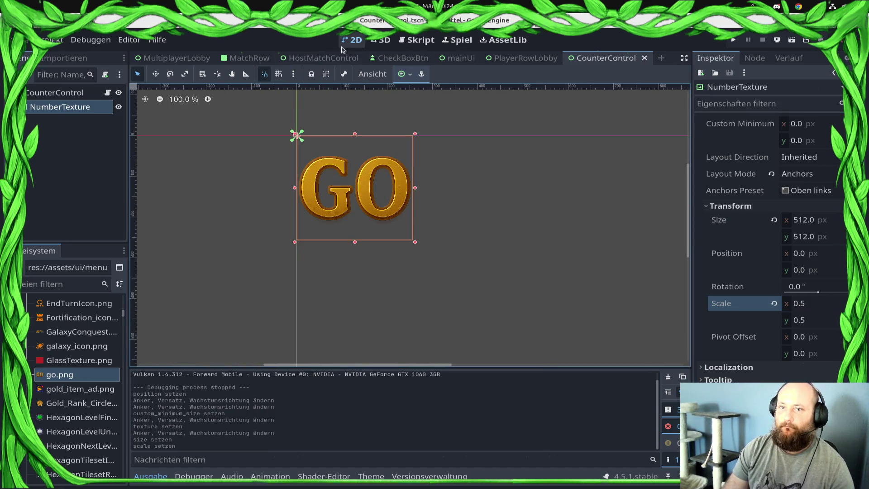
{"action": "left_click", "coordinate": [414, 41]}
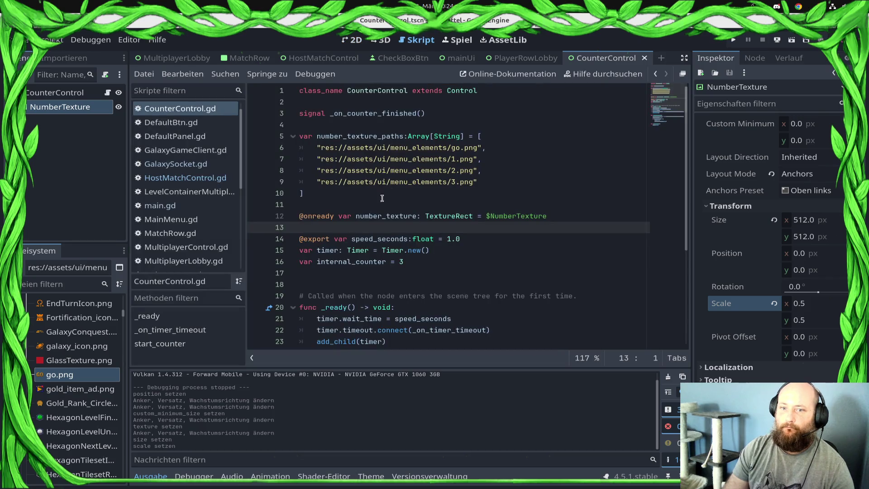
{"action": "left_click", "coordinate": [352, 40]}
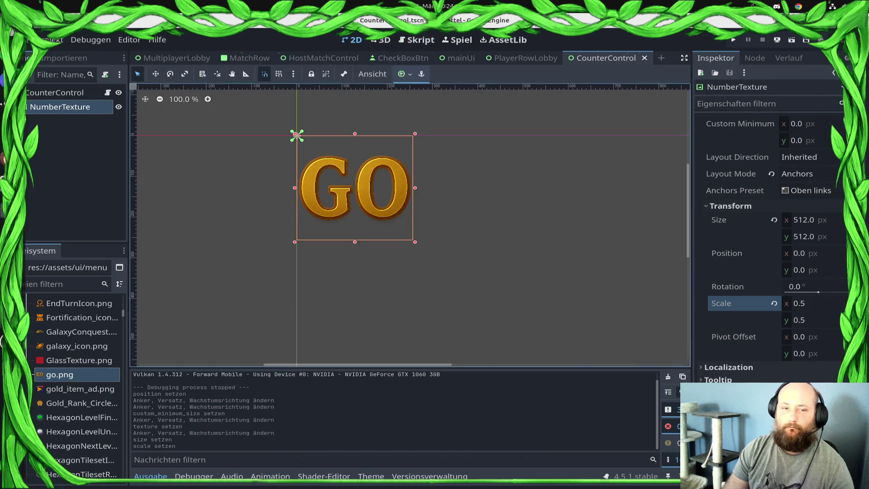
{"action": "scroll", "coordinate": [110, 319], "scroll_direction": "up", "scroll_amount": 15}
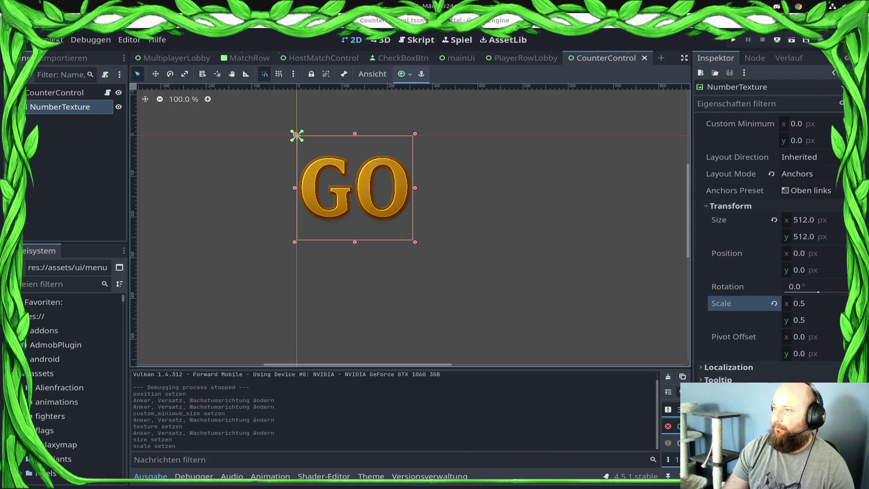
- Expand the audio and effects folders to list the sound files
{"action": "scroll", "coordinate": [85, 407], "scroll_direction": "down", "scroll_amount": 5}
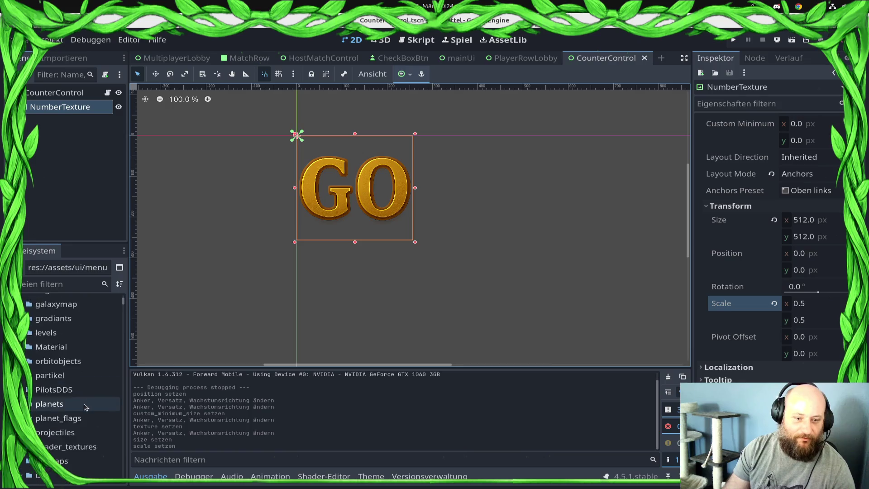
{"action": "scroll", "coordinate": [85, 407], "scroll_direction": "down", "scroll_amount": 3}
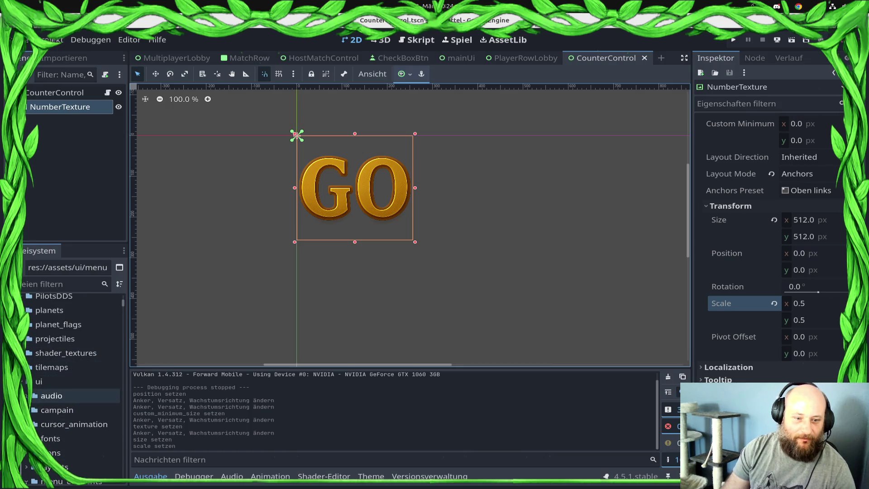
{"action": "double_click", "coordinate": [52, 395]}
{"action": "scroll", "coordinate": [68, 362], "scroll_direction": "down", "scroll_amount": 2}
{"action": "left_click", "coordinate": [32, 306]}
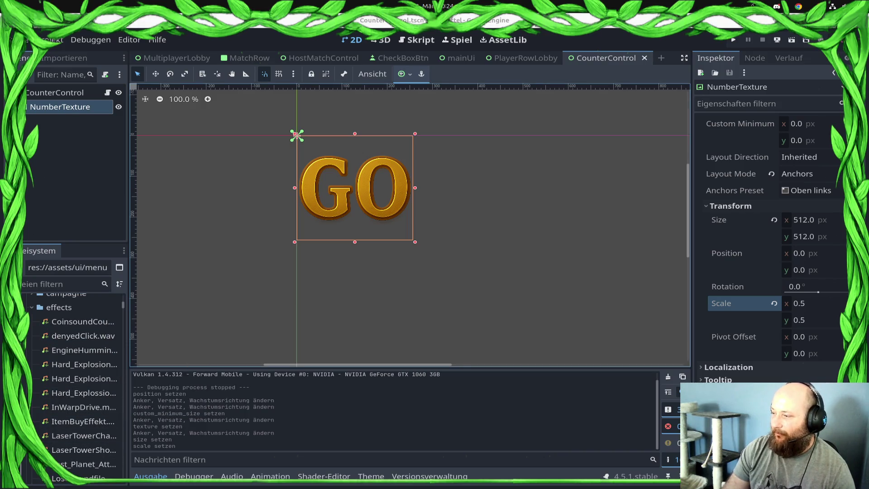
{"action": "scroll", "coordinate": [81, 391], "scroll_direction": "down", "scroll_amount": 5}
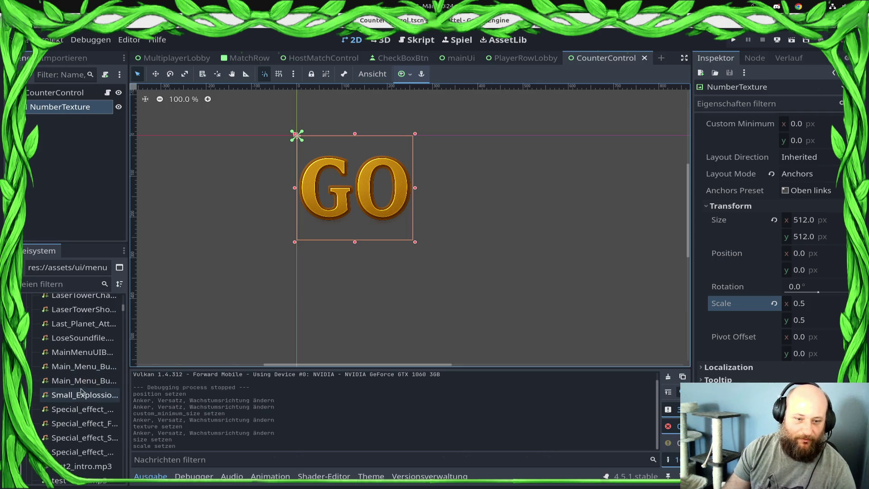
- Preview the Aegis Planet and Forge Planet sound effects in the importer
{"action": "double_click", "coordinate": [88, 409]}
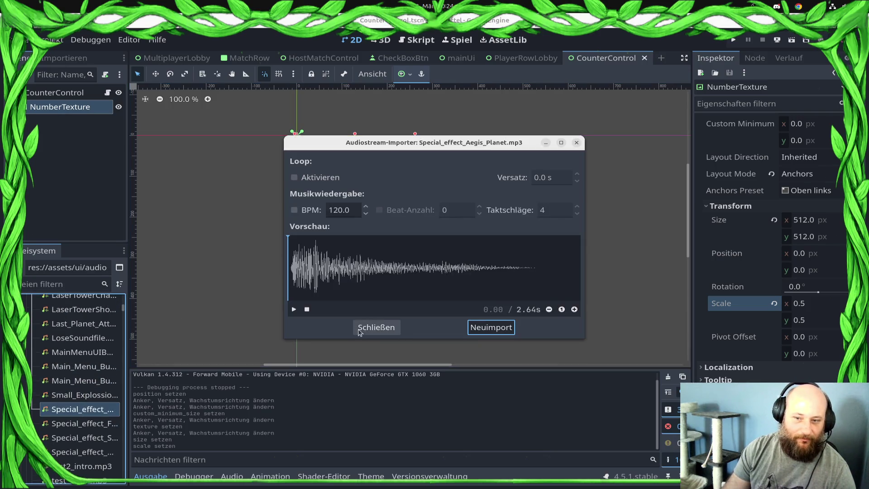
{"action": "left_click", "coordinate": [294, 309]}
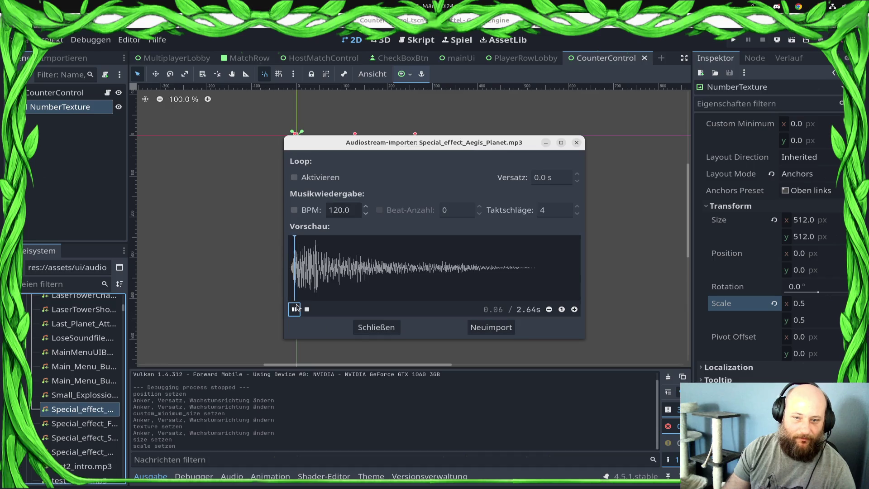
{"action": "left_click", "coordinate": [374, 327]}
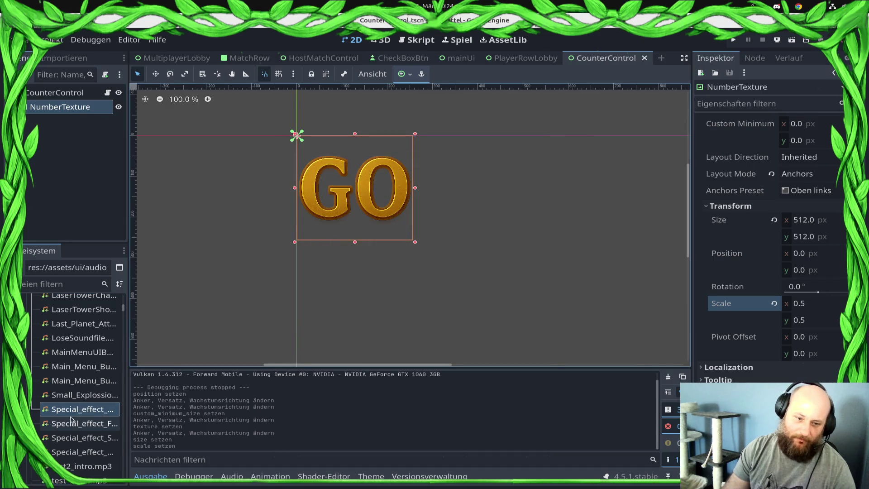
{"action": "key", "text": "Down"}
{"action": "key", "text": "Return"}
{"action": "left_click", "coordinate": [294, 309]}
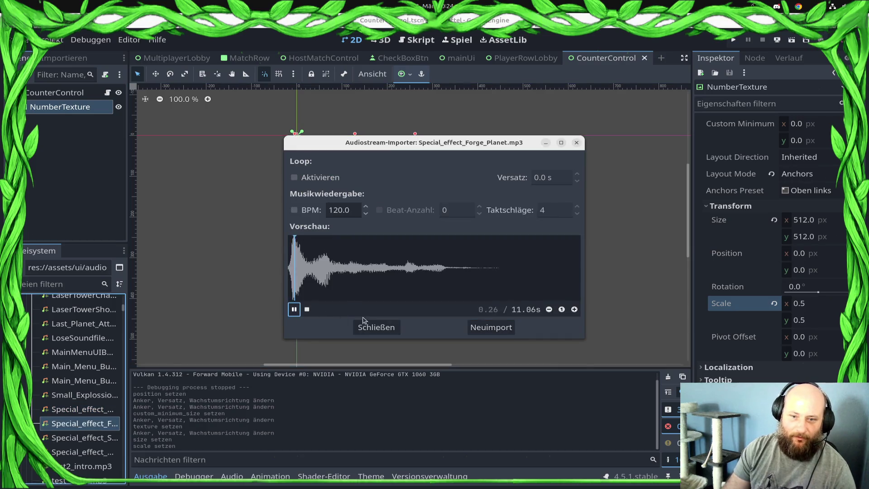
{"action": "left_click", "coordinate": [376, 327]}
- Preview the Sword Planet and Warp Planet sound effects in the importer
{"action": "double_click", "coordinate": [86, 438]}
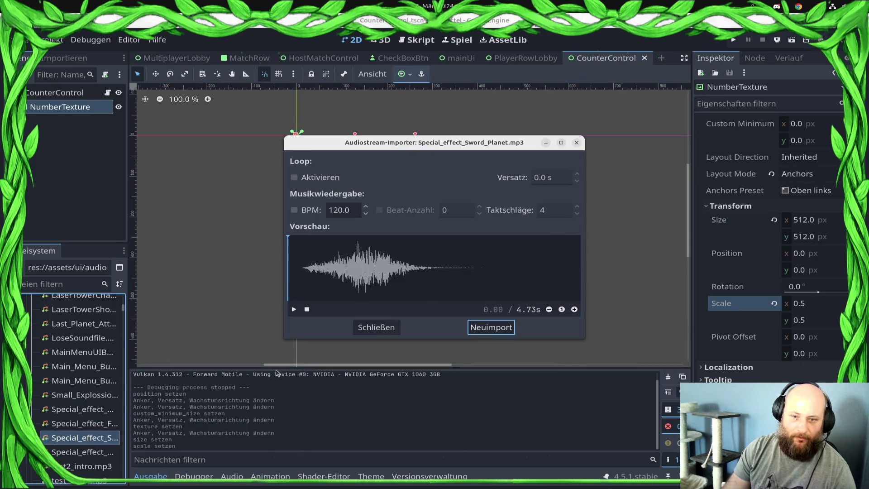
{"action": "left_click", "coordinate": [294, 310]}
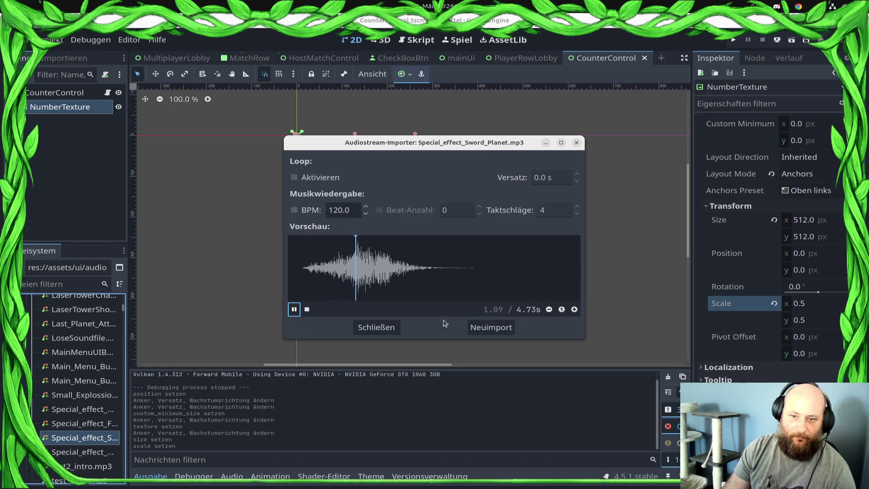
{"action": "left_click", "coordinate": [389, 327]}
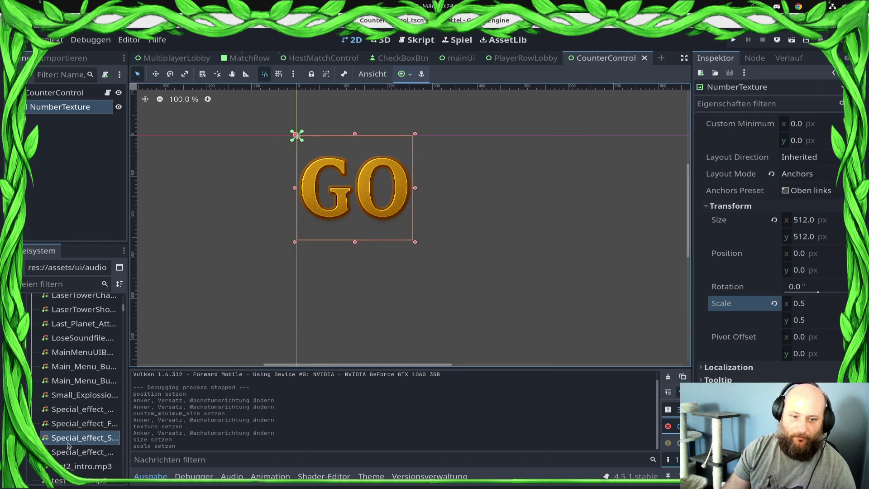
{"action": "double_click", "coordinate": [69, 450]}
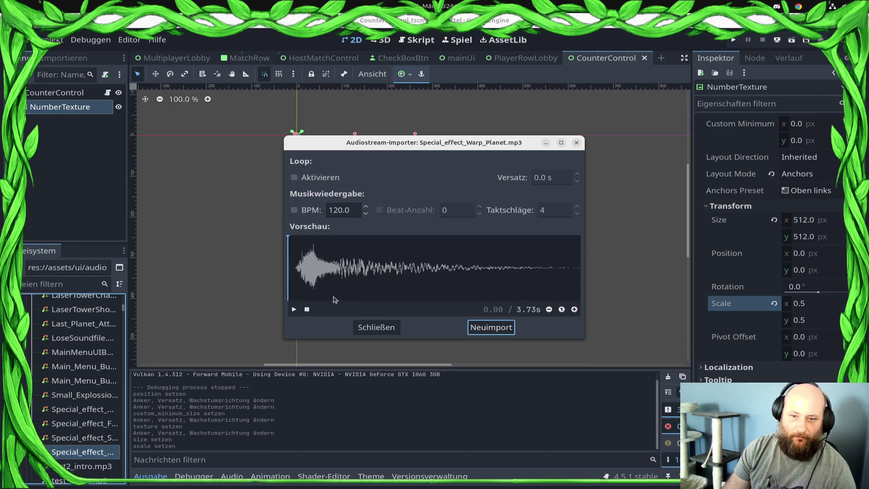
{"action": "left_click", "coordinate": [295, 309]}
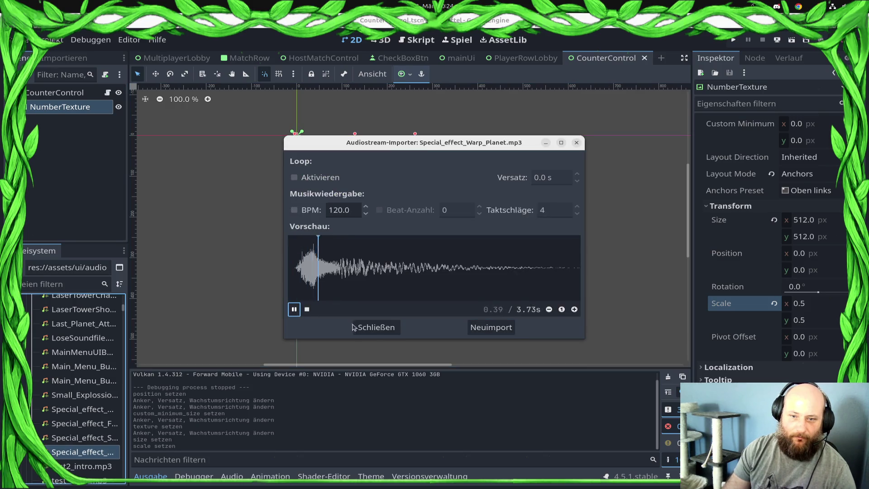
{"action": "left_click", "coordinate": [378, 328]}
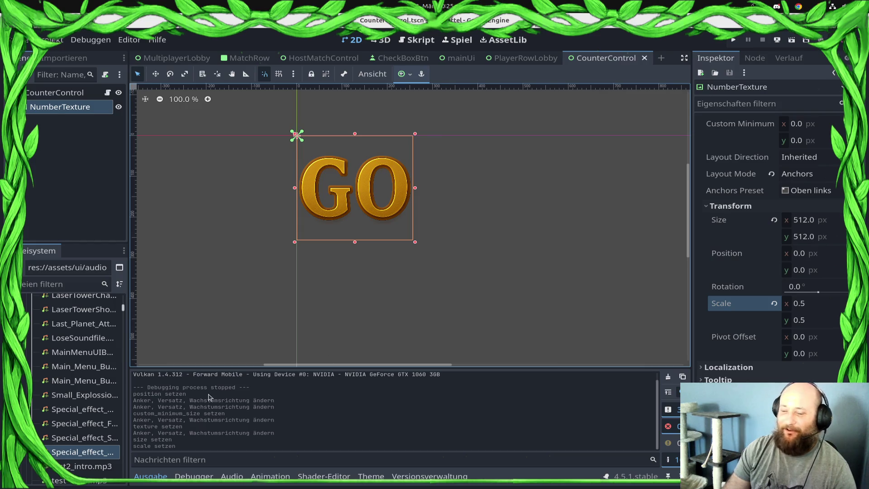
- Replay the Warp Planet and Sword Planet sound previews
{"action": "scroll", "coordinate": [77, 456], "scroll_direction": "down", "scroll_amount": 3}
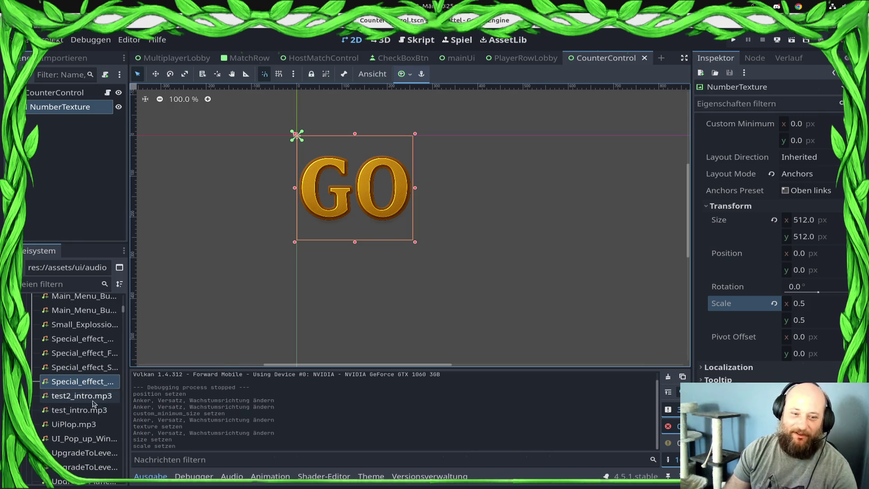
{"action": "double_click", "coordinate": [77, 381]}
{"action": "left_click", "coordinate": [294, 310]}
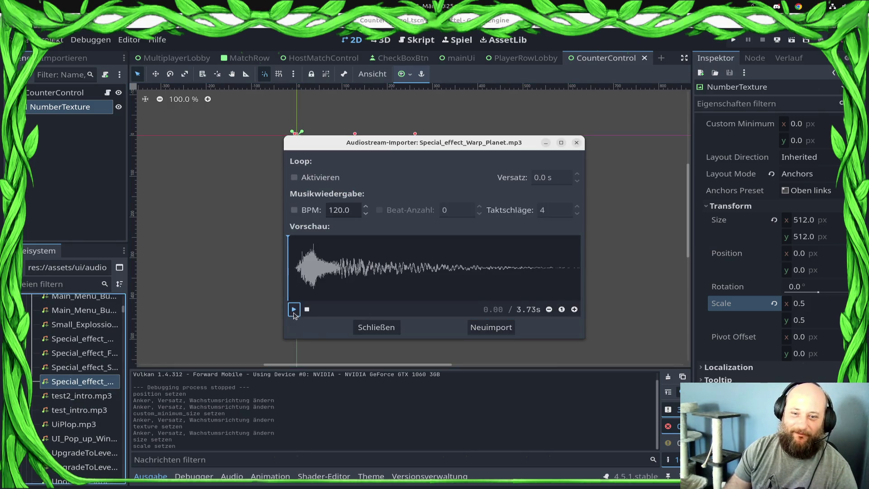
{"action": "left_click", "coordinate": [376, 327]}
{"action": "double_click", "coordinate": [90, 369]}
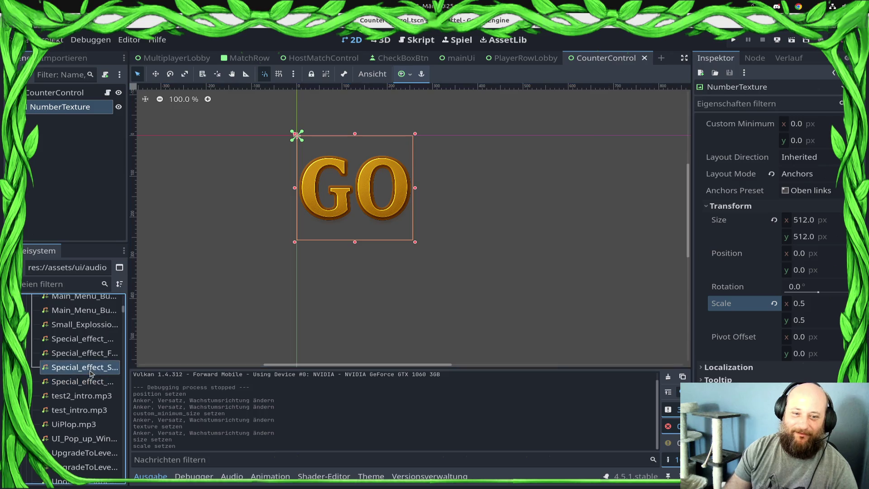
{"action": "left_click", "coordinate": [294, 309]}
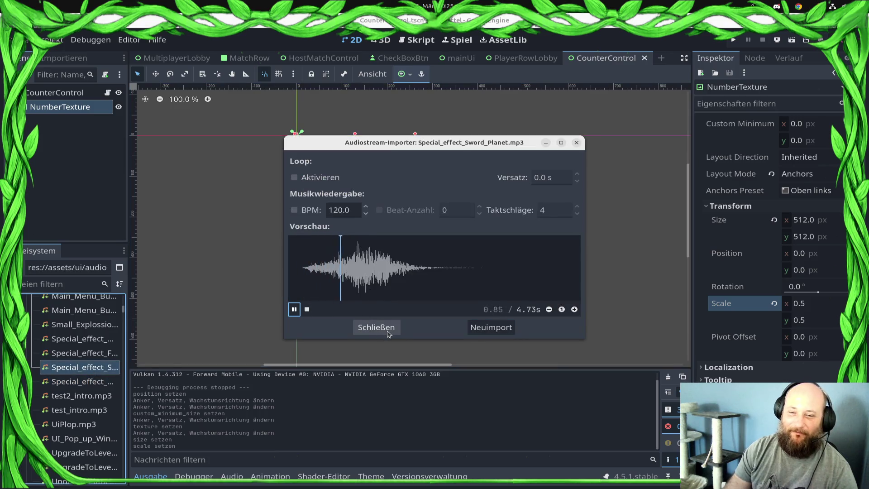
{"action": "left_click", "coordinate": [387, 333]}
- Replay the Forge Planet sound and reopen the Aegis Planet preview
{"action": "double_click", "coordinate": [85, 353]}
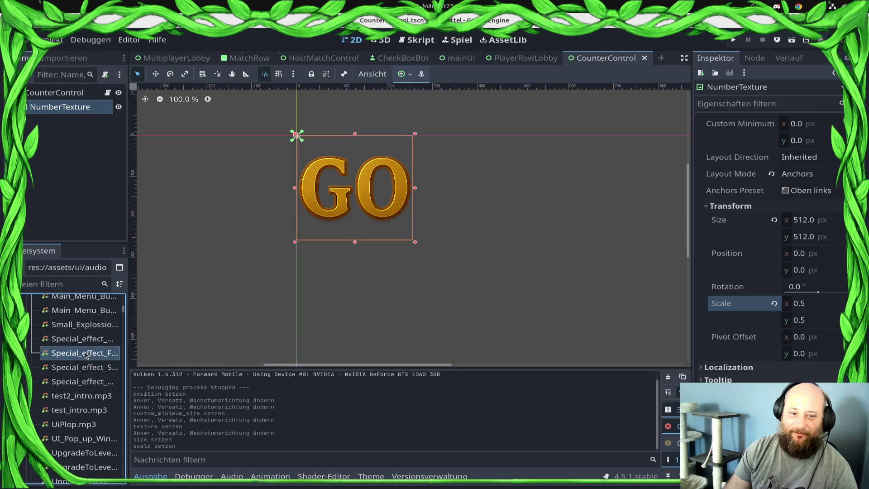
{"action": "left_click", "coordinate": [295, 310]}
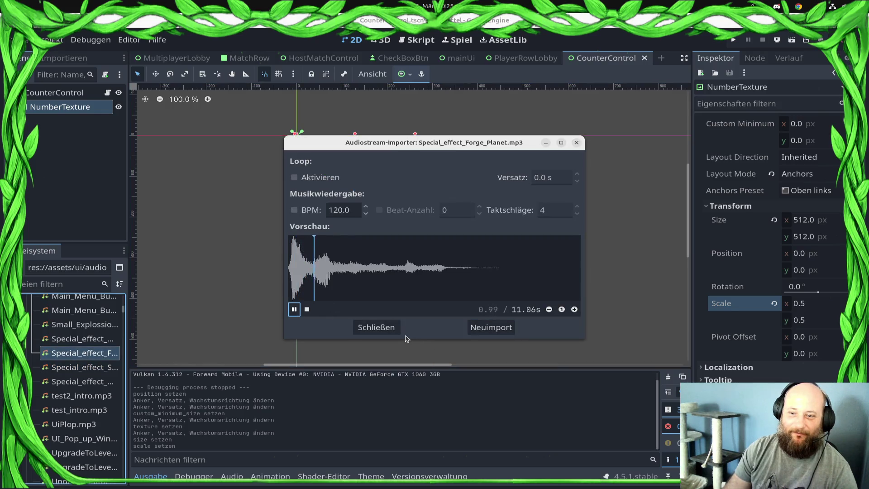
{"action": "left_click", "coordinate": [389, 332]}
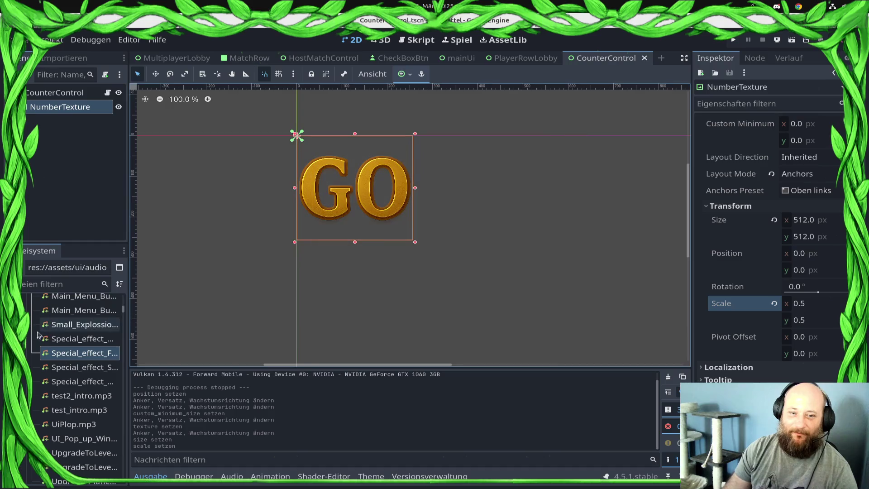
{"action": "left_click", "coordinate": [57, 338]}
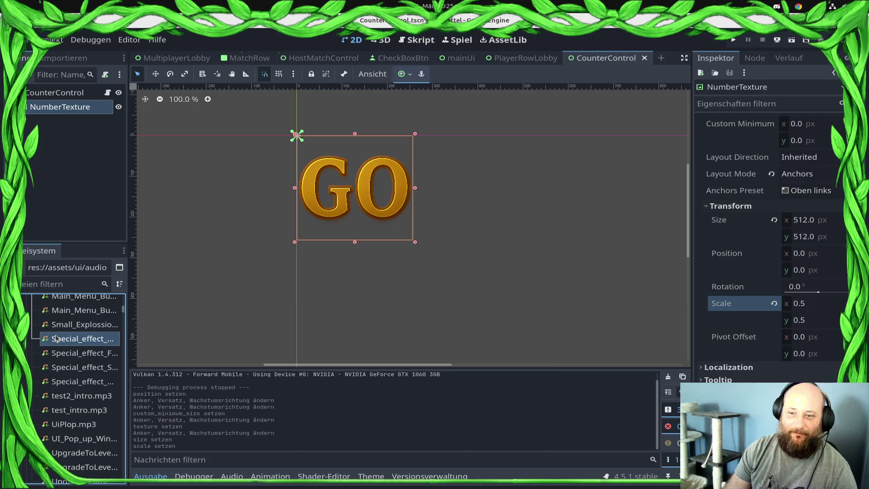
{"action": "double_click", "coordinate": [56, 339]}
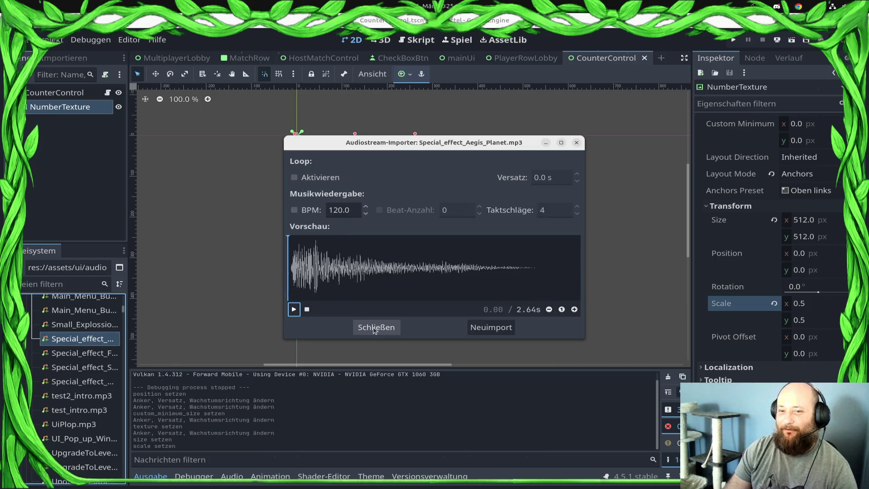
{"action": "left_click", "coordinate": [374, 328]}
{"action": "scroll", "coordinate": [55, 379], "scroll_direction": "up", "scroll_amount": 6}
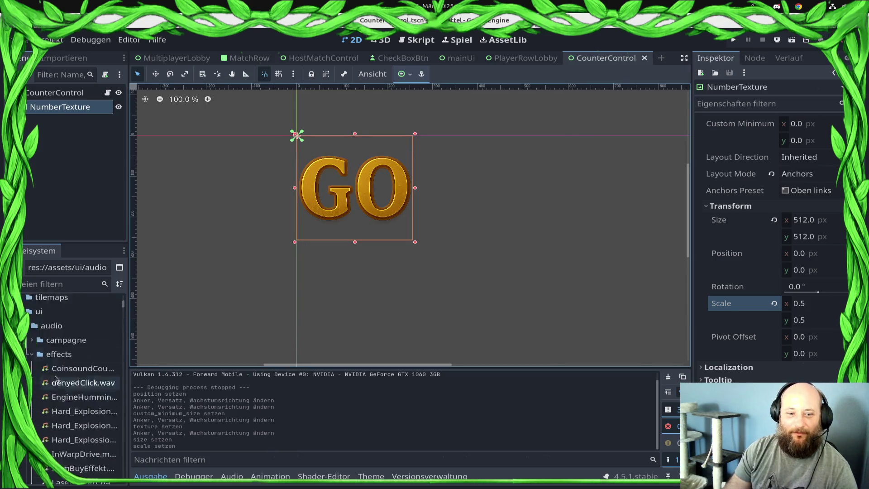
{"action": "right_click", "coordinate": [72, 354]}
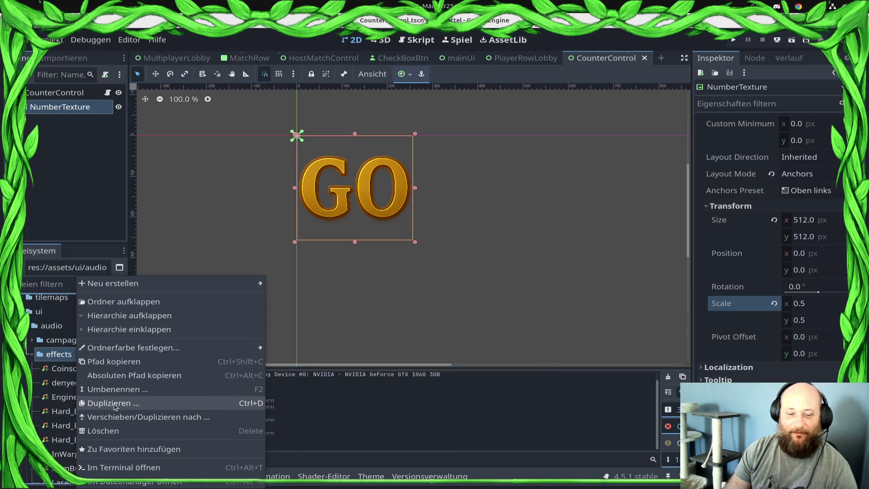
- Show the effects folder and its sound files in the system file manager
{"action": "left_click", "coordinate": [128, 479]}
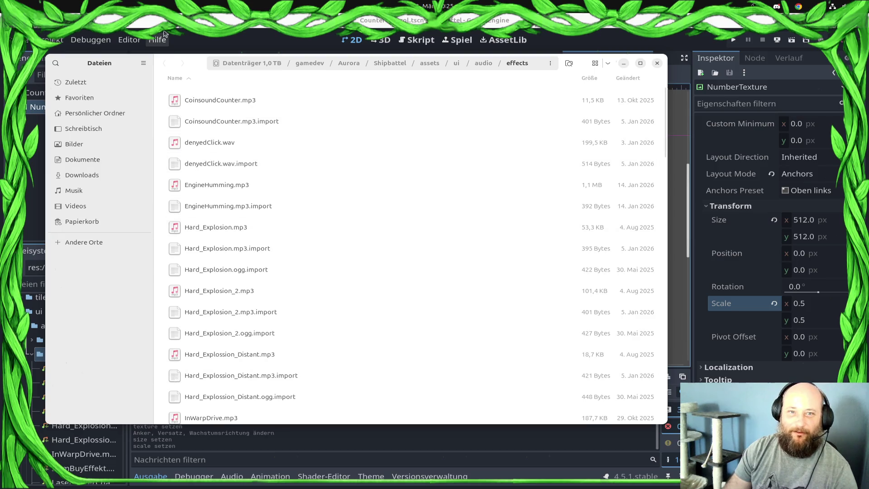
{"action": "scroll", "coordinate": [92, 390], "scroll_direction": "down", "scroll_amount": 5}
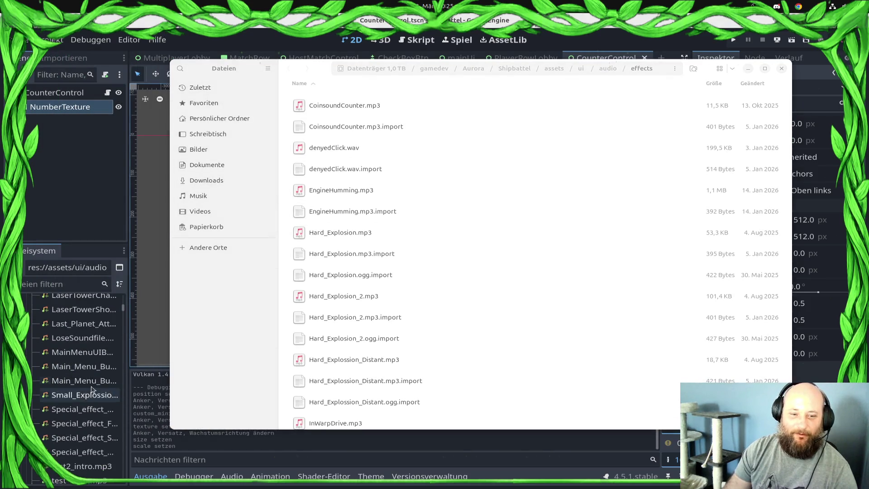
{"action": "scroll", "coordinate": [85, 322], "scroll_direction": "up", "scroll_amount": 5}
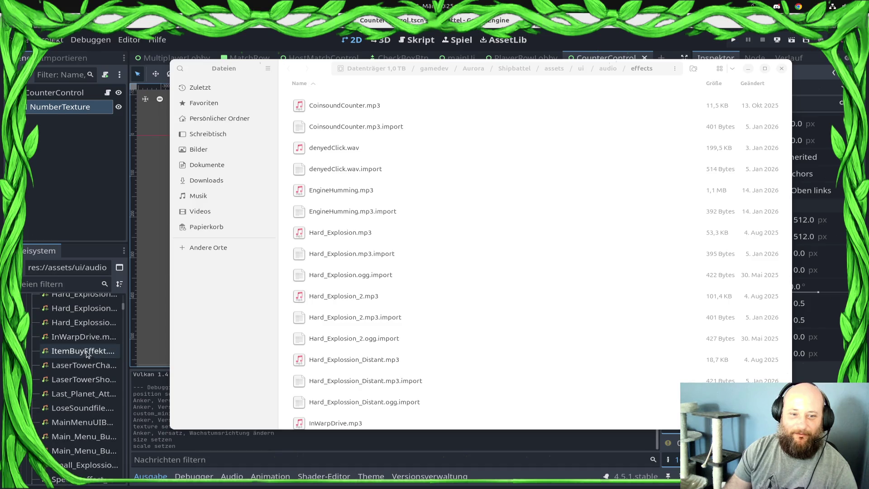
{"action": "scroll", "coordinate": [90, 362], "scroll_direction": "down", "scroll_amount": 5}
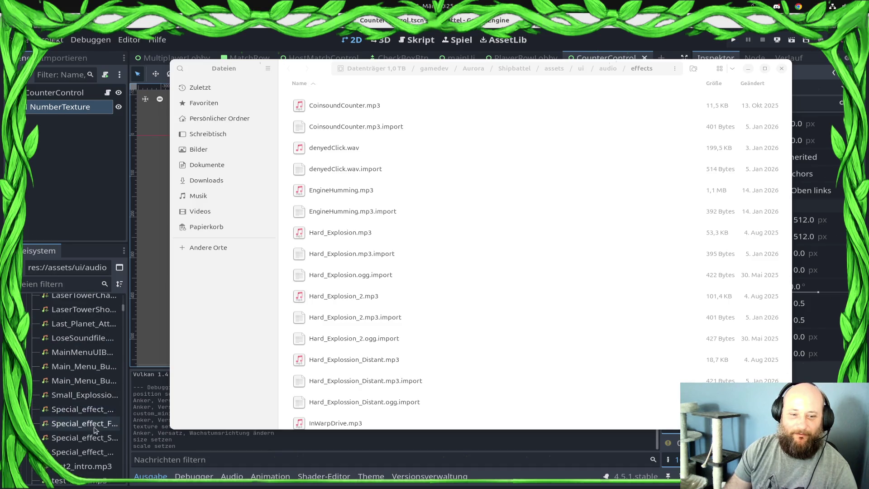
- Back in Godot, open and close a planet sound's import preview
{"action": "left_click", "coordinate": [96, 411]}
{"action": "double_click", "coordinate": [96, 411]}
{"action": "left_click", "coordinate": [384, 329]}
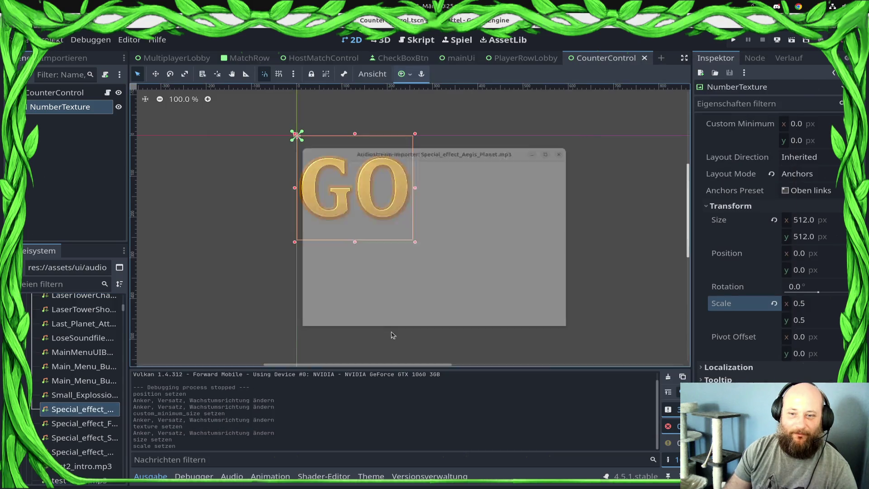
{"action": "double_click", "coordinate": [81, 413]}
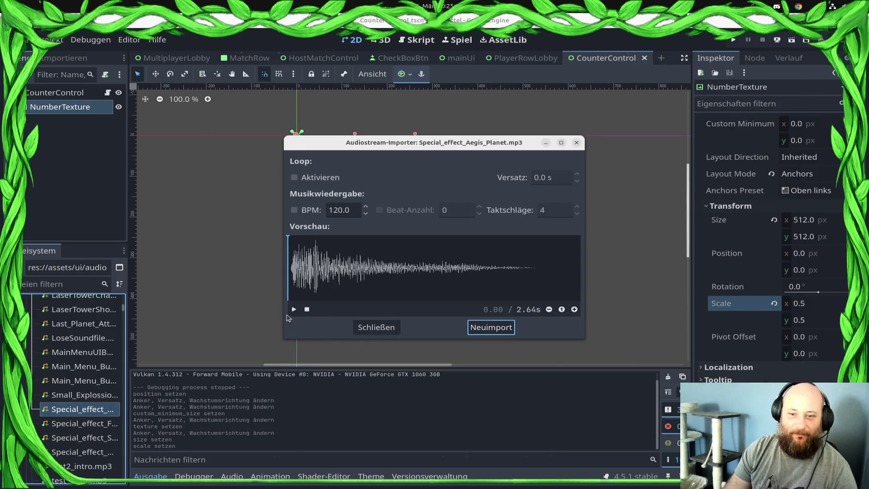
{"action": "left_click", "coordinate": [294, 309]}
{"action": "left_click", "coordinate": [376, 327]}
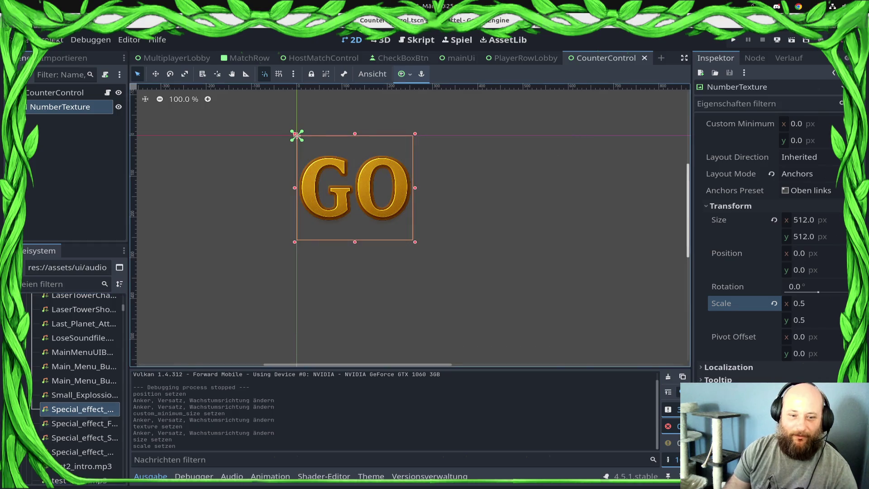
{"action": "key", "text": "alt+Tab"}
{"action": "scroll", "coordinate": [355, 268], "scroll_direction": "down", "scroll_amount": 10}
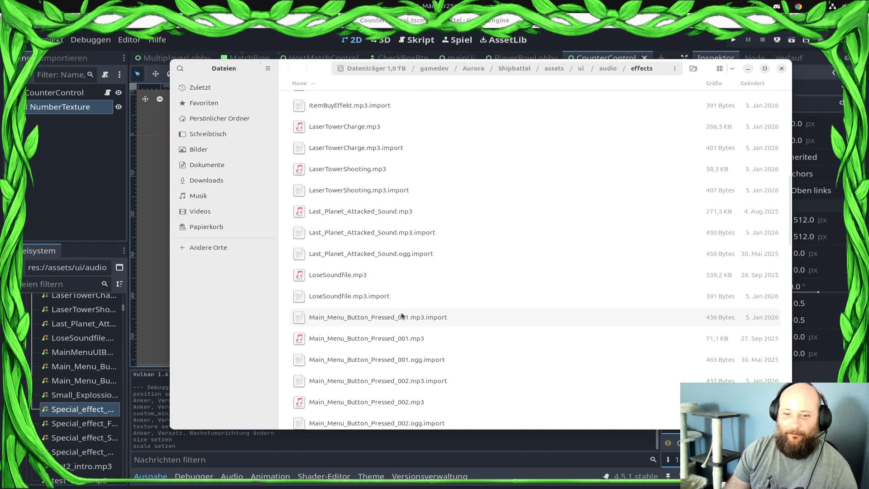
{"action": "scroll", "coordinate": [401, 315], "scroll_direction": "down", "scroll_amount": 5}
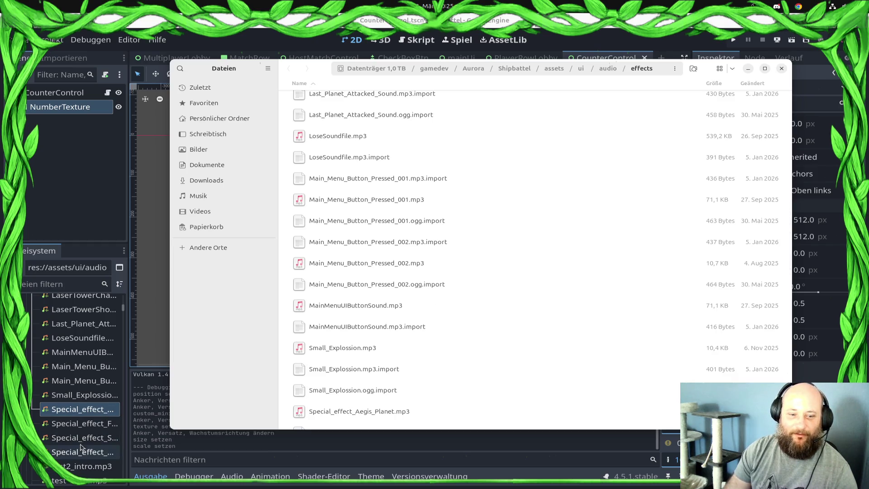
{"action": "double_click", "coordinate": [82, 451]}
{"action": "left_click", "coordinate": [294, 309]}
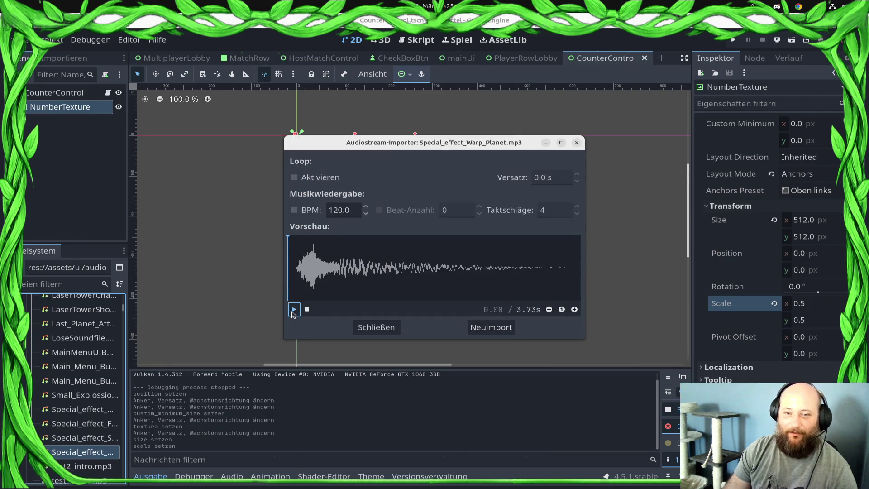
{"action": "left_click", "coordinate": [362, 327]}
{"action": "double_click", "coordinate": [73, 438]}
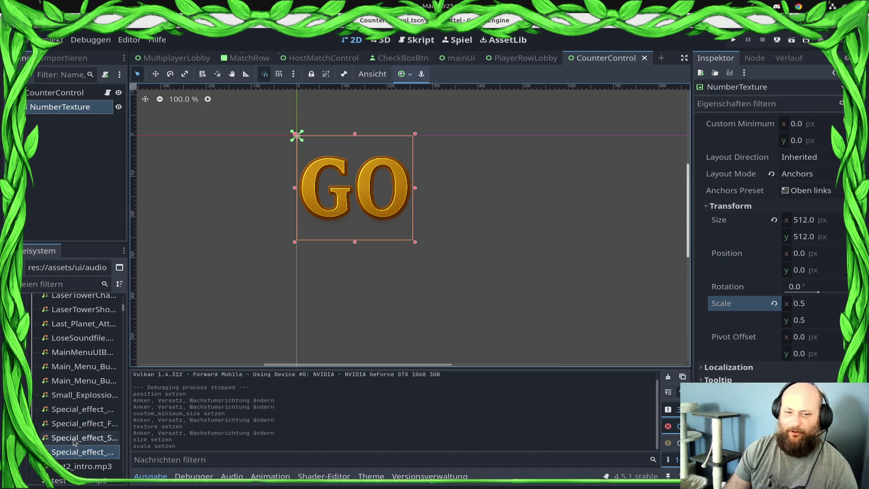
{"action": "left_click", "coordinate": [294, 309]}
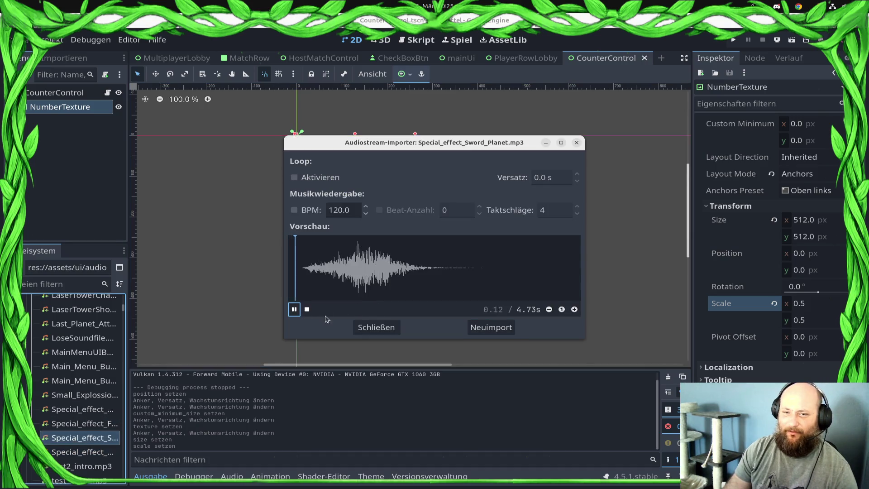
{"action": "left_click", "coordinate": [375, 332]}
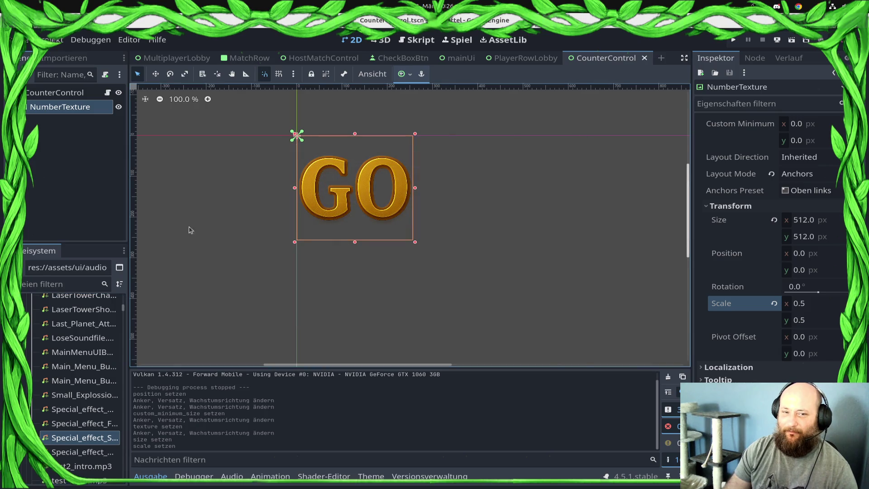
{"action": "left_click_drag", "start_coordinate": [132, 192], "coordinate": [201, 198]}
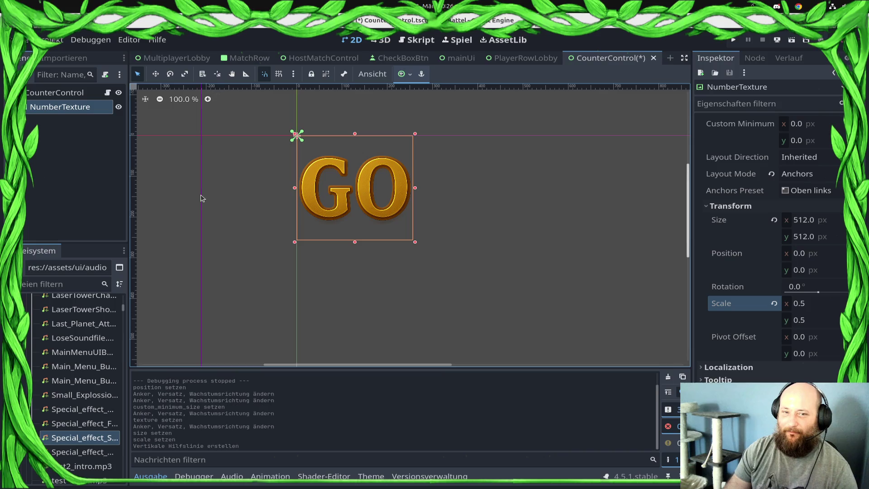
- Widen the scene and file panels and preview the Aegis Planet sound
{"action": "left_click_drag", "start_coordinate": [130, 176], "coordinate": [181, 176]}
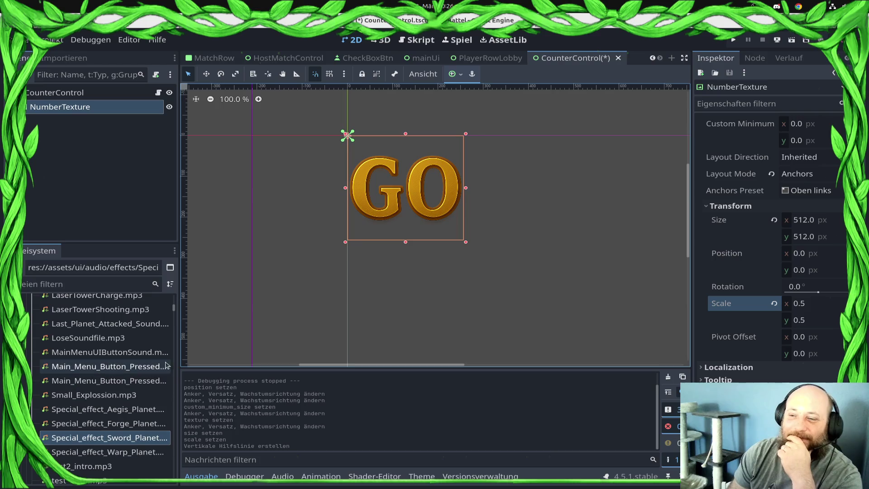
{"action": "left_click", "coordinate": [145, 416]}
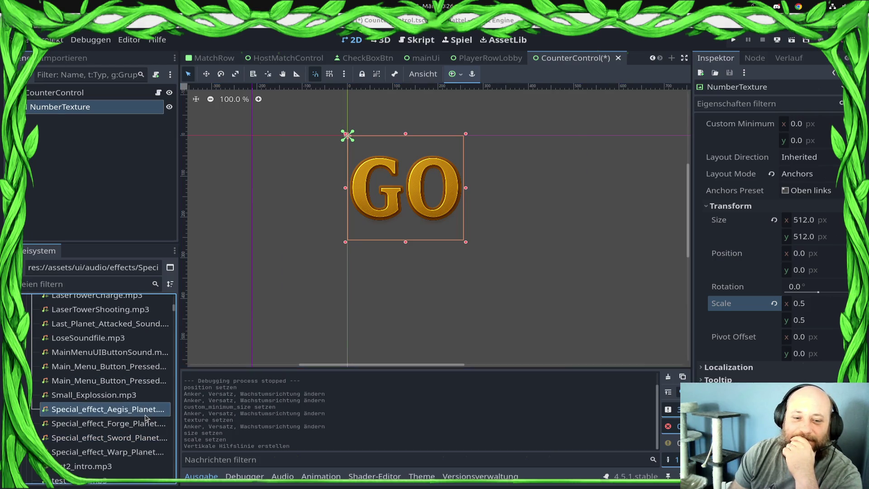
{"action": "double_click", "coordinate": [146, 416]}
{"action": "left_click", "coordinate": [294, 309]}
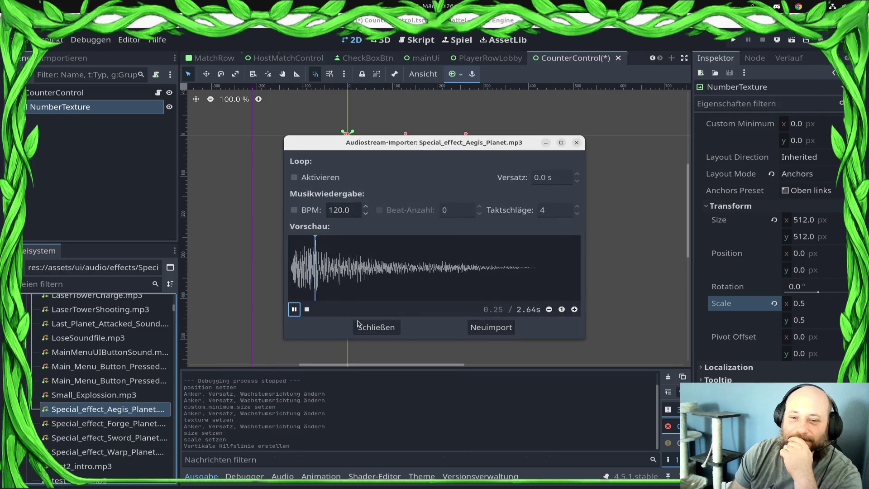
{"action": "left_click", "coordinate": [376, 327]}
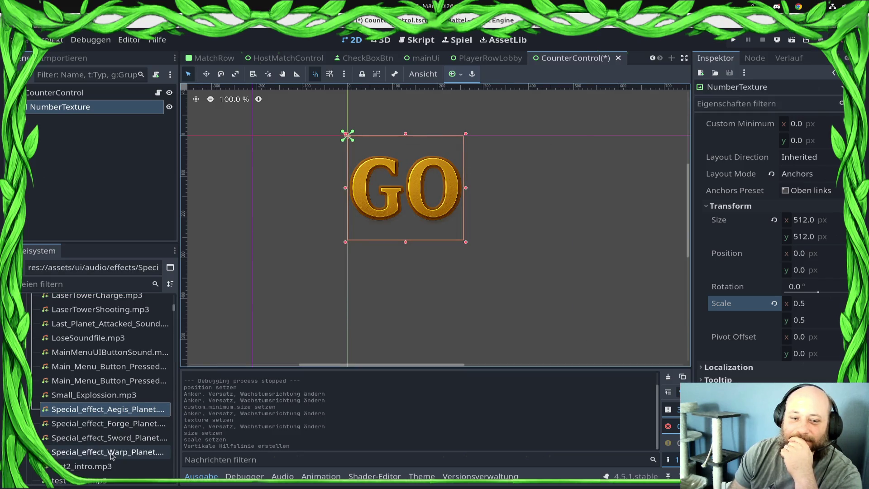
- Preview the Special_effect_Sword_Planet sound in the importer
{"action": "mouse_move", "coordinate": [113, 439]}
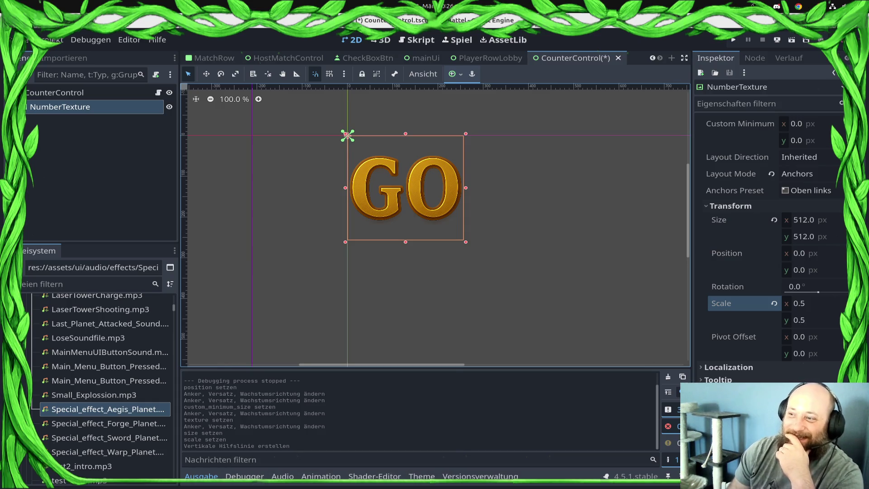
{"action": "double_click", "coordinate": [146, 442]}
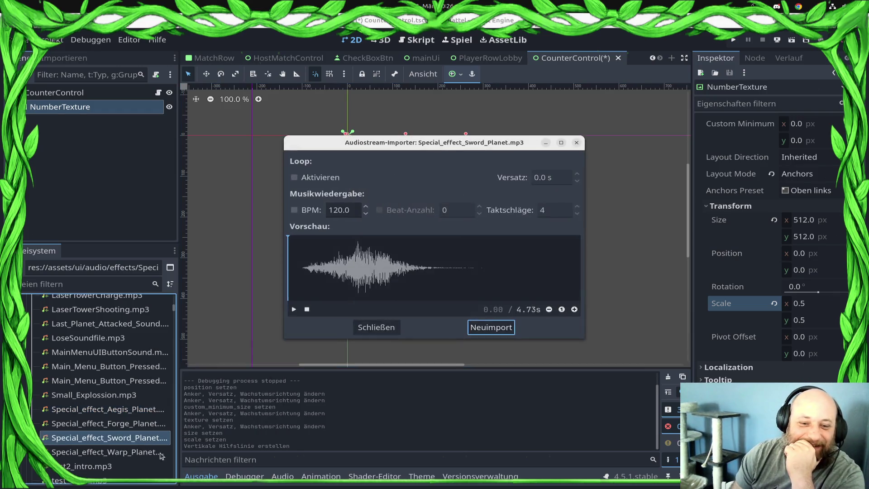
{"action": "left_click", "coordinate": [294, 310]}
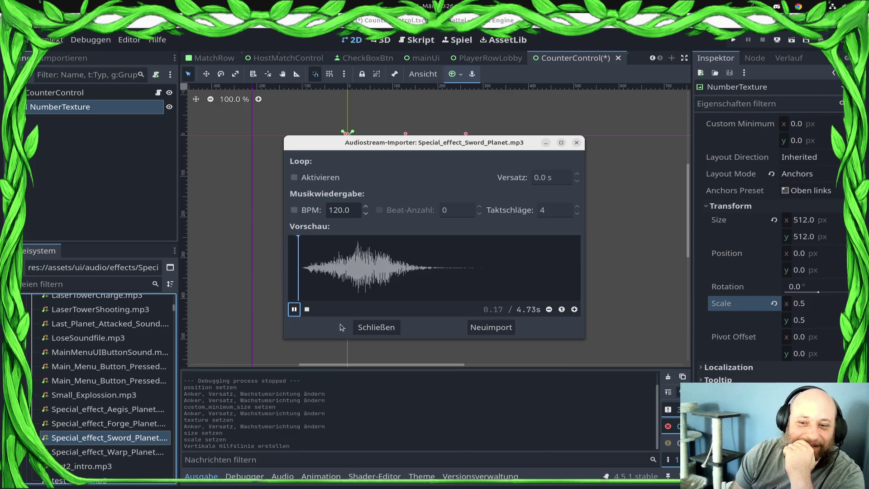
{"action": "left_click", "coordinate": [376, 328]}
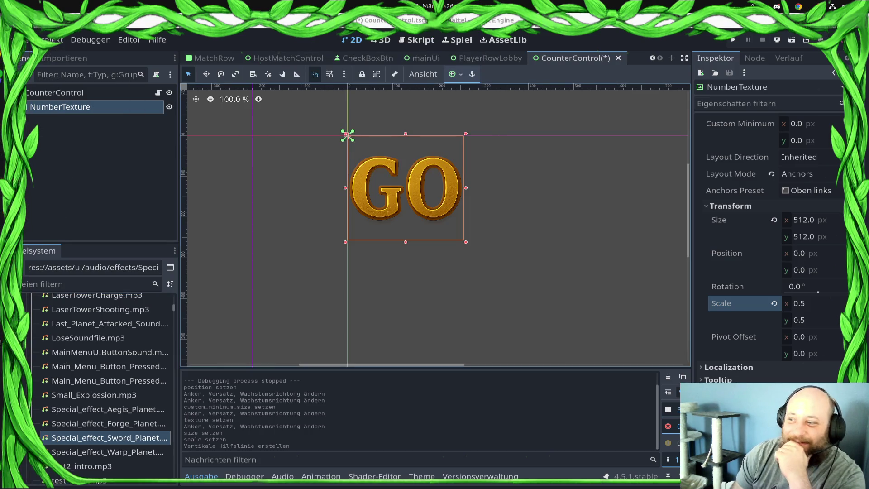
{"action": "right_click", "coordinate": [110, 437]}
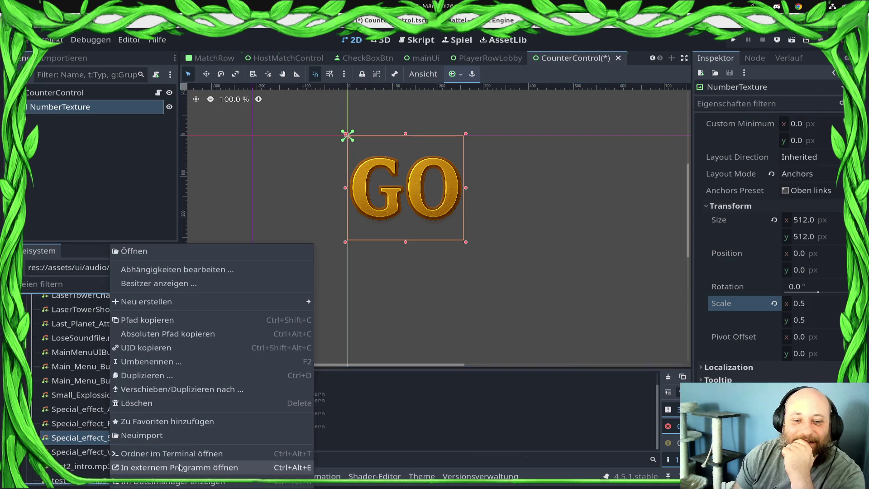
- Locate Special_effect_Sword_Planet.mp3 in the file manager and open it with Audacity
{"action": "left_click", "coordinate": [204, 482]}
{"action": "scroll", "coordinate": [393, 247], "scroll_direction": "down", "scroll_amount": 5}
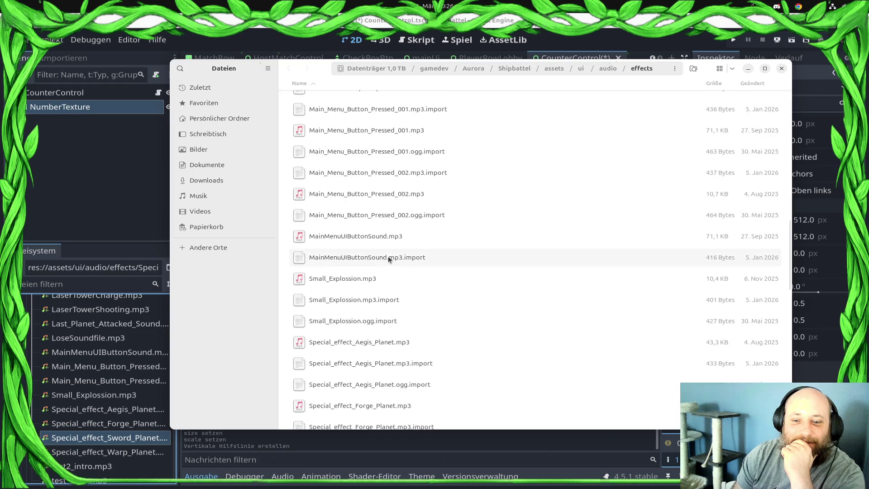
{"action": "scroll", "coordinate": [422, 340], "scroll_direction": "down", "scroll_amount": 3}
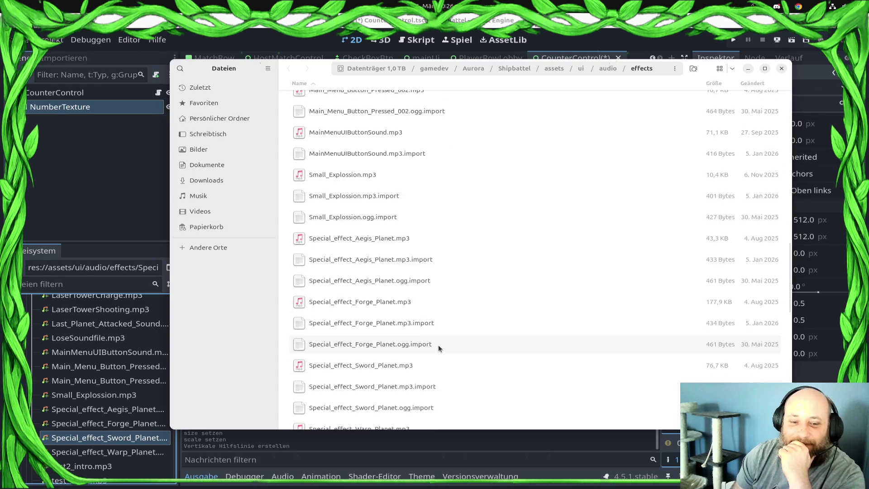
{"action": "right_click", "coordinate": [476, 357]}
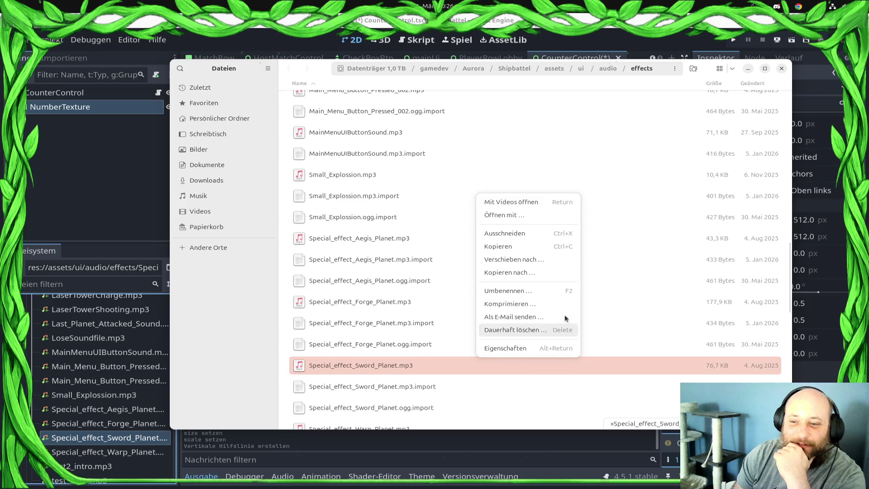
{"action": "left_click", "coordinate": [550, 219]}
{"action": "double_click", "coordinate": [451, 243]}
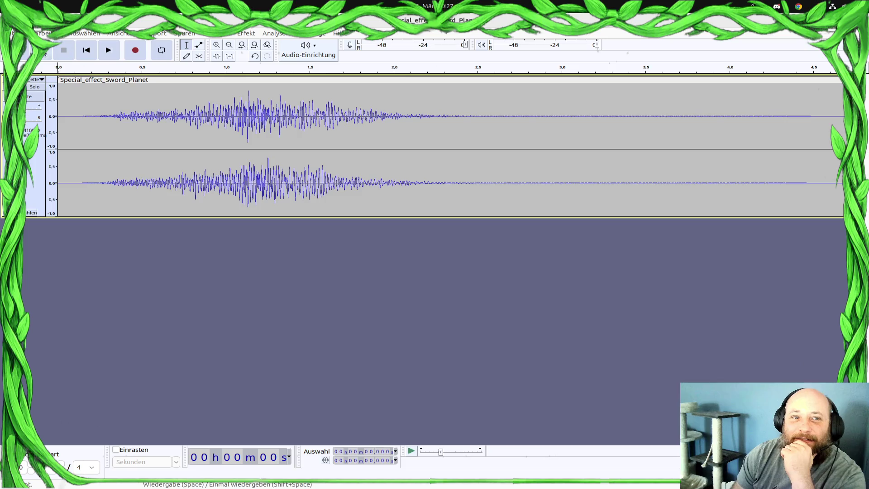
- Play the Sword Planet sound twice in Audacity, then close without saving and return to Godot
{"action": "left_click", "coordinate": [47, 53]}
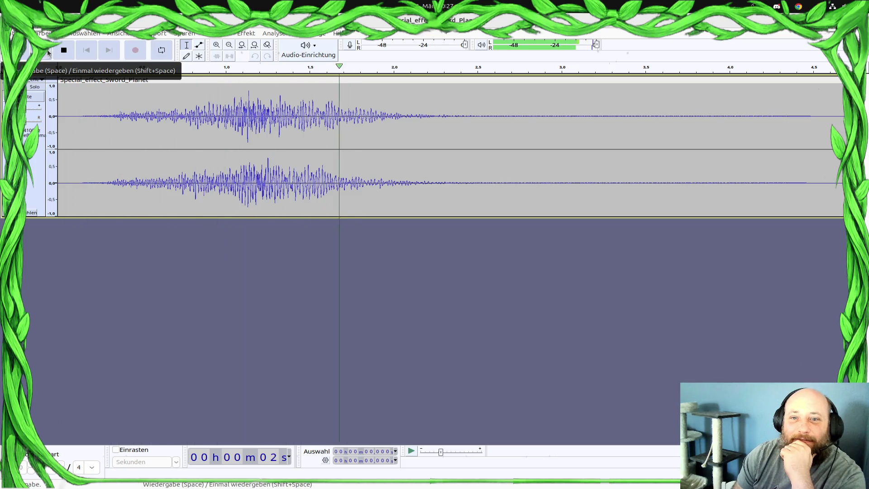
{"action": "left_click", "coordinate": [47, 52]}
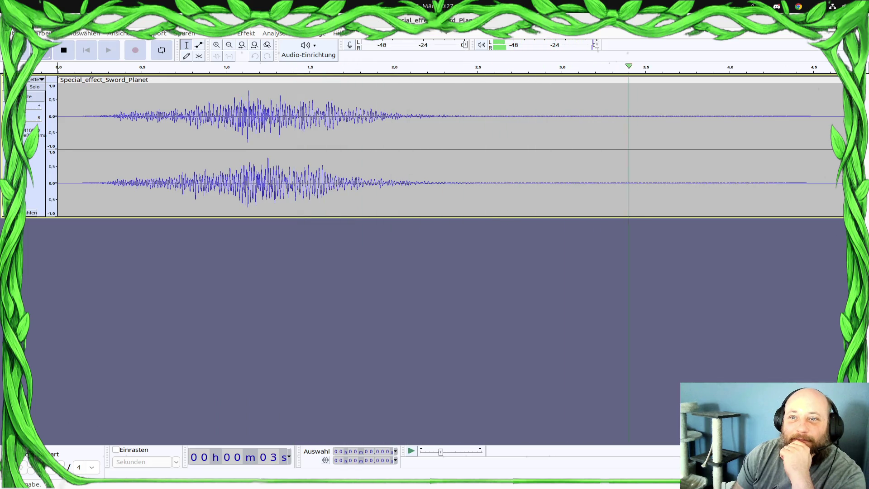
{"action": "key", "text": "ctrl+w"}
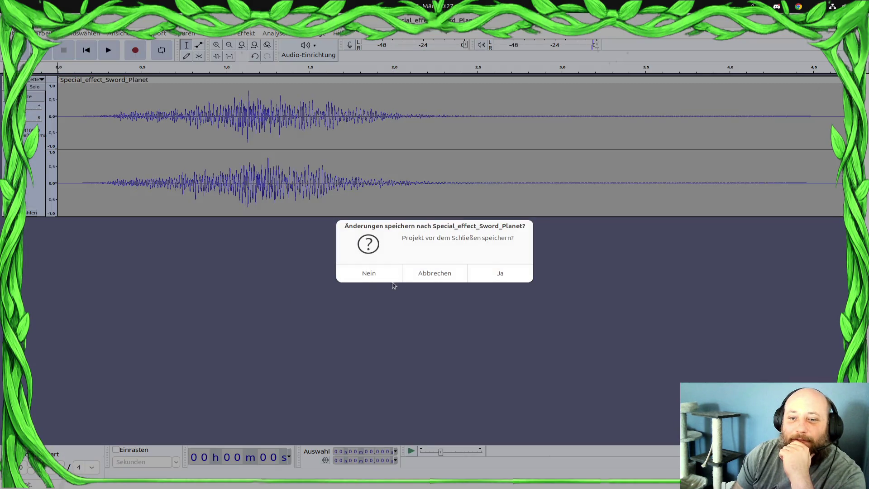
{"action": "left_click", "coordinate": [390, 277]}
{"action": "left_click", "coordinate": [114, 442]}
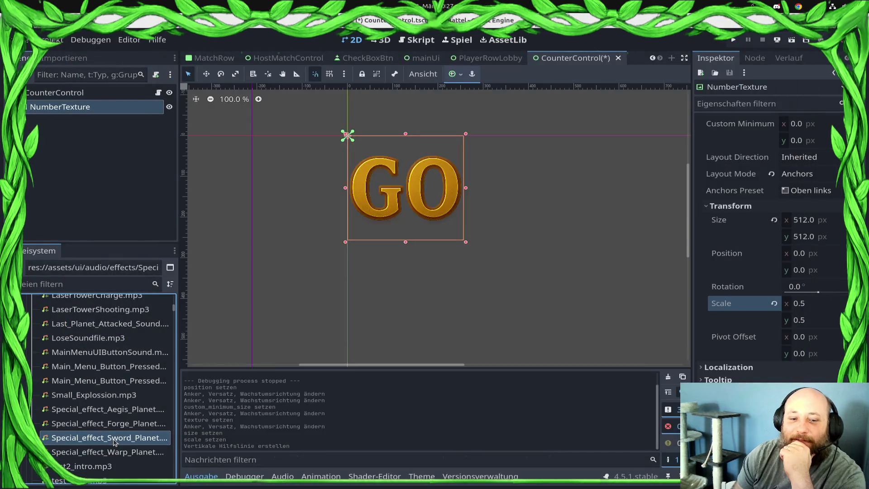
- Toggle BPM beat markers on and off in the Sword Planet sound's import settings
{"action": "double_click", "coordinate": [114, 442]}
{"action": "left_click", "coordinate": [551, 207]}
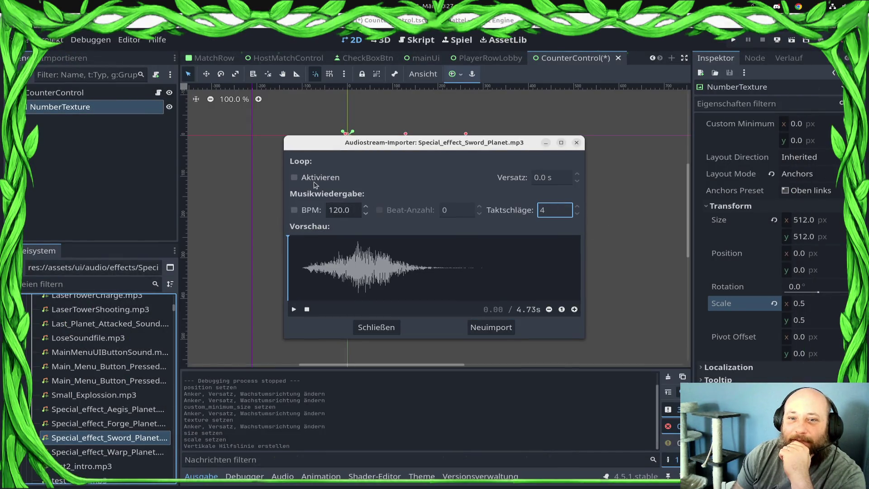
{"action": "left_click", "coordinate": [295, 210]}
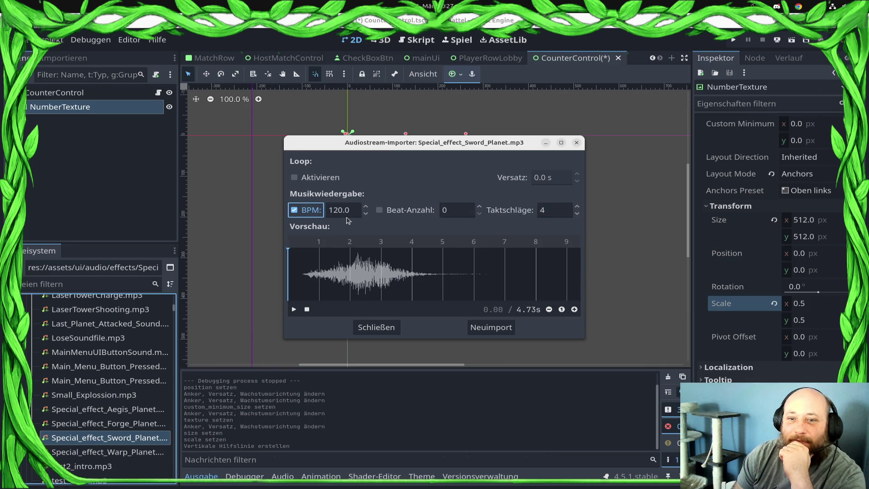
{"action": "left_click", "coordinate": [323, 211]}
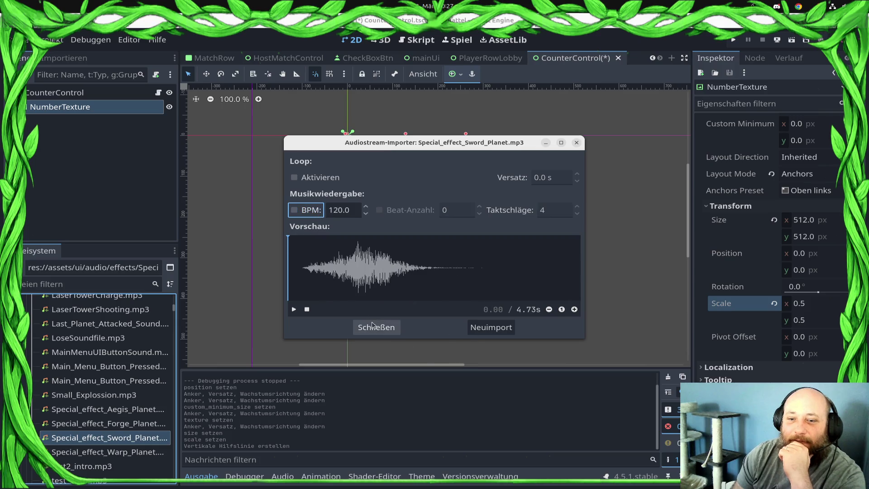
{"action": "left_click", "coordinate": [376, 327]}
- Add an AudioStreamPlayer child under CounterControl and assign the Sword Planet sound as its stream
{"action": "right_click", "coordinate": [96, 92]}
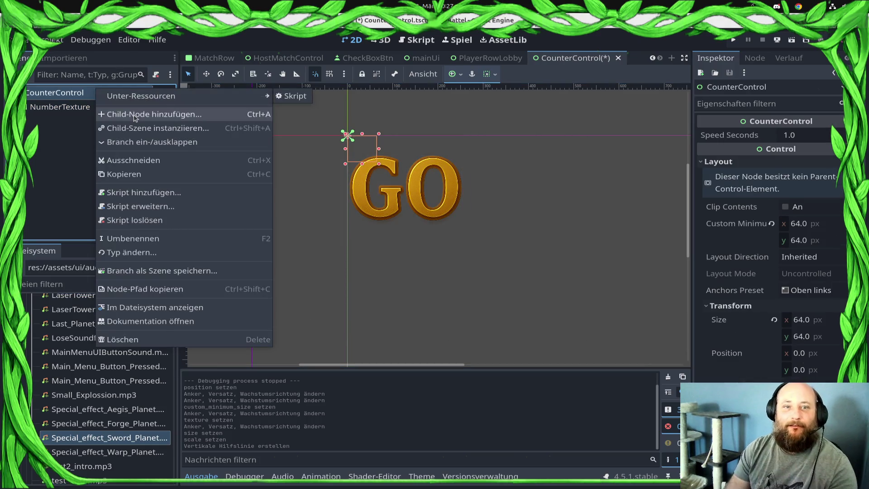
{"action": "left_click", "coordinate": [154, 114]}
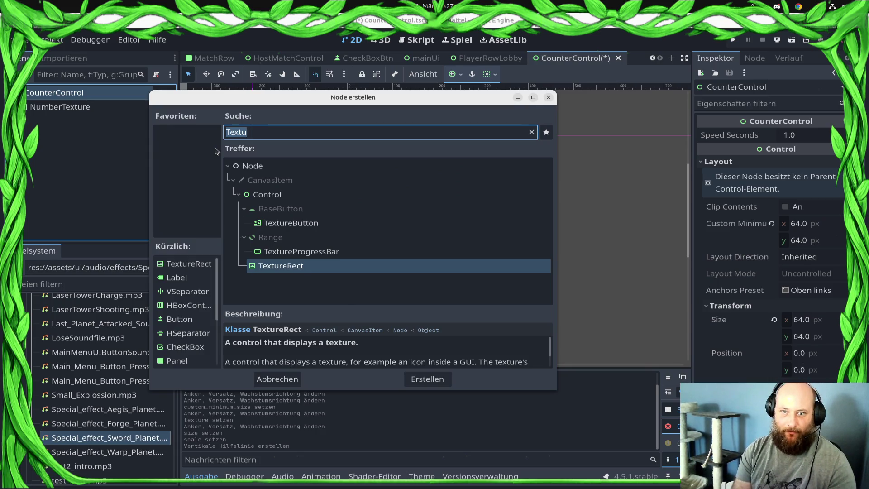
{"action": "type", "text": "AudoSt"}
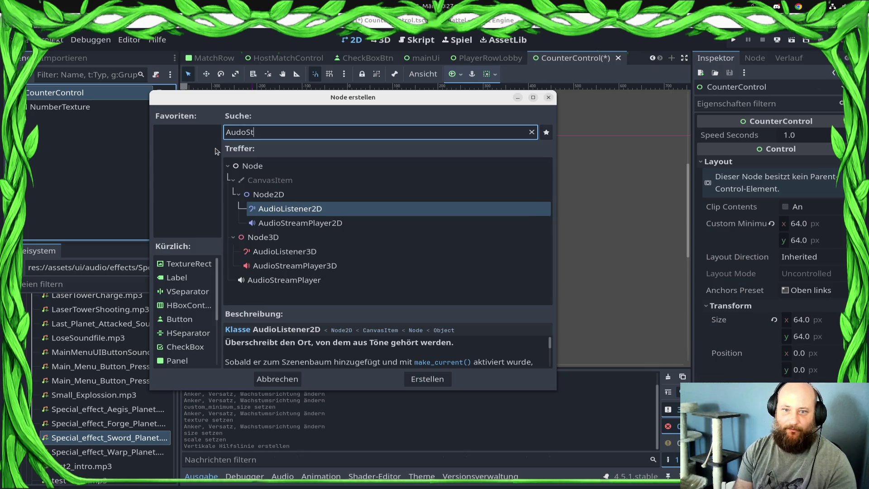
{"action": "key", "text": "Down"}
{"action": "key", "text": "Down"}
{"action": "key", "text": "Down"}
{"action": "key", "text": "Return"}
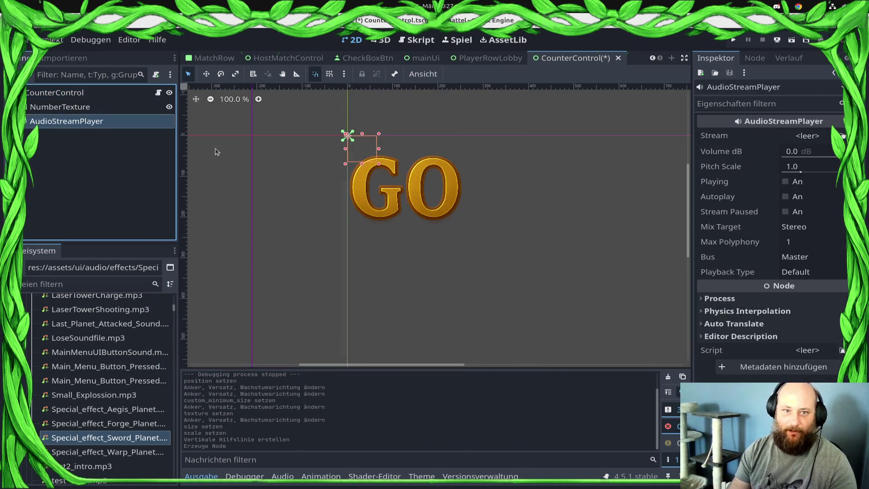
{"action": "mouse_move", "coordinate": [109, 438]}
{"action": "left_mouse_down"}
{"action": "mouse_move", "coordinate": [805, 136]}
{"action": "mouse_move", "coordinate": [757, 167]}
{"action": "mouse_move", "coordinate": [804, 163]}
{"action": "left_mouse_up"}
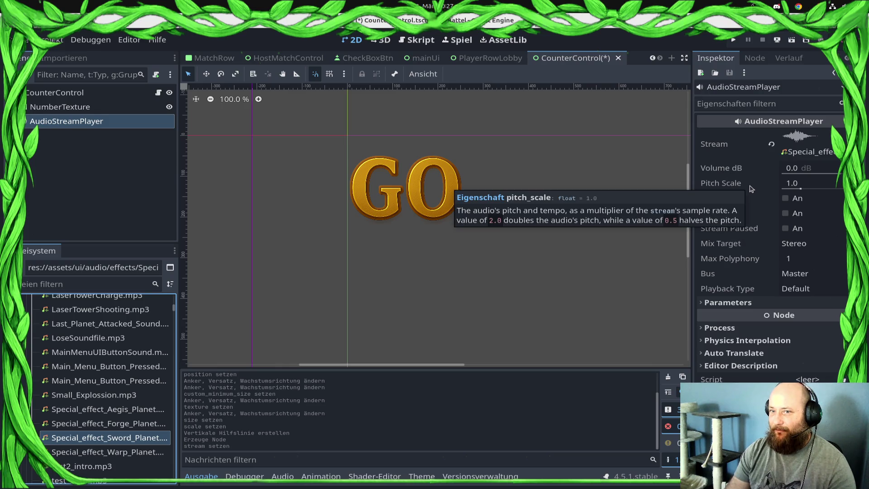
- Set the pitch scale to 2.0, preview the sound, and save the scene
{"action": "left_click", "coordinate": [812, 188]}
{"action": "type", "text": "2."}
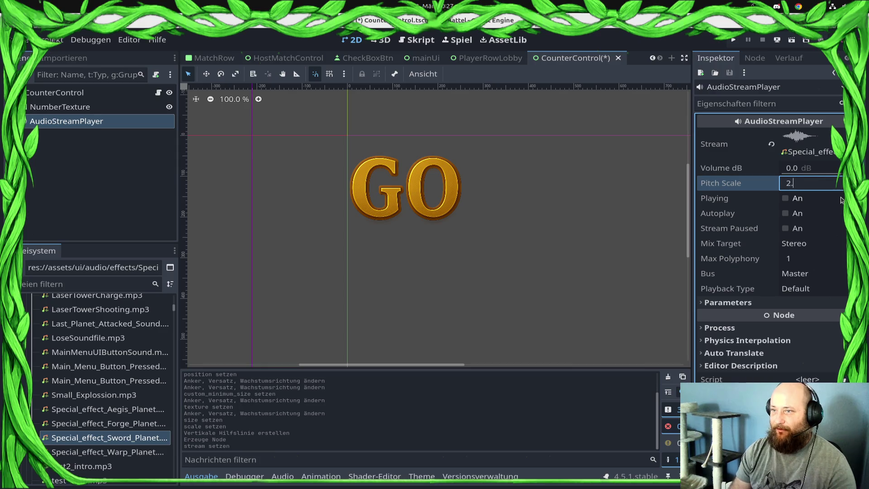
{"action": "key", "text": "Return"}
{"action": "key", "text": "ctrl+s"}
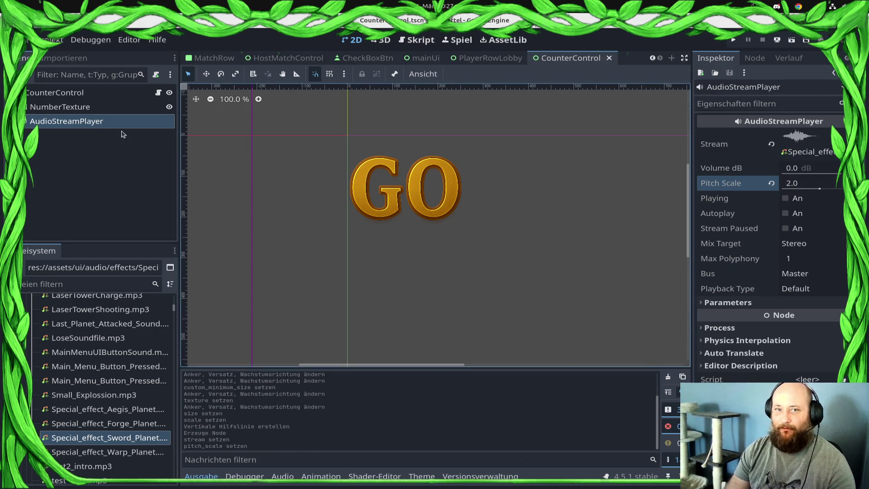
{"action": "left_click", "coordinate": [785, 214]}
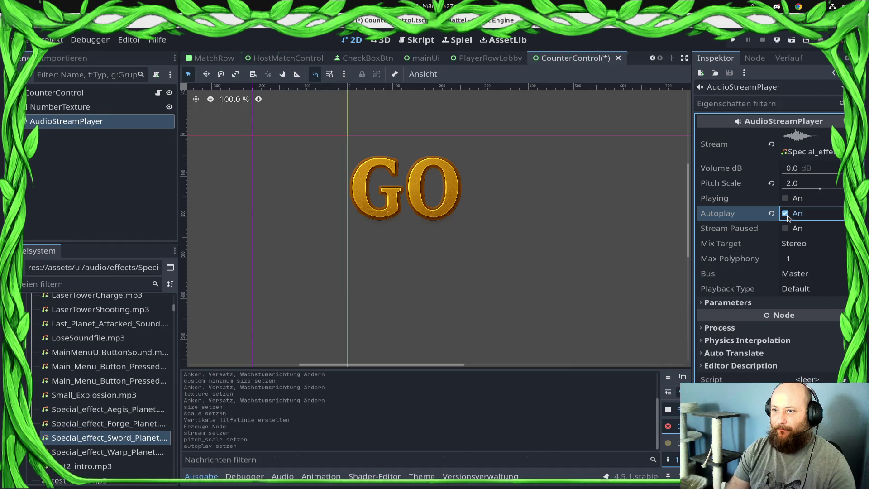
{"action": "left_click", "coordinate": [785, 214]}
{"action": "left_click", "coordinate": [785, 199]}
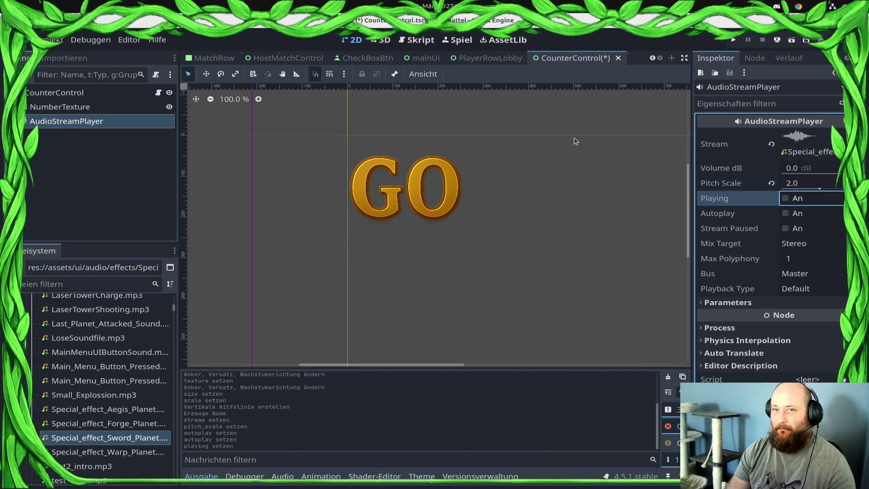
{"action": "key", "text": "ctrl+s"}
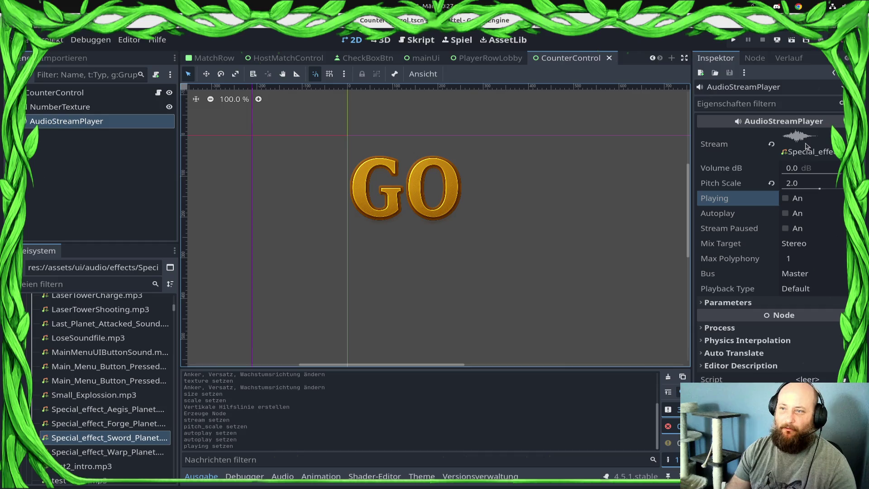
- Change the pitch scale to 3.0, enable autoplay, preview the sound, and save
{"action": "left_click", "coordinate": [795, 185]}
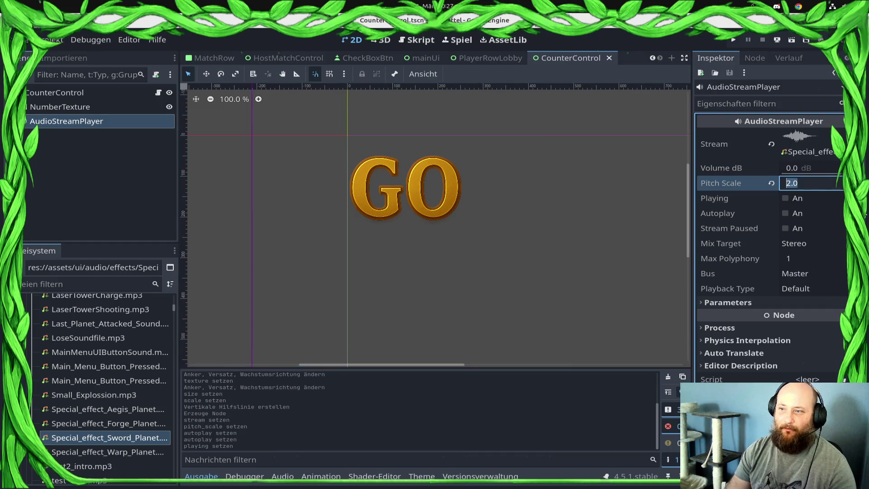
{"action": "type", "text": "30"}
{"action": "key", "text": "Return"}
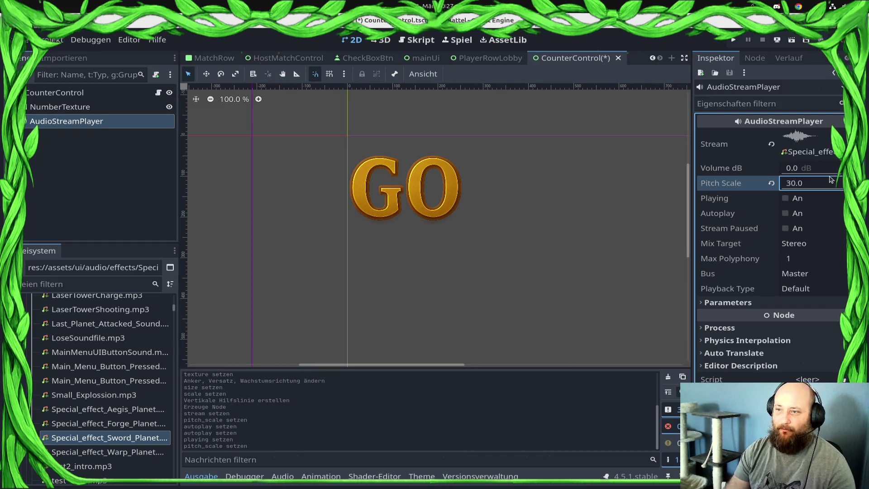
{"action": "double_click", "coordinate": [830, 181]}
{"action": "type", "text": "3"}
{"action": "key", "text": "Return"}
{"action": "left_click", "coordinate": [632, 182]}
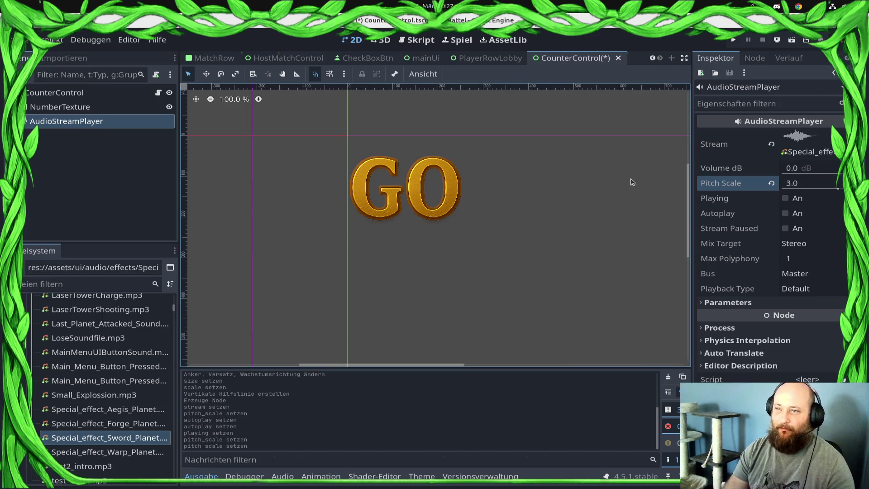
{"action": "left_click", "coordinate": [786, 213]}
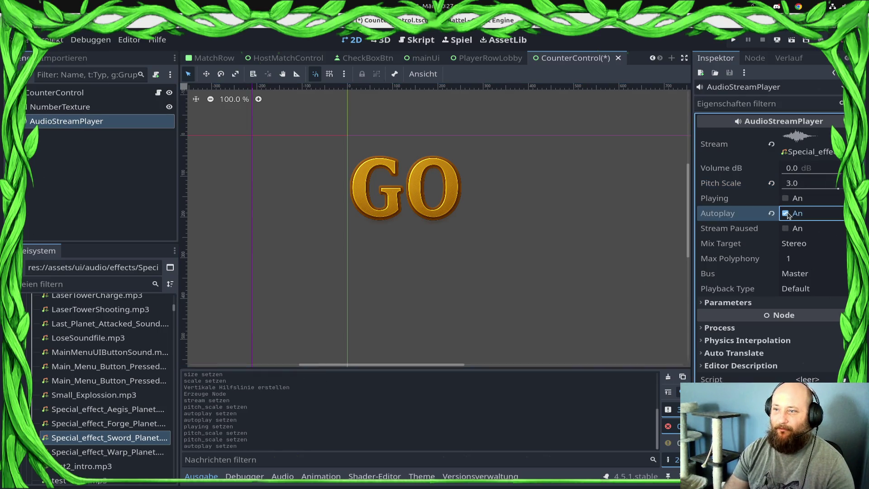
{"action": "left_click", "coordinate": [785, 200]}
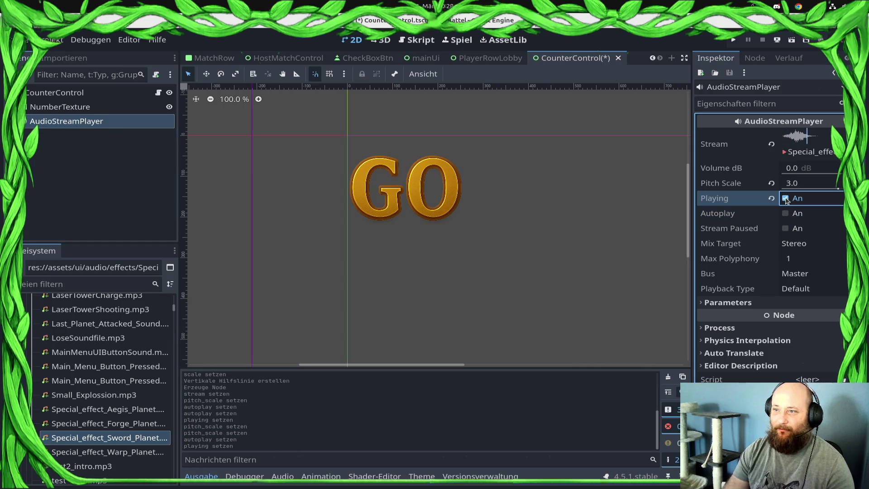
{"action": "key", "text": "ctrl+s"}
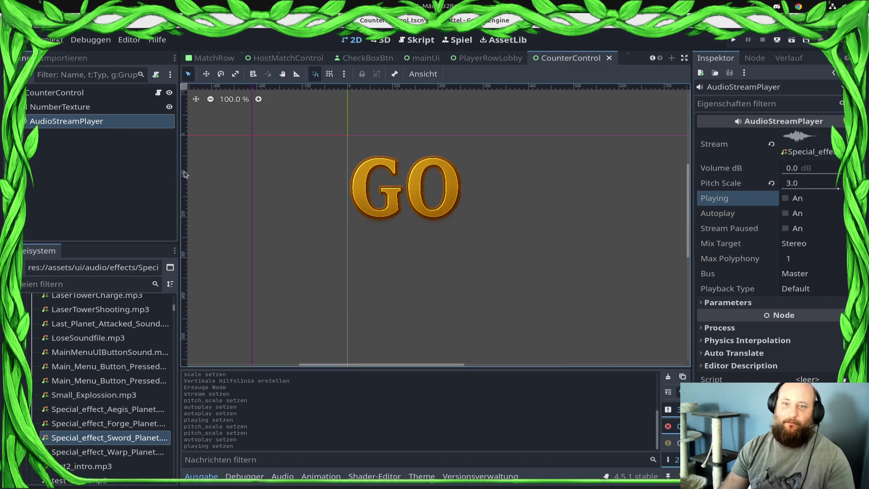
{"action": "left_click", "coordinate": [155, 75]}
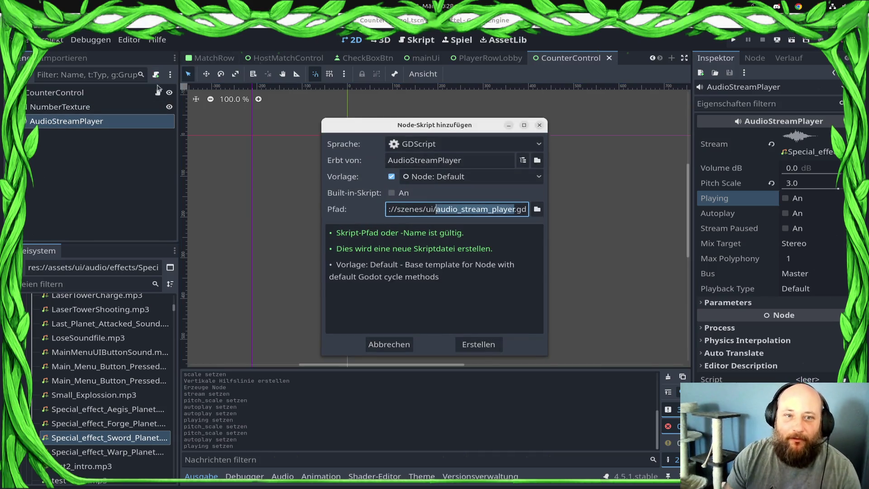
- Add $AudioStreamPlayer.play() to _on_timer_timeout in CounterControl.gd
{"action": "key", "text": "Escape"}
{"action": "left_click", "coordinate": [158, 93]}
{"action": "scroll", "coordinate": [235, 181], "scroll_direction": "down", "scroll_amount": 3}
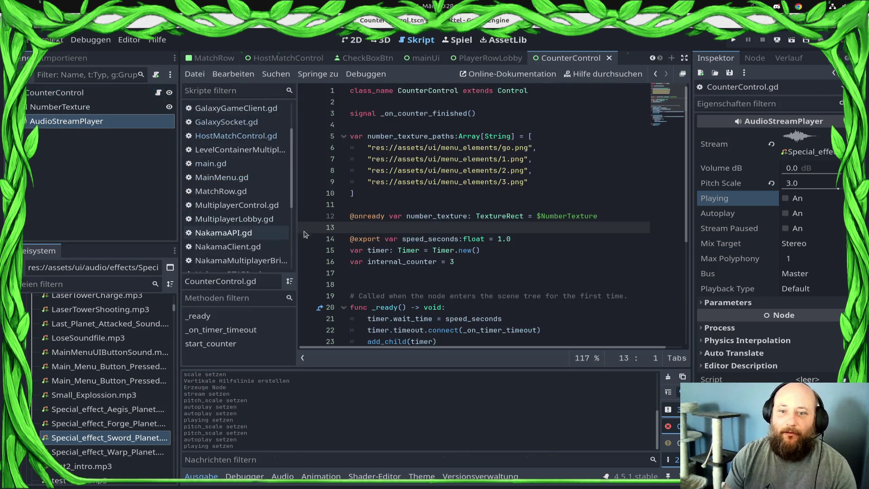
{"action": "scroll", "coordinate": [418, 303], "scroll_direction": "down", "scroll_amount": 5}
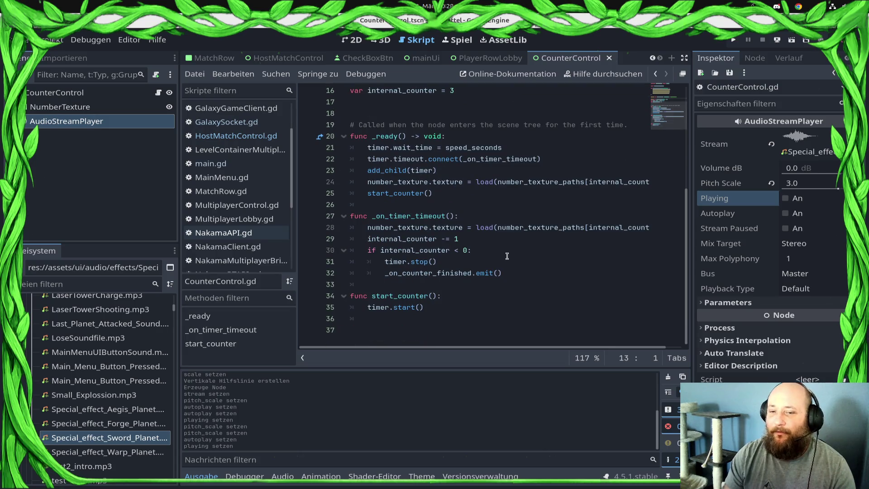
{"action": "left_click", "coordinate": [503, 234]}
{"action": "key", "text": "Return"}
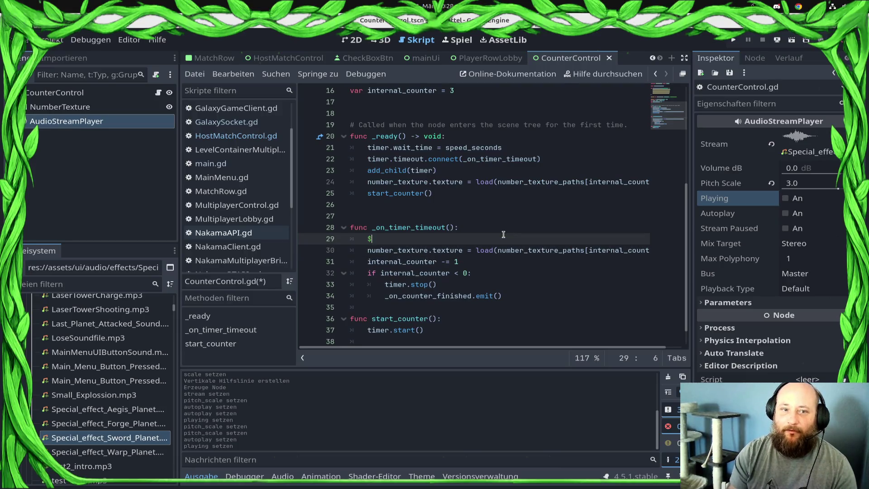
{"action": "type", "text": "Au"}
{"action": "key", "text": "Return"}
{"action": "type", "text": ".pal"}
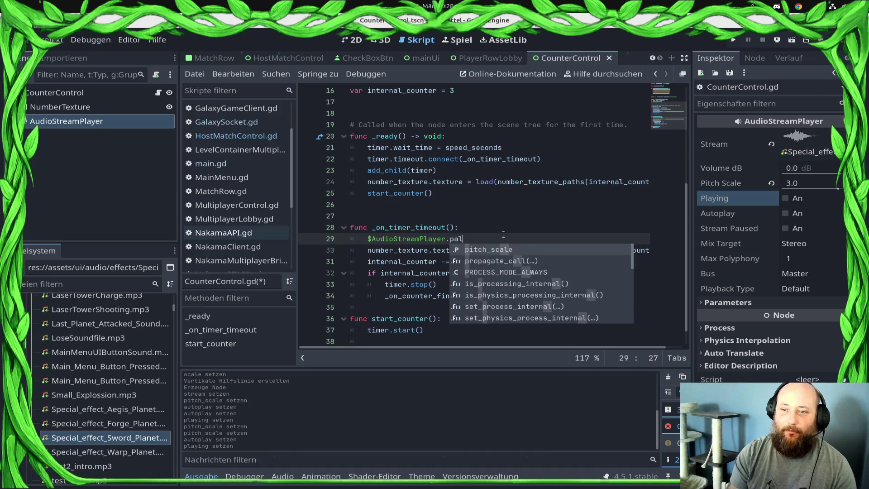
{"action": "key", "text": "Return"}
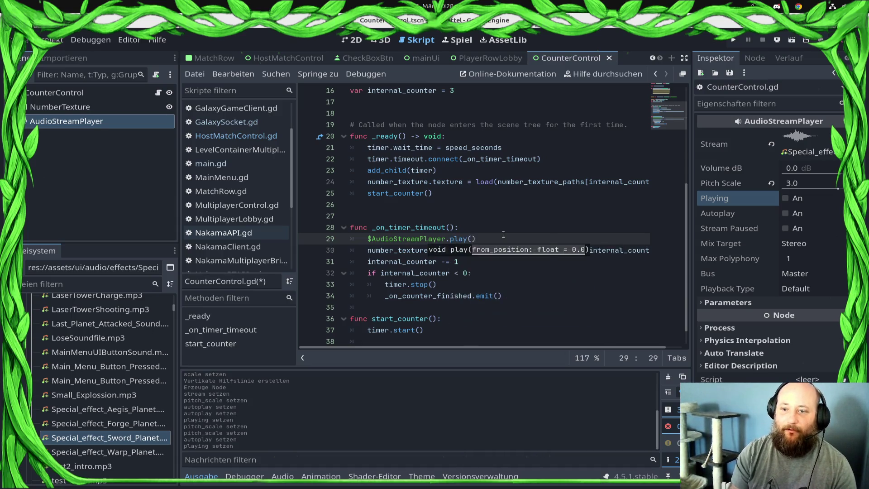
- Test-run the countdown, then adjust and restore the play call line
{"action": "left_click", "coordinate": [406, 181]}
{"action": "left_click", "coordinate": [791, 40]}
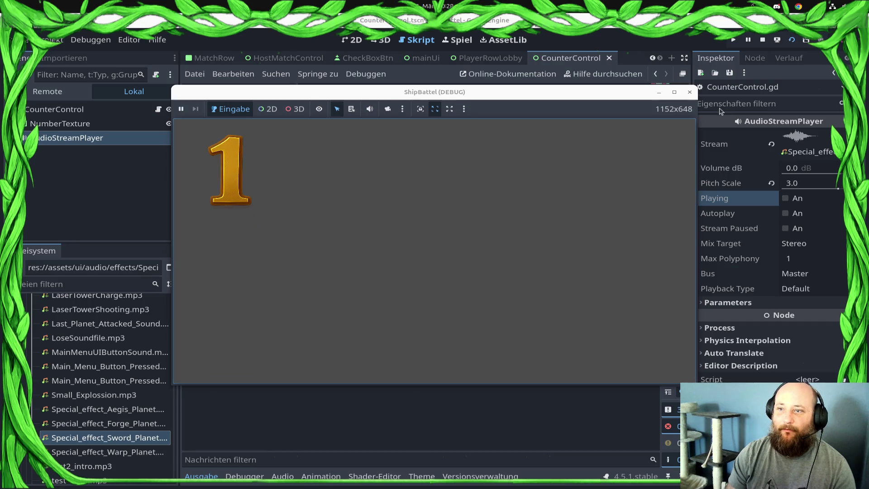
{"action": "left_click", "coordinate": [763, 41]}
{"action": "left_click_drag", "start_coordinate": [483, 243], "coordinate": [369, 89]}
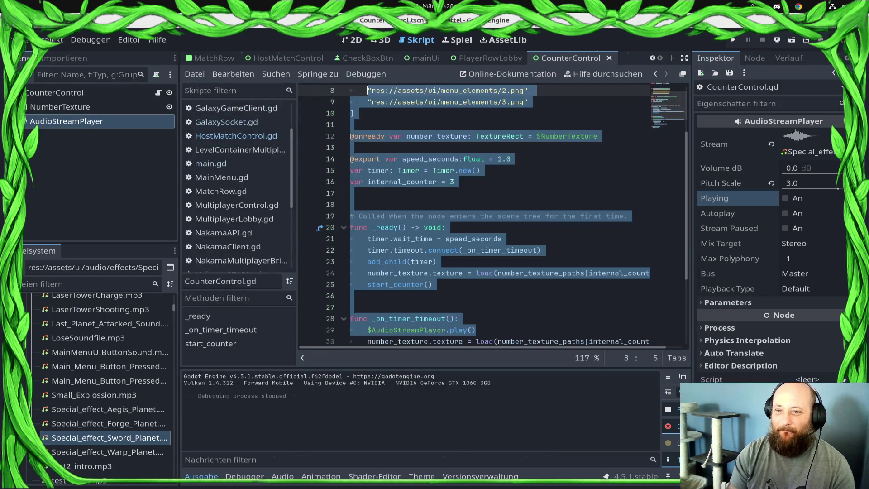
{"action": "left_click", "coordinate": [475, 330]}
{"action": "key", "text": "shift+Home"}
{"action": "key", "text": "BackSpace"}
{"action": "key", "text": "Down"}
{"action": "key", "text": "shift+Tab"}
{"action": "key", "text": "ctrl+z"}
{"action": "key", "text": "ctrl+z"}
{"action": "key", "text": "ctrl+z"}
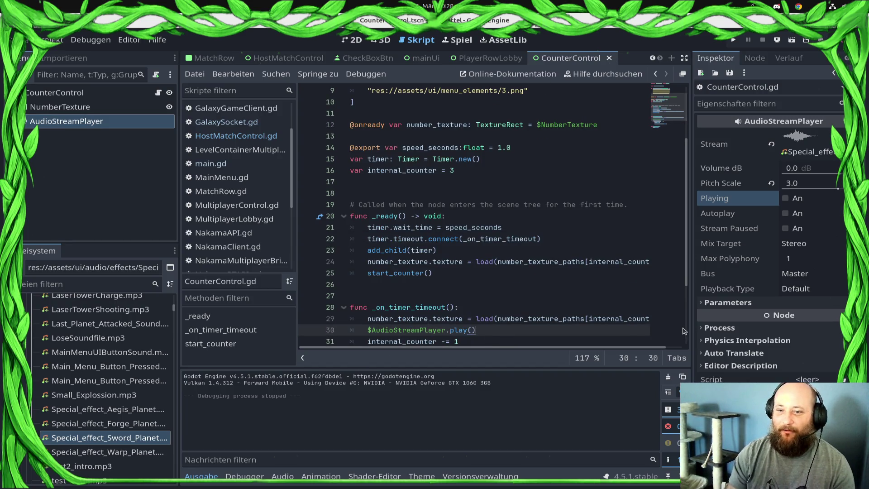
- Paste the play call after the texture load in _ready and the timeout handler, save, and run
{"action": "key", "text": "ctrl+x"}
{"action": "key", "text": "Up"}
{"action": "key", "text": "Up"}
{"action": "key", "text": "Up"}
{"action": "key", "text": "End"}
{"action": "key", "text": "Return"}
{"action": "key", "text": "ctrl+v"}
{"action": "key", "text": "Down"}
{"action": "key", "text": "Down"}
{"action": "key", "text": "Down"}
{"action": "key", "text": "ctrl+v"}
{"action": "key", "text": "ctrl+s"}
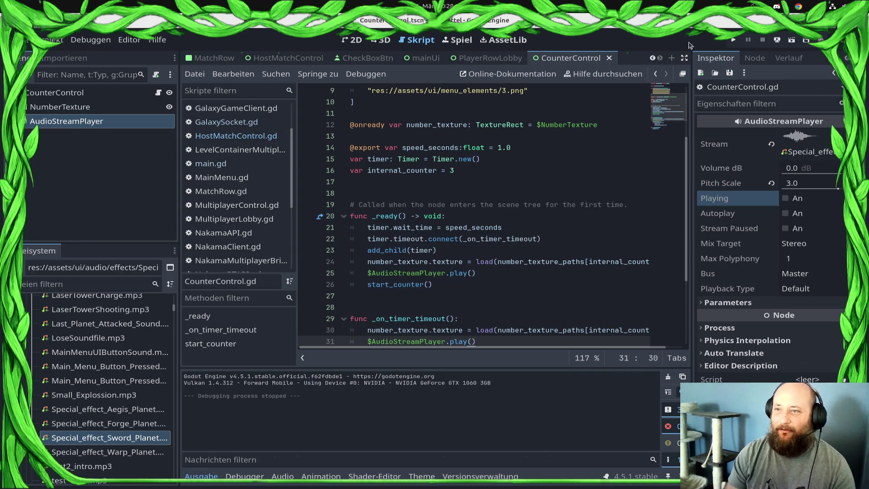
{"action": "left_click", "coordinate": [792, 40]}
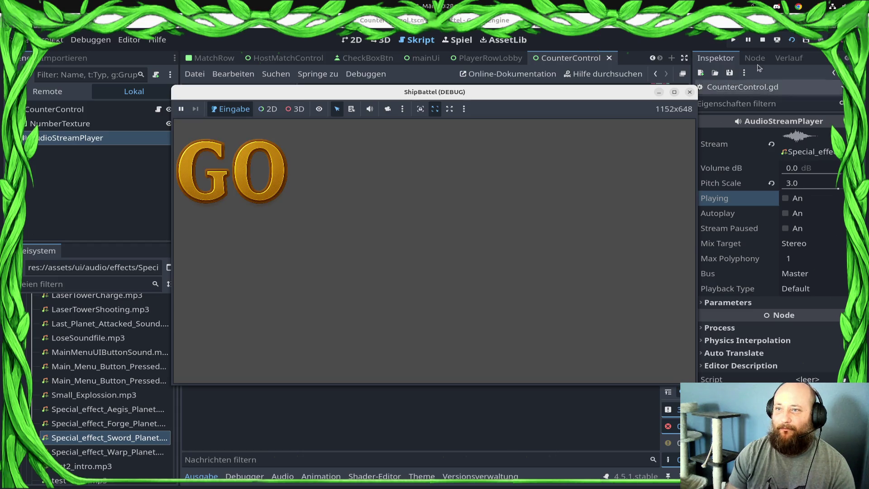
{"action": "left_click", "coordinate": [763, 40]}
{"action": "scroll", "coordinate": [465, 261], "scroll_direction": "down", "scroll_amount": 1}
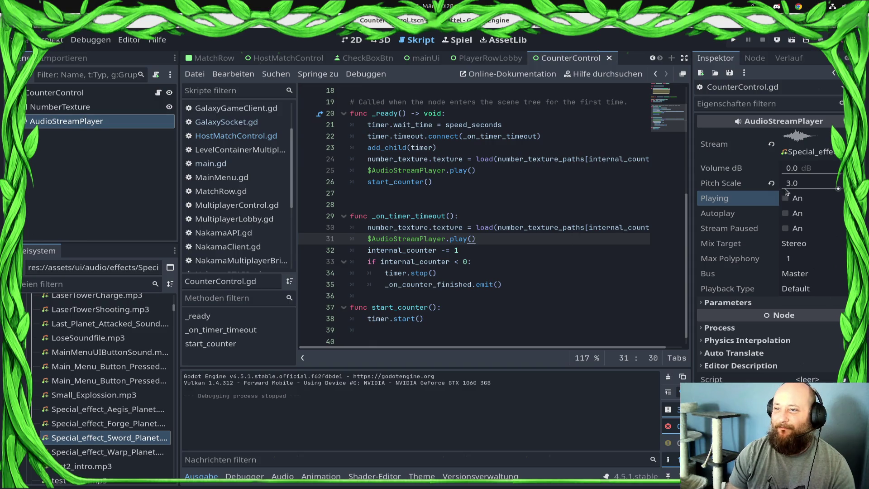
{"action": "left_click", "coordinate": [777, 40]}
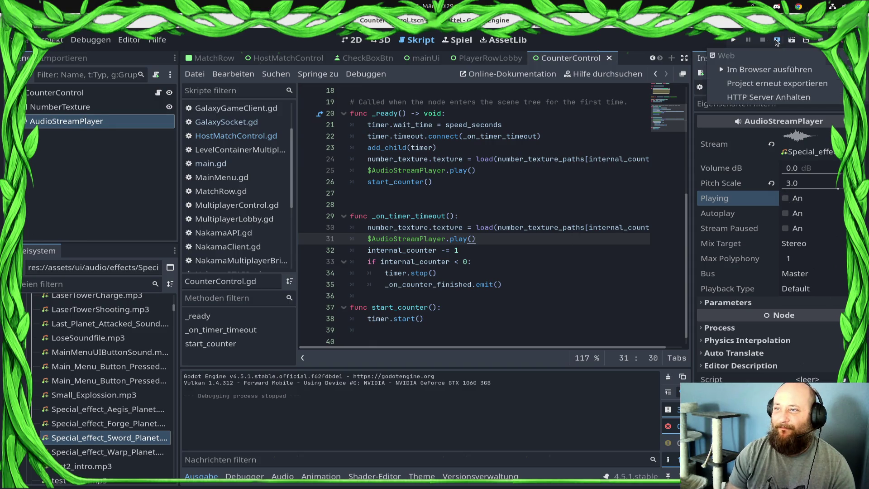
{"action": "left_click", "coordinate": [733, 41]}
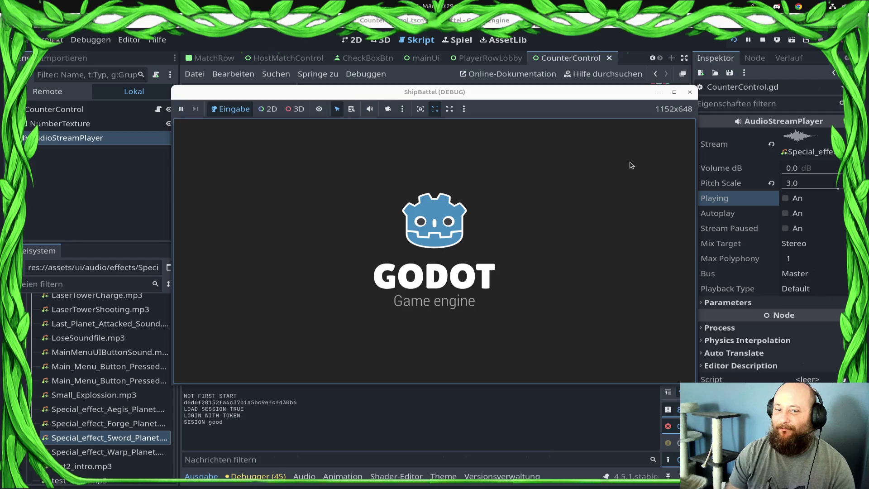
{"action": "left_click", "coordinate": [689, 92]}
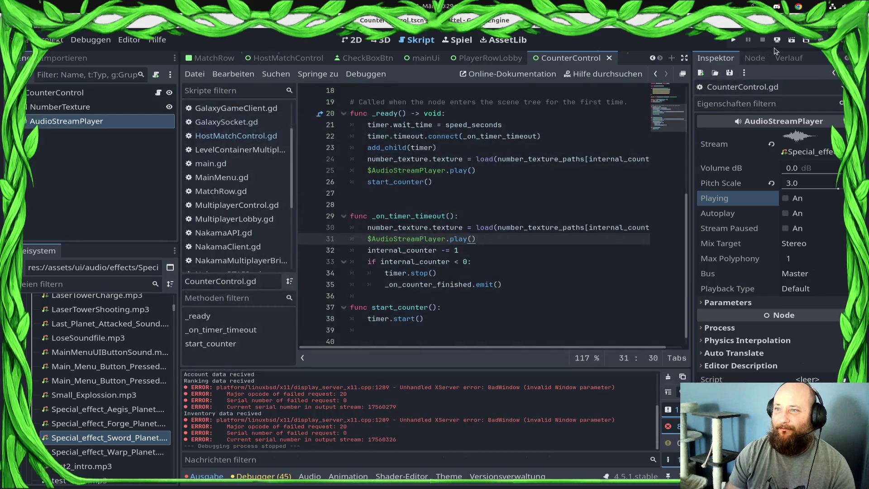
{"action": "left_click", "coordinate": [792, 40]}
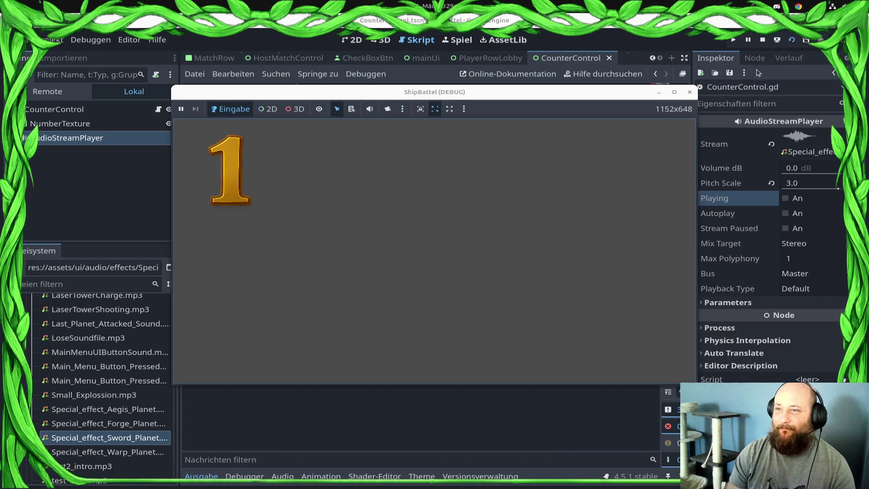
{"action": "left_click", "coordinate": [762, 40]}
{"action": "left_click", "coordinate": [497, 182]}
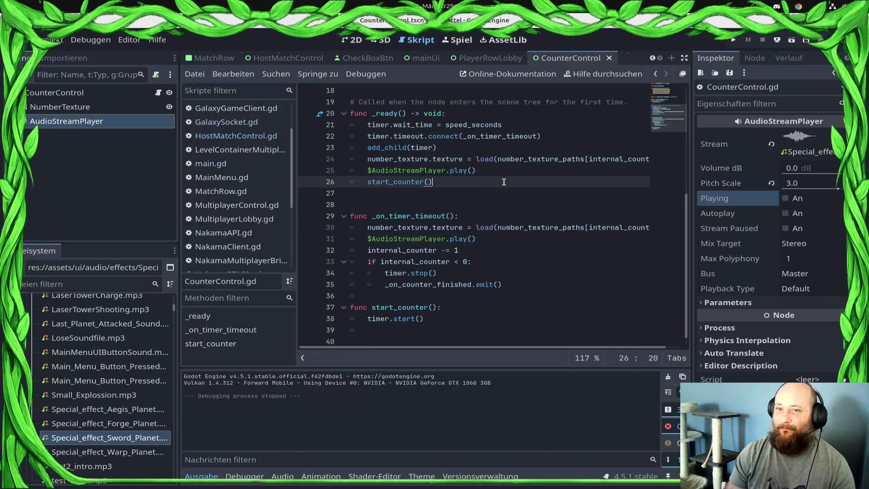
{"action": "left_click", "coordinate": [519, 171]}
- Remove the play call from _ready, rename the sound node to 'effect', and run the scene
{"action": "key", "text": "shift+Home"}
{"action": "key", "text": "BackSpace"}
{"action": "key", "text": "BackSpace"}
{"action": "key", "text": "BackSpace"}
{"action": "double_click", "coordinate": [66, 120]}
{"action": "type", "text": "effe"}
{"action": "key", "text": "Return"}
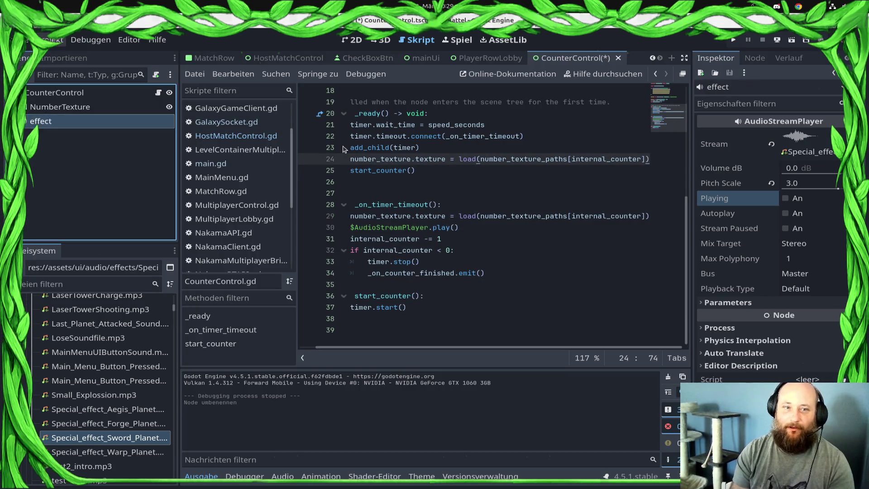
{"action": "left_click", "coordinate": [791, 41]}
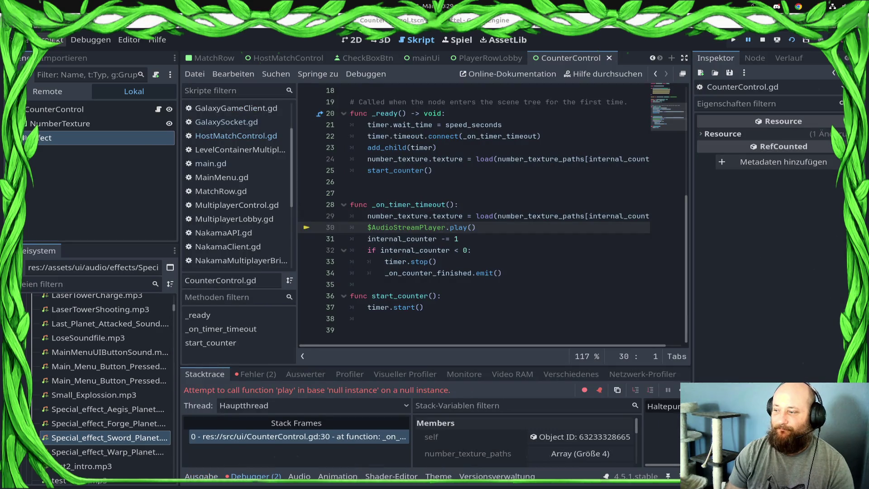
- Replace $AudioStreamPlayer.play() with effect.play() in the timeout handler
{"action": "left_click", "coordinate": [553, 263]}
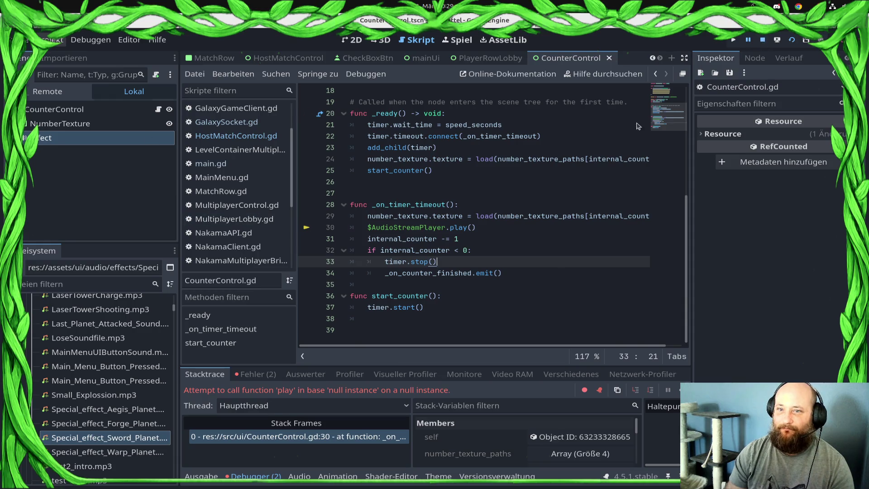
{"action": "scroll", "coordinate": [638, 127], "scroll_direction": "up", "scroll_amount": 3}
{"action": "key", "text": "F8"}
{"action": "mouse_move", "coordinate": [38, 124]}
{"action": "left_mouse_down"}
{"action": "mouse_move", "coordinate": [398, 197]}
{"action": "mouse_move", "coordinate": [414, 182]}
{"action": "left_mouse_up"}
{"action": "double_click", "coordinate": [421, 181]}
{"action": "scroll", "coordinate": [435, 270], "scroll_direction": "down", "scroll_amount": 3}
{"action": "left_click_drag", "start_coordinate": [451, 229], "coordinate": [368, 228]}
{"action": "type", "text": "effect"}
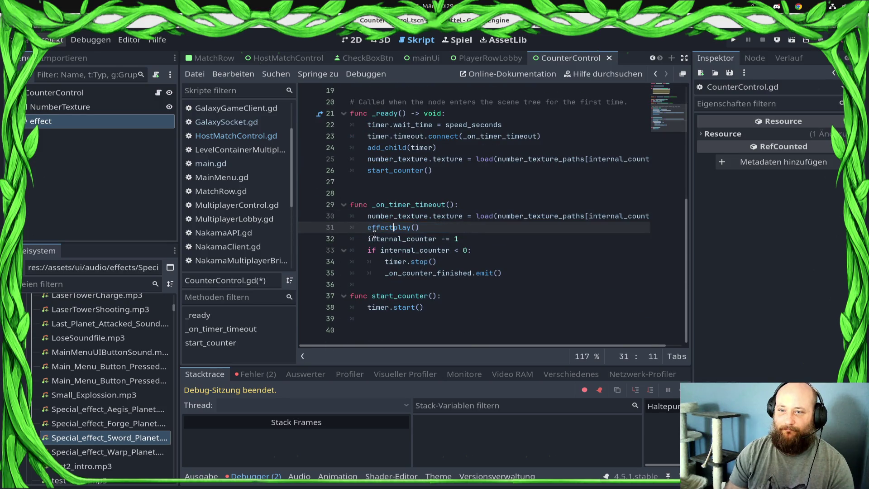
{"action": "type", "text": "."}
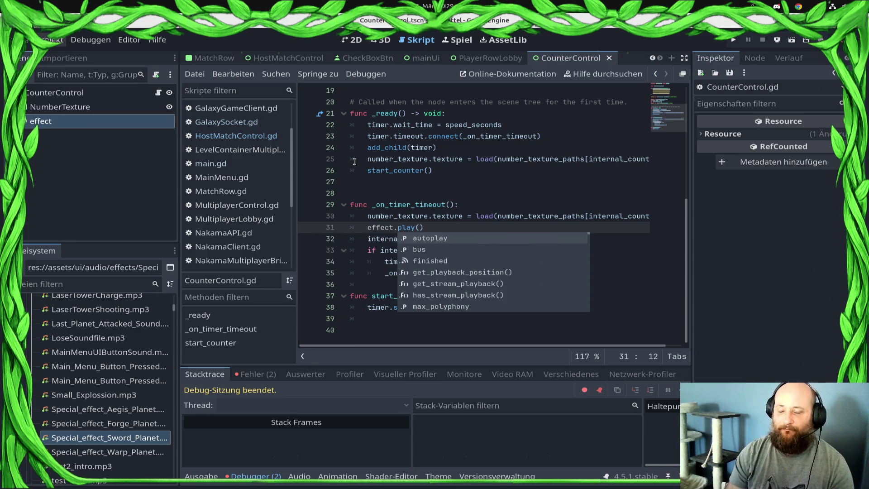
{"action": "left_click", "coordinate": [437, 204]}
- Run the scene again to watch the countdown reach GO, then stop it
{"action": "left_click", "coordinate": [777, 40]}
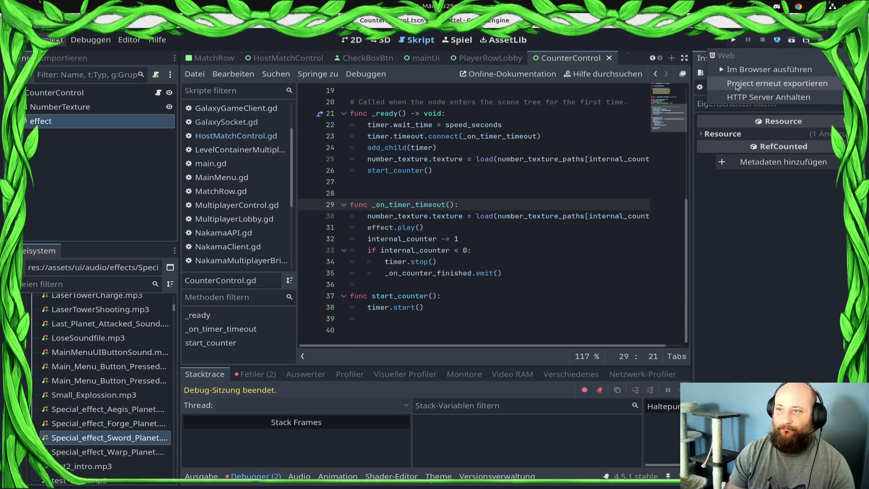
{"action": "left_click", "coordinate": [541, 139]}
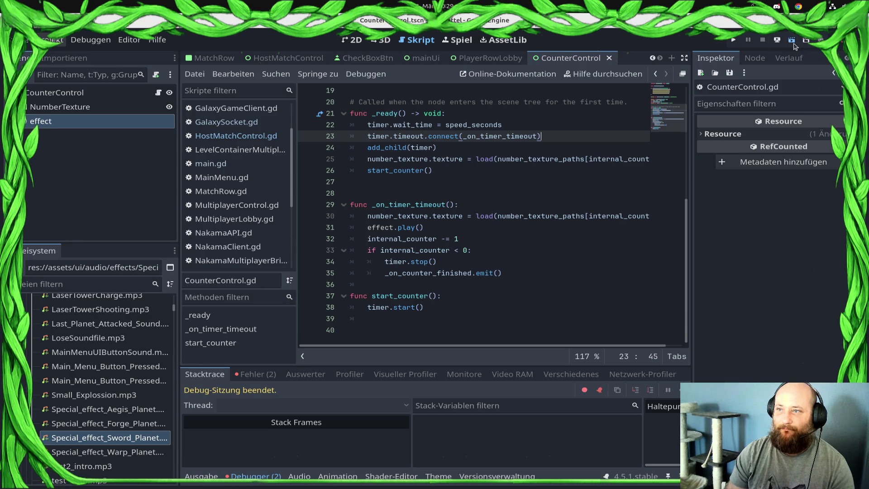
{"action": "left_click", "coordinate": [792, 42]}
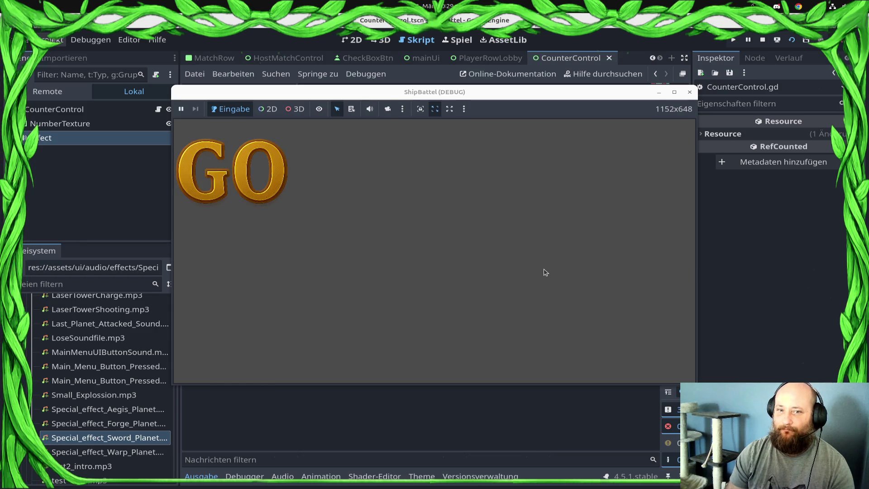
{"action": "left_click", "coordinate": [764, 39]}
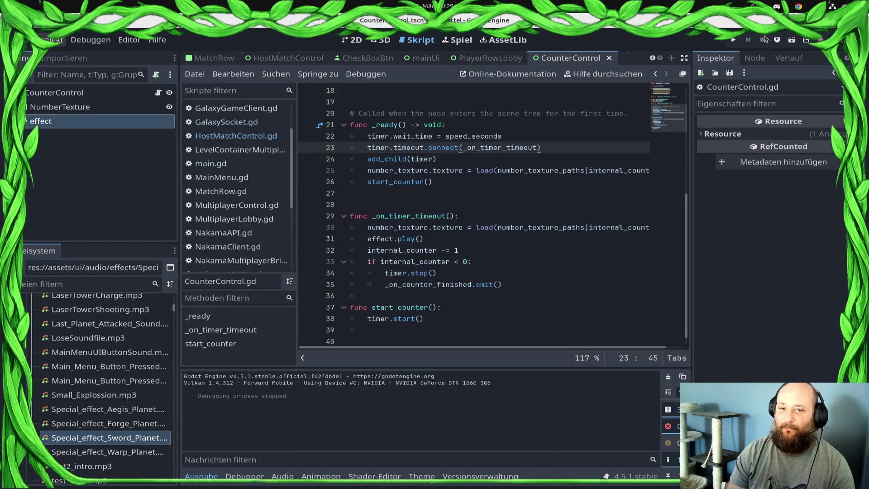
{"action": "scroll", "coordinate": [542, 290], "scroll_direction": "down", "scroll_amount": 1}
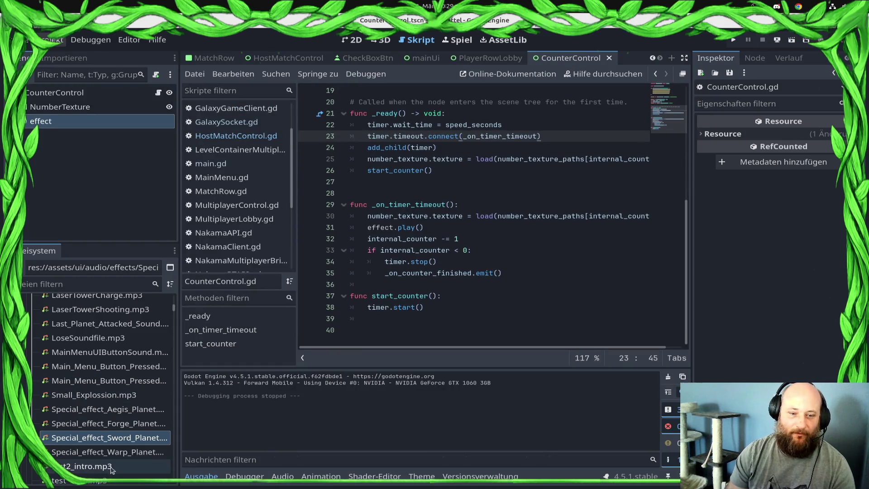
{"action": "double_click", "coordinate": [139, 396]}
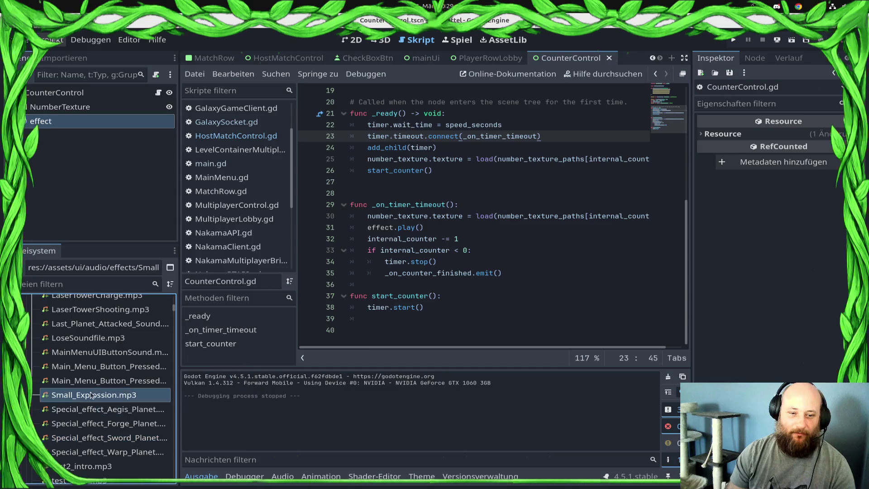
{"action": "left_click", "coordinate": [376, 327]}
{"action": "double_click", "coordinate": [104, 409]}
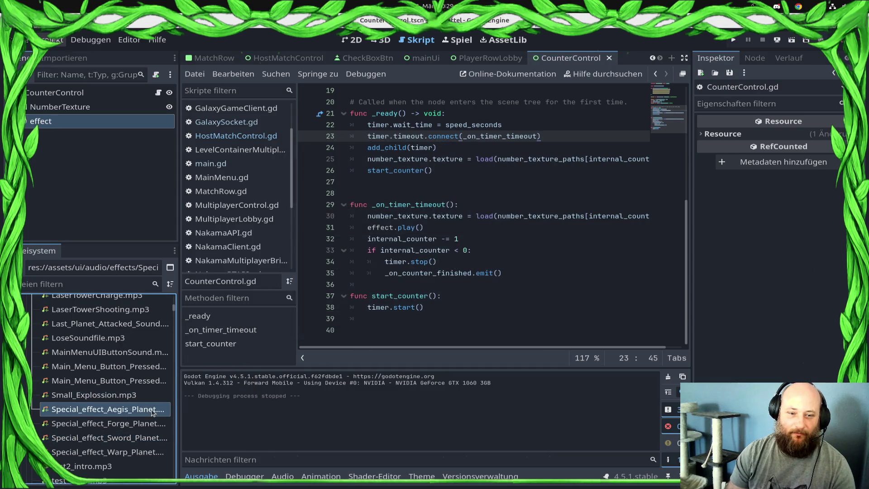
{"action": "left_click", "coordinate": [295, 309]}
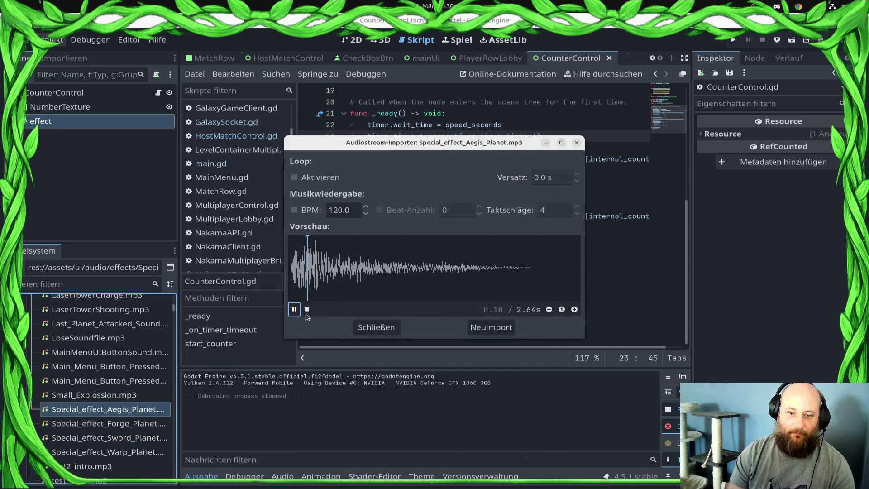
{"action": "left_click", "coordinate": [376, 327]}
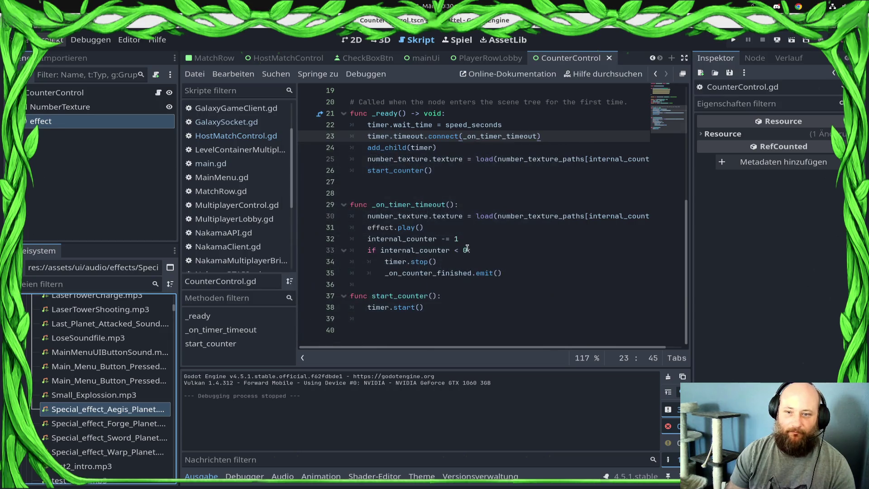
{"action": "mouse_move", "coordinate": [79, 411]}
{"action": "left_mouse_down"}
{"action": "mouse_move", "coordinate": [36, 95]}
{"action": "mouse_move", "coordinate": [117, 147]}
{"action": "left_mouse_up"}
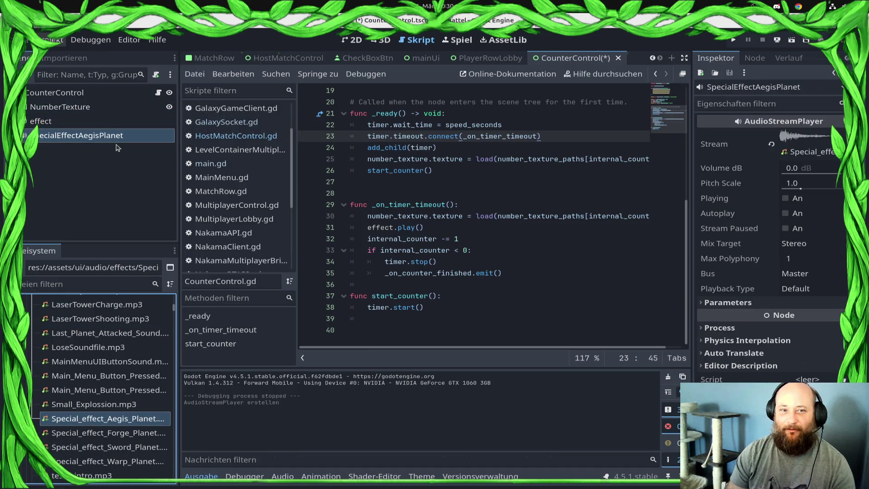
{"action": "left_click", "coordinate": [801, 186]}
{"action": "type", "text": "2"}
{"action": "key", "text": "Return"}
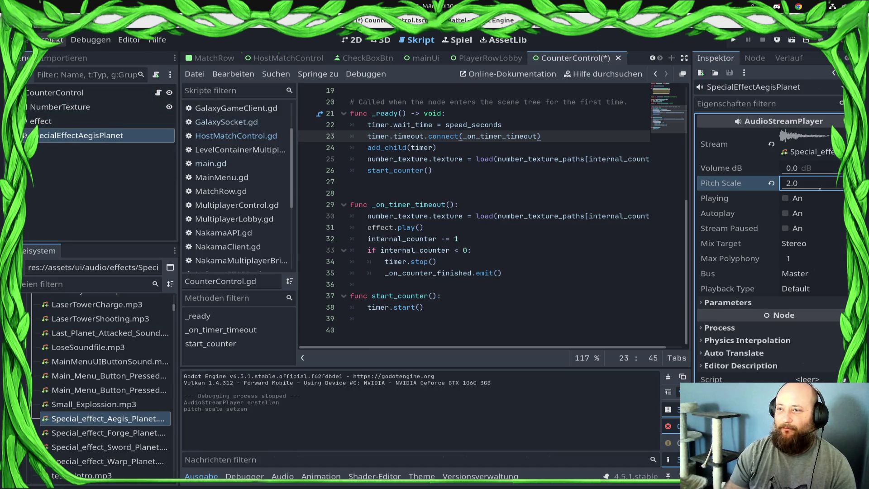
{"action": "left_click", "coordinate": [786, 199]}
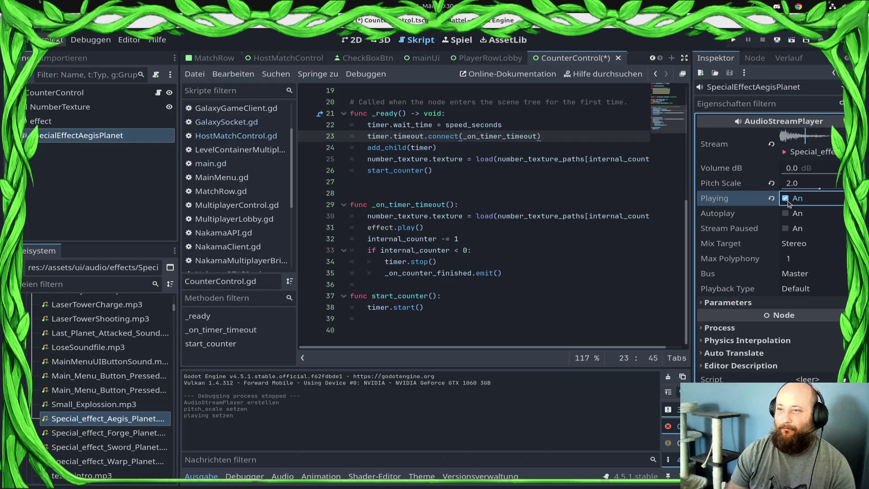
{"action": "left_click", "coordinate": [816, 184]}
{"action": "left_click", "coordinate": [771, 183]}
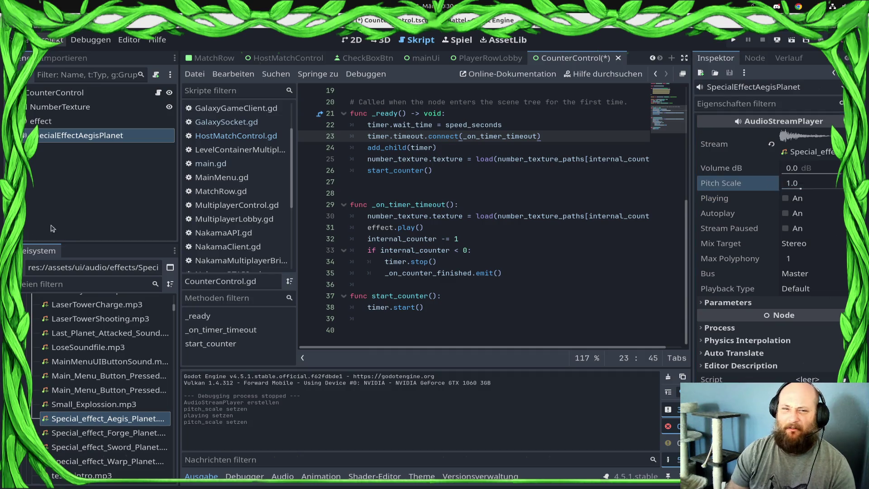
{"action": "right_click", "coordinate": [70, 135]}
{"action": "left_click", "coordinate": [168, 445]}
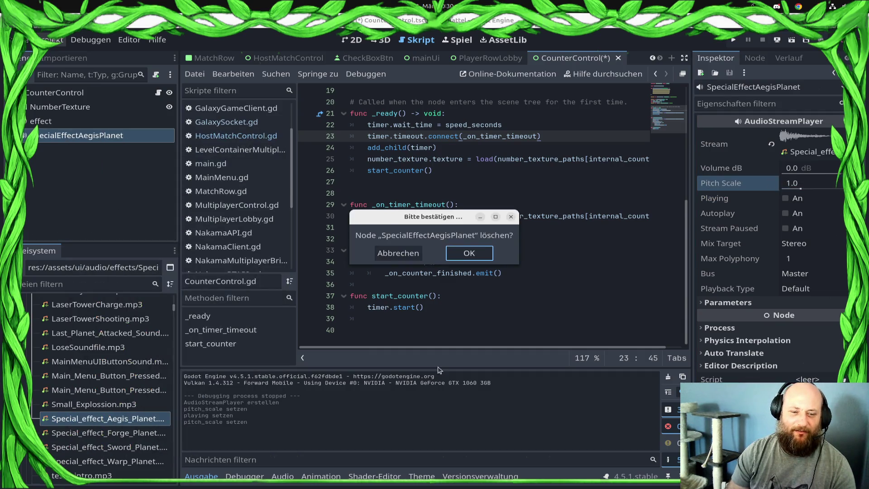
{"action": "left_click", "coordinate": [474, 257]}
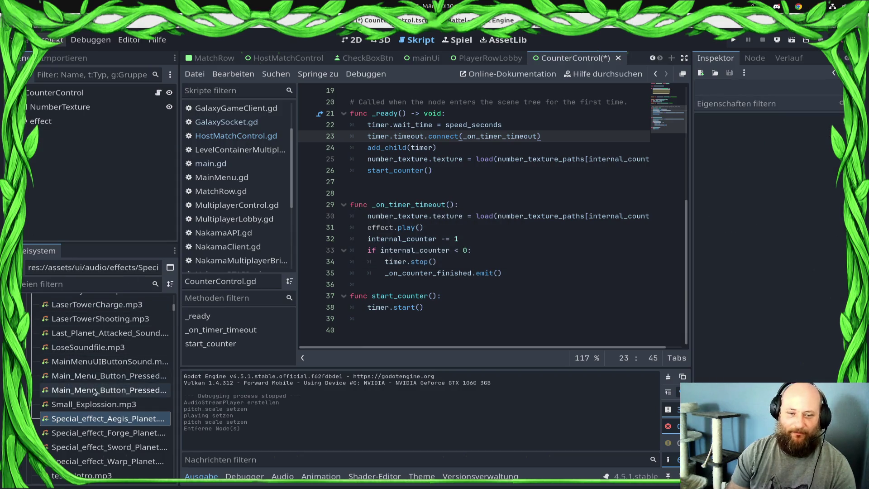
- Preview the Sword, Warp and Forge planet sound effects in the audio importer
{"action": "double_click", "coordinate": [111, 447]}
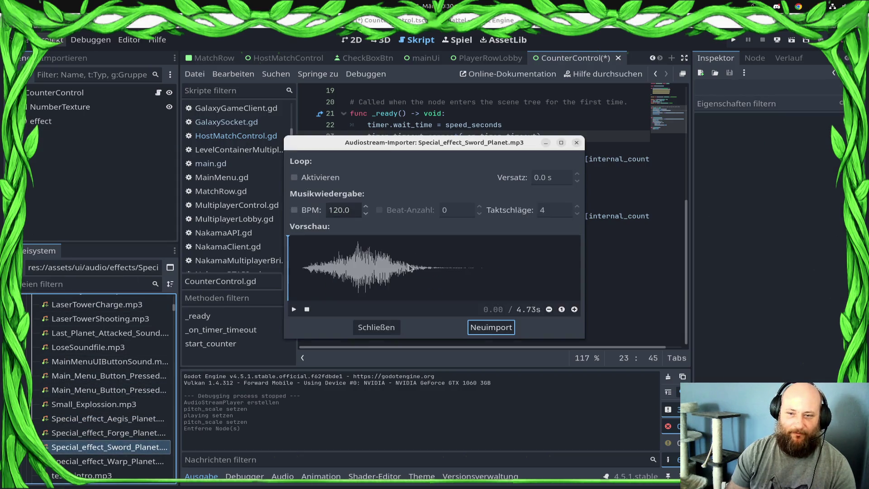
{"action": "left_click", "coordinate": [376, 327]}
{"action": "double_click", "coordinate": [109, 461]}
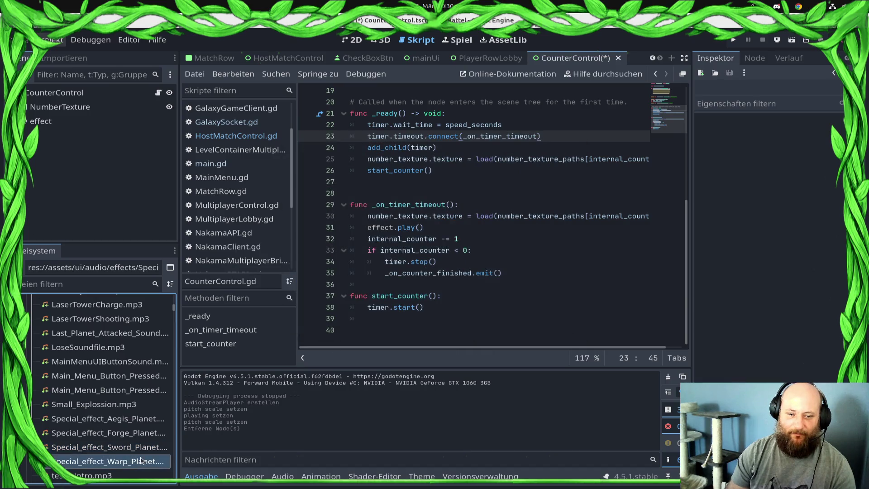
{"action": "left_click", "coordinate": [293, 309]}
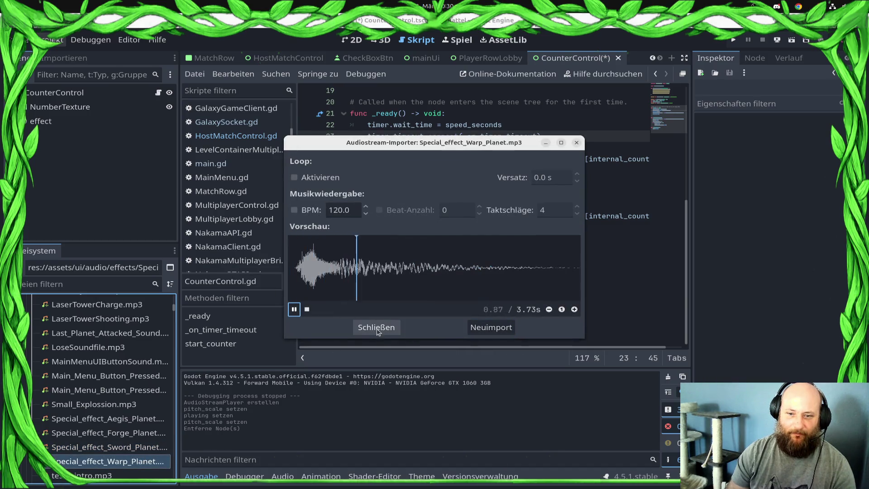
{"action": "left_click", "coordinate": [376, 327]}
{"action": "double_click", "coordinate": [107, 434]}
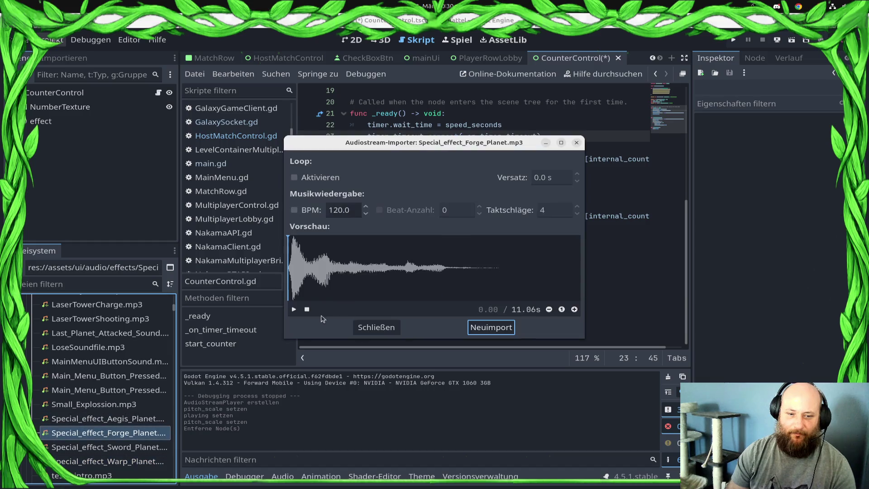
{"action": "left_click", "coordinate": [294, 309]}
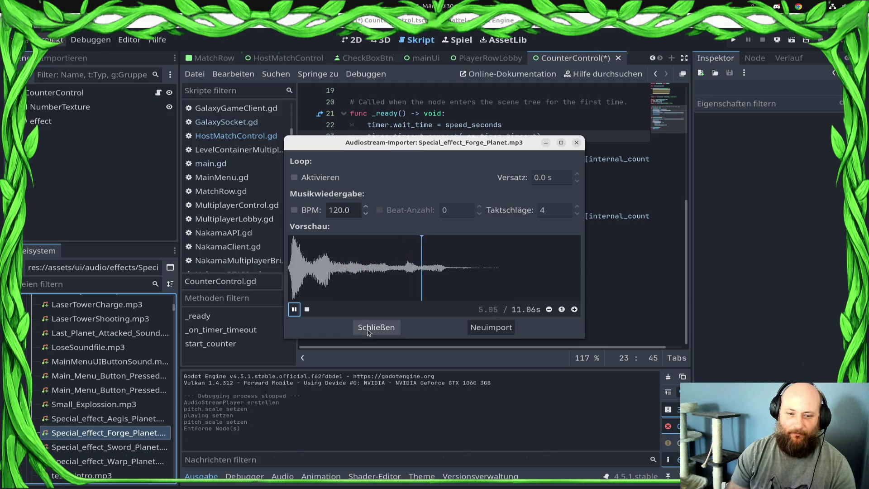
{"action": "left_click", "coordinate": [368, 333]}
- Preview UpgradeToLevel2.mp3, UpgradeToLevel3.mp3 and finally Upgrade_Planet.mp3, then close the importer
{"action": "scroll", "coordinate": [103, 404], "scroll_direction": "down", "scroll_amount": 5}
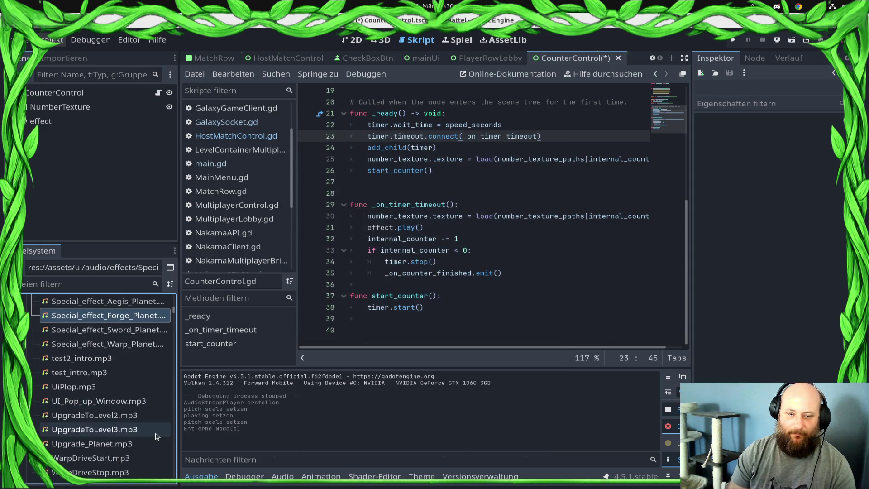
{"action": "scroll", "coordinate": [136, 407], "scroll_direction": "down", "scroll_amount": 1}
{"action": "double_click", "coordinate": [158, 392]}
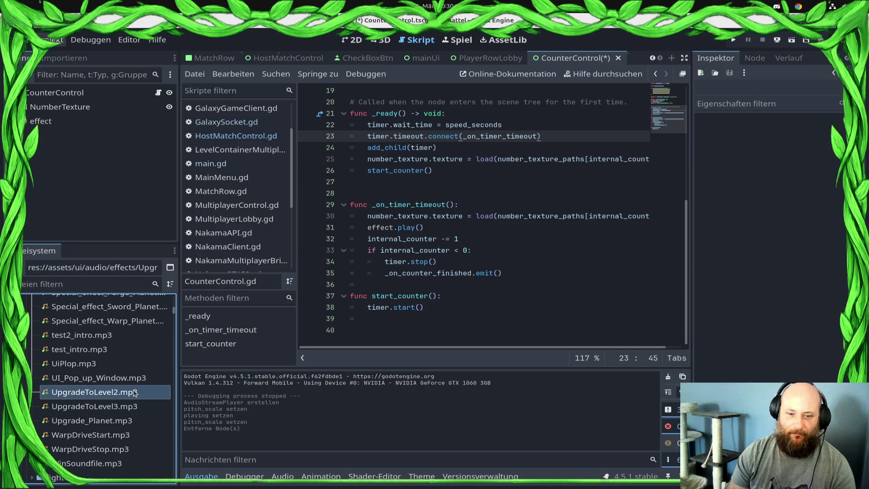
{"action": "left_click", "coordinate": [295, 309]}
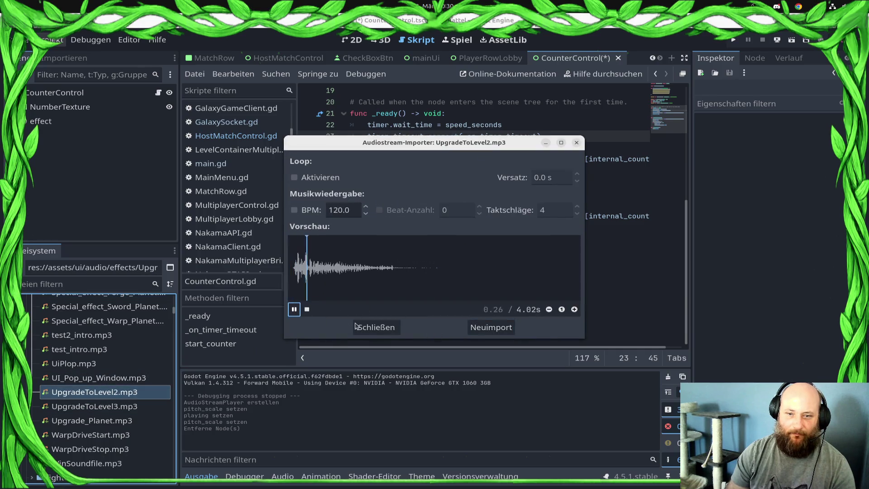
{"action": "left_click", "coordinate": [375, 327]}
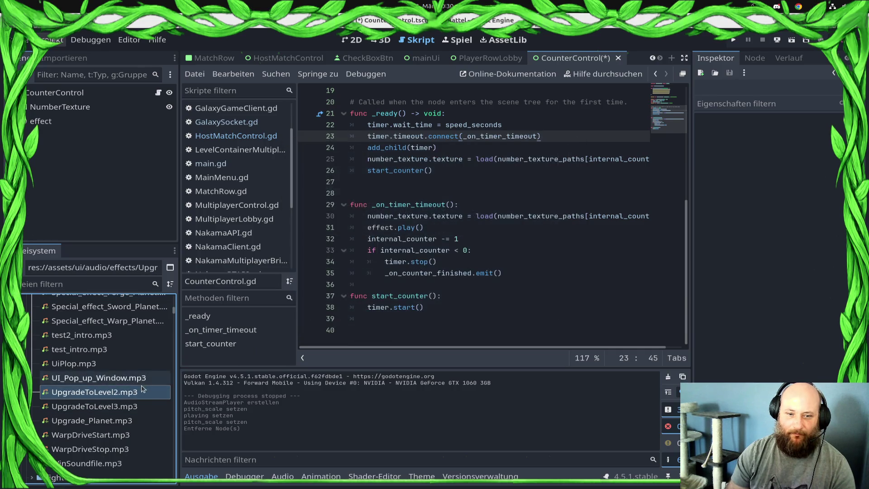
{"action": "double_click", "coordinate": [116, 406]}
{"action": "left_click", "coordinate": [295, 309]}
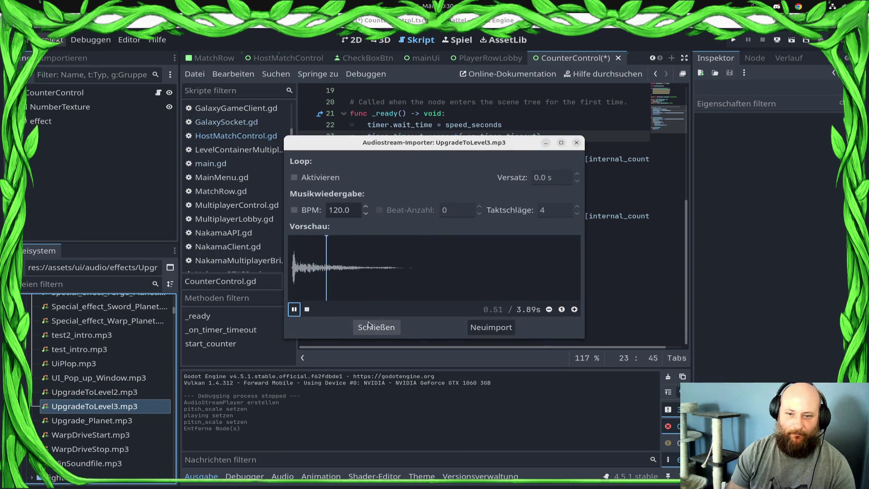
{"action": "left_click", "coordinate": [368, 326]}
{"action": "double_click", "coordinate": [100, 420]}
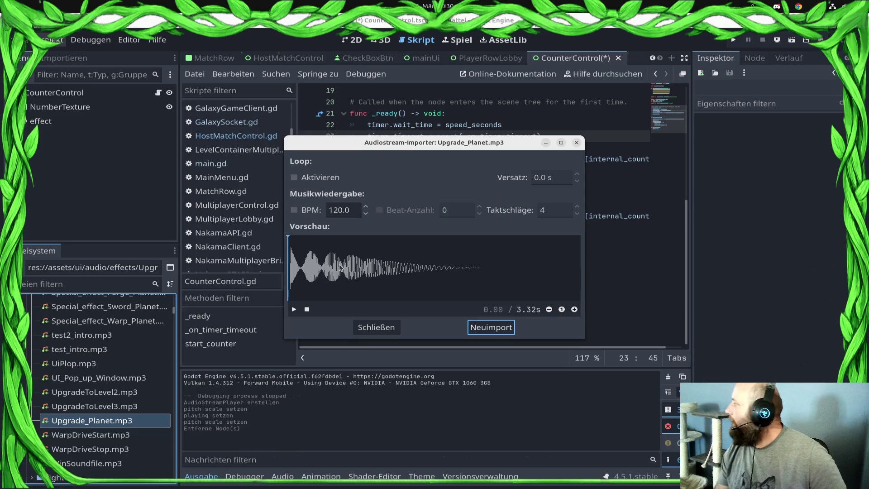
{"action": "left_click", "coordinate": [294, 310]}
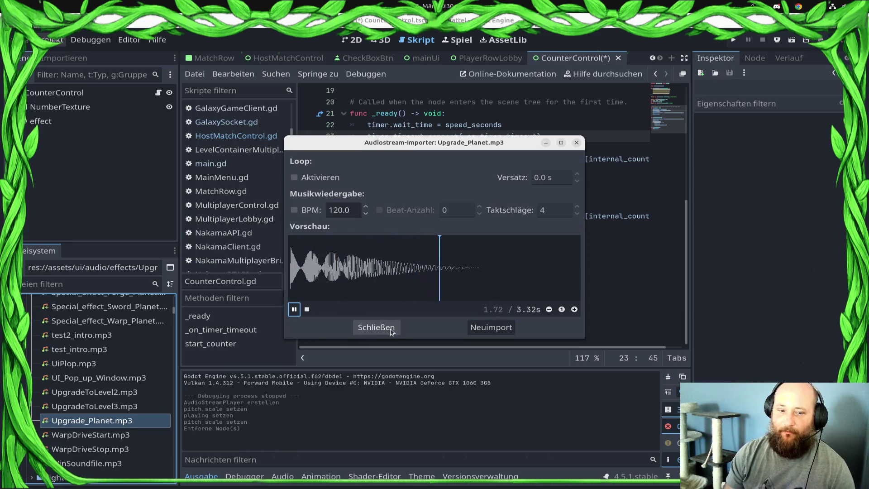
{"action": "left_click", "coordinate": [376, 327]}
- Add Upgrade_Planet.mp3 to the scene tree as a sound node named effect2
{"action": "mouse_move", "coordinate": [84, 426]}
{"action": "left_mouse_down"}
{"action": "mouse_move", "coordinate": [172, 93]}
{"action": "mouse_move", "coordinate": [167, 163]}
{"action": "left_mouse_up"}
{"action": "key", "text": "F2"}
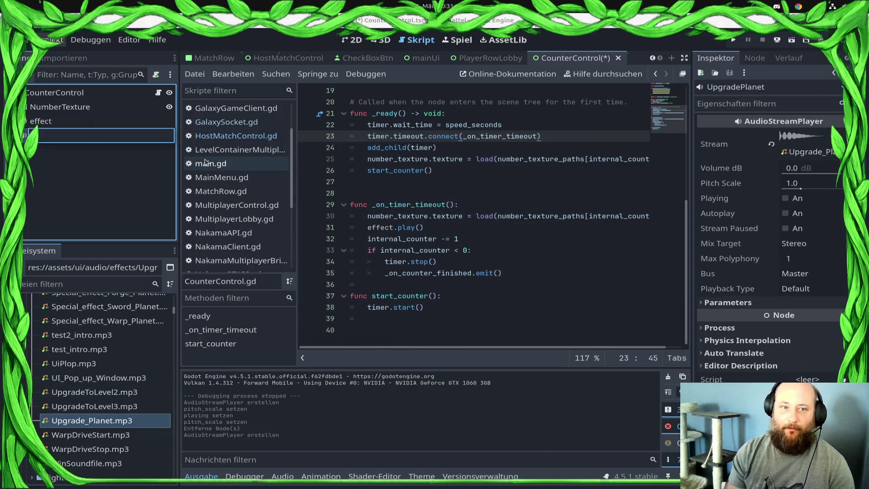
{"action": "type", "text": "2"}
{"action": "key", "text": "Return"}
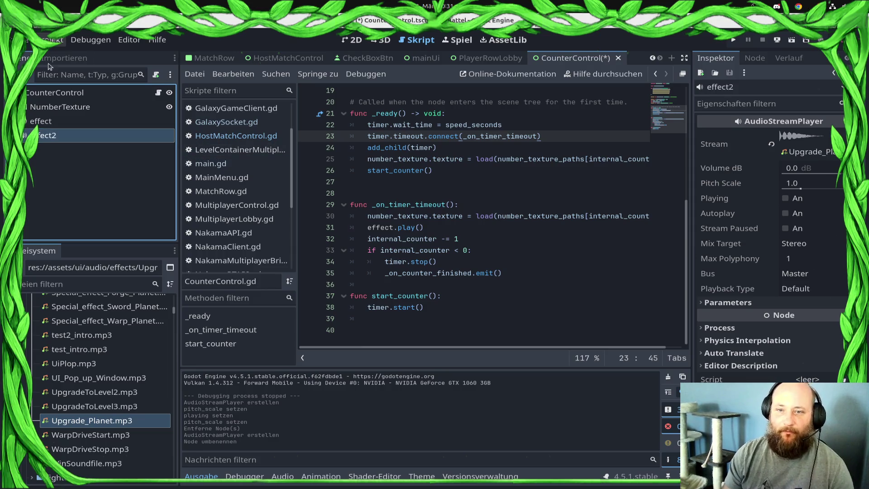
{"action": "scroll", "coordinate": [482, 274], "scroll_direction": "up", "scroll_amount": 2}
{"action": "scroll", "coordinate": [483, 274], "scroll_direction": "up", "scroll_amount": 2}
{"action": "mouse_move", "coordinate": [45, 136]}
{"action": "left_mouse_down"}
{"action": "mouse_move", "coordinate": [48, 144]}
{"action": "mouse_move", "coordinate": [362, 222]}
{"action": "mouse_move", "coordinate": [374, 218]}
{"action": "left_mouse_up"}
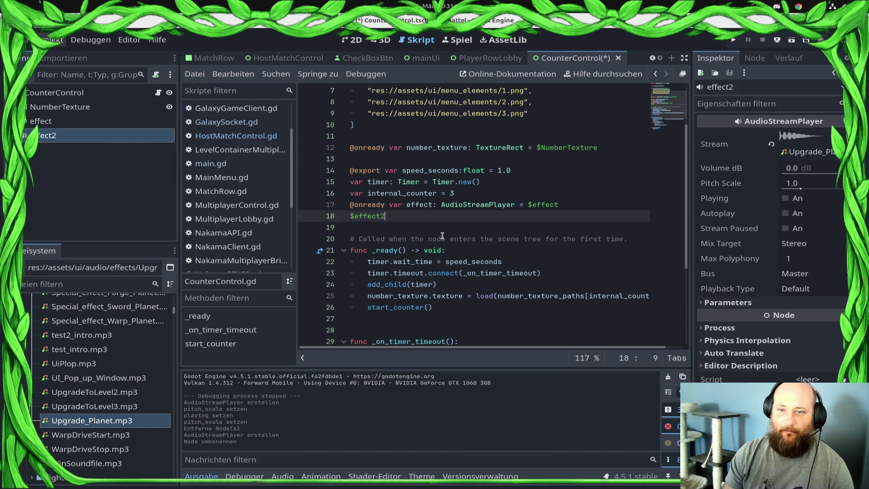
{"action": "key", "text": "ctrl+z"}
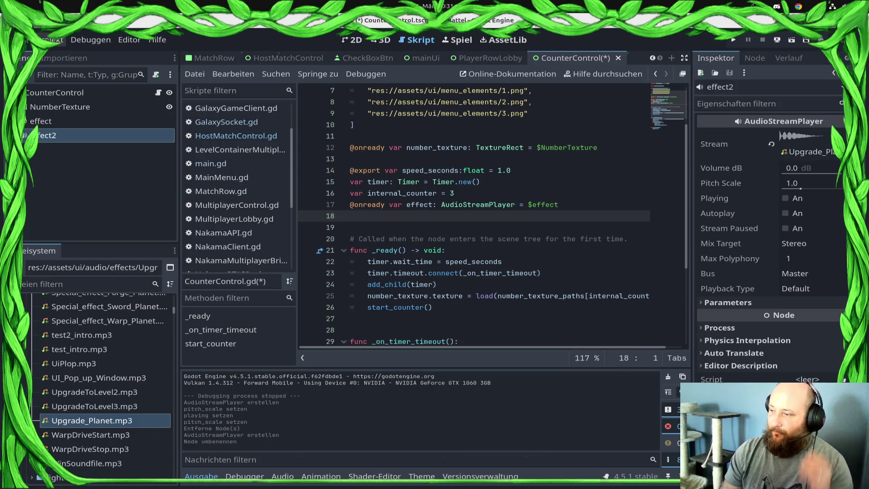
{"action": "mouse_move", "coordinate": [104, 135]}
{"action": "left_mouse_down"}
{"action": "mouse_move", "coordinate": [375, 219]}
{"action": "mouse_move", "coordinate": [400, 218]}
{"action": "left_mouse_up"}
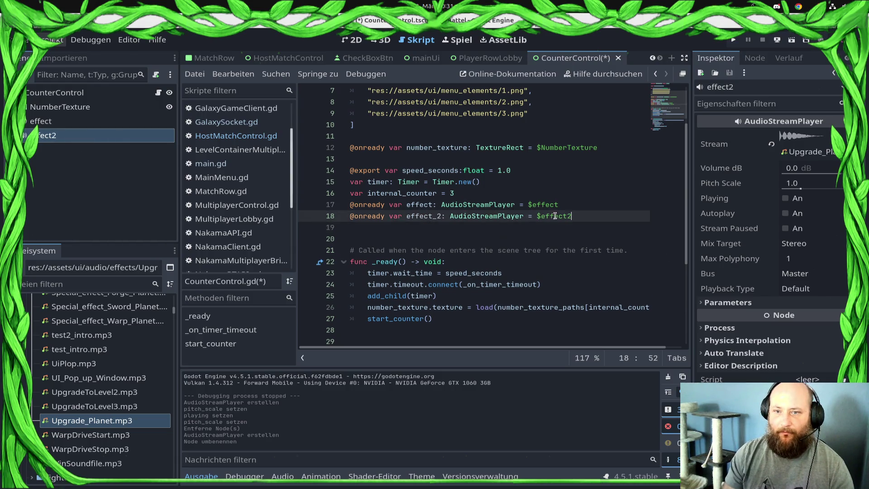
- Move the effect declarations above the timer variables
{"action": "key", "text": "shift+Up"}
{"action": "key", "text": "ctrl+x"}
{"action": "key", "text": "Up"}
{"action": "key", "text": "Up"}
{"action": "key", "text": "Up"}
{"action": "key", "text": "Return"}
{"action": "key", "text": "ctrl+v"}
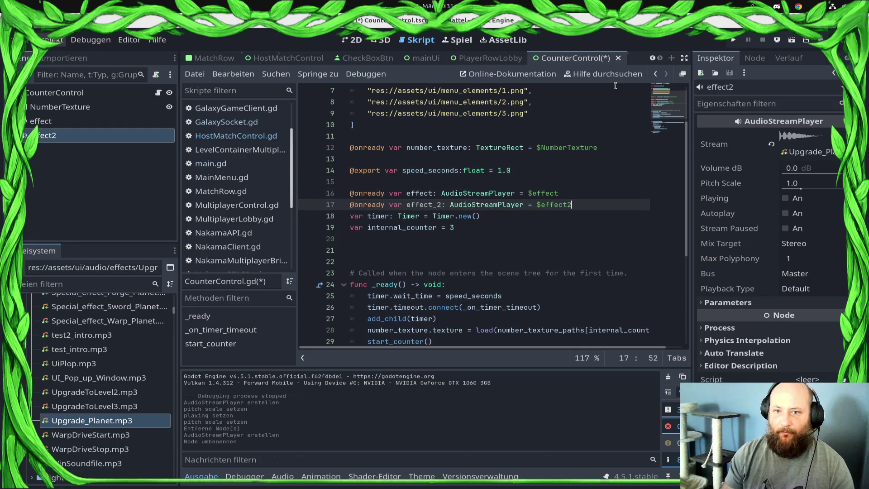
- Move the number_texture declaration down beside the effect declarations
{"action": "key", "text": "Up"}
{"action": "key", "text": "Up"}
{"action": "key", "text": "Up"}
{"action": "key", "text": "End"}
{"action": "key", "text": "shift+Home"}
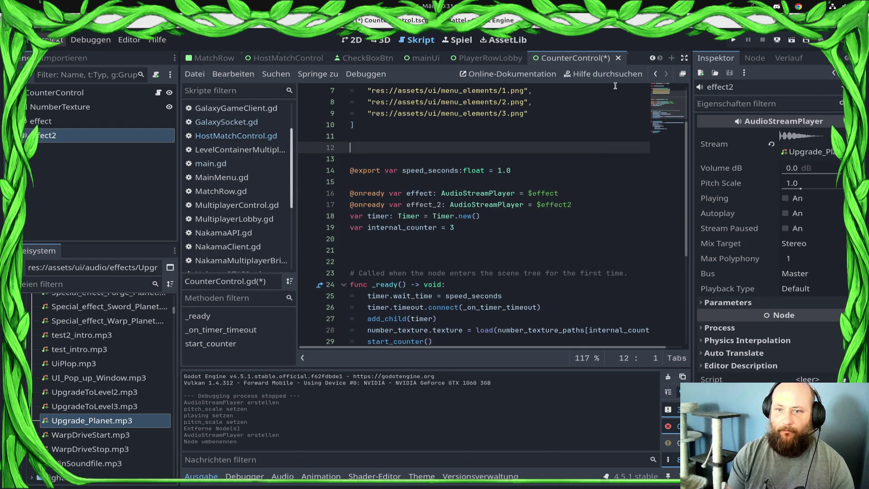
{"action": "key", "text": "ctrl+x"}
{"action": "key", "text": "BackSpace"}
{"action": "key", "text": "Down"}
{"action": "key", "text": "Down"}
{"action": "key", "text": "Down"}
{"action": "key", "text": "ctrl+v"}
{"action": "key", "text": "Up"}
{"action": "key", "text": "Up"}
{"action": "key", "text": "Up"}
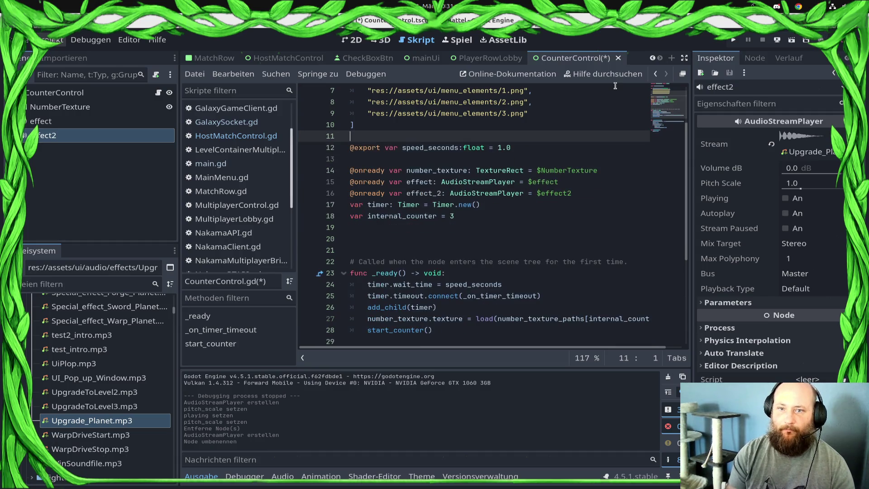
{"action": "key", "text": "Up"}
{"action": "key", "text": "Up"}
{"action": "key", "text": "Up"}
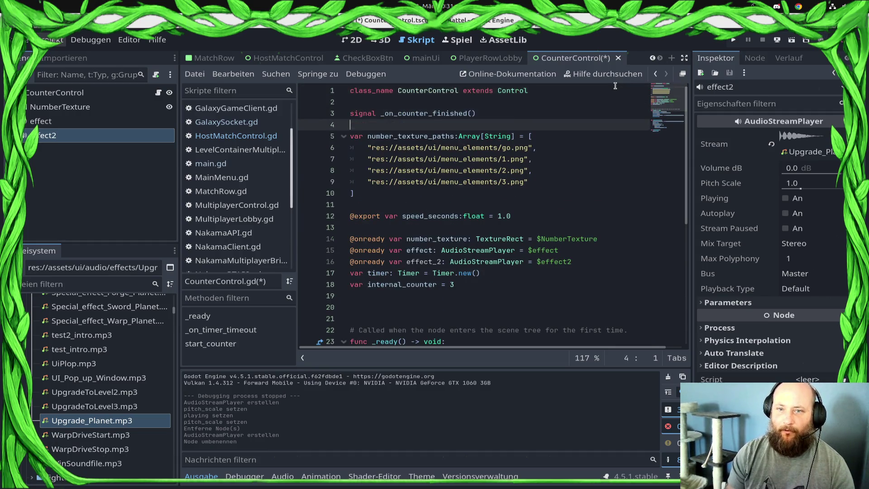
{"action": "key", "text": "shift+Down"}
{"action": "key", "text": "shift+Down"}
{"action": "key", "text": "shift+Down"}
{"action": "key", "text": "ctrl+x"}
{"action": "key", "text": "BackSpace"}
{"action": "key", "text": "BackSpace"}
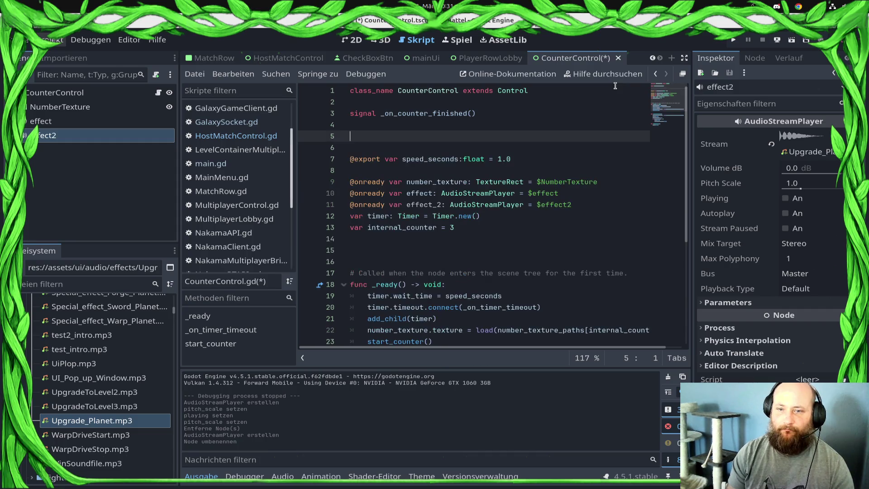
{"action": "key", "text": "Down"}
{"action": "key", "text": "Down"}
{"action": "key", "text": "Down"}
{"action": "key", "text": "Down"}
{"action": "key", "text": "Down"}
{"action": "key", "text": "Down"}
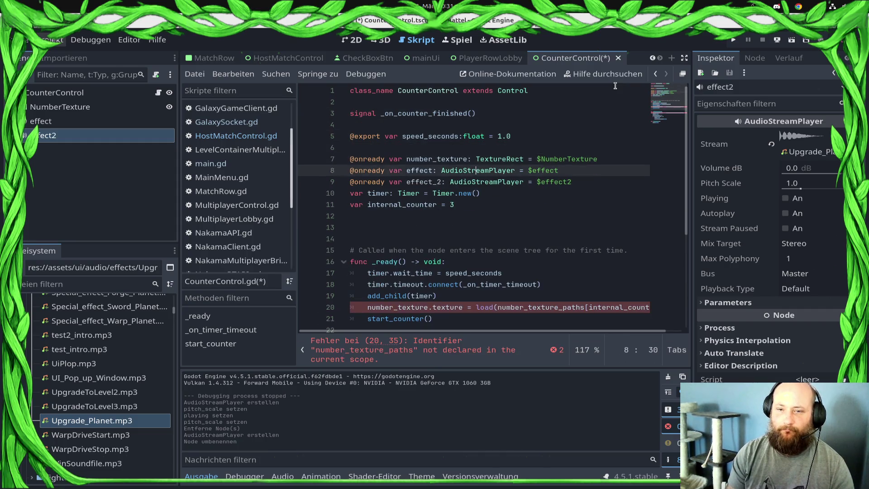
{"action": "key", "text": "End"}
{"action": "key", "text": "Up"}
{"action": "key", "text": "Return"}
{"action": "key", "text": "Return"}
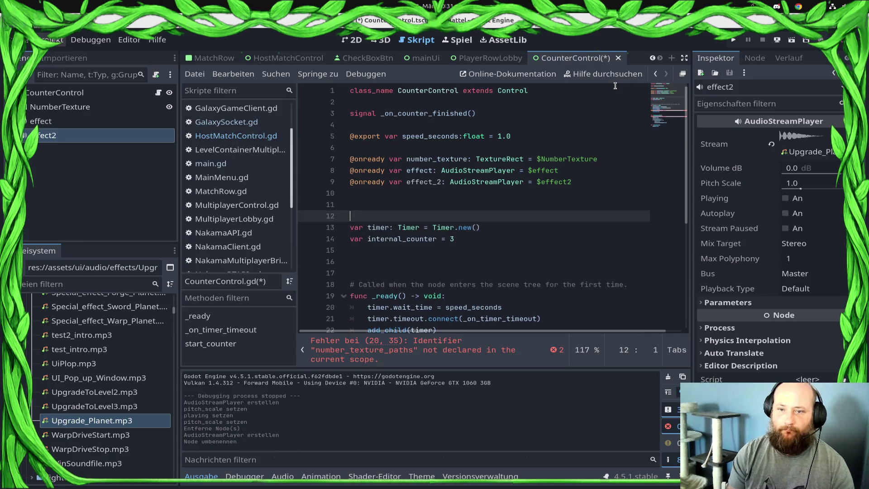
{"action": "key", "text": "ctrl+v"}
{"action": "key", "text": "Up"}
{"action": "key", "text": "Up"}
{"action": "key", "text": "Up"}
{"action": "key", "text": "Up"}
{"action": "key", "text": "Up"}
{"action": "key", "text": "BackSpace"}
{"action": "key", "text": "ctrl+s"}
- Delete the comment line above the _ready function
{"action": "scroll", "coordinate": [462, 220], "scroll_direction": "down", "scroll_amount": 3}
{"action": "left_click", "coordinate": [425, 217]}
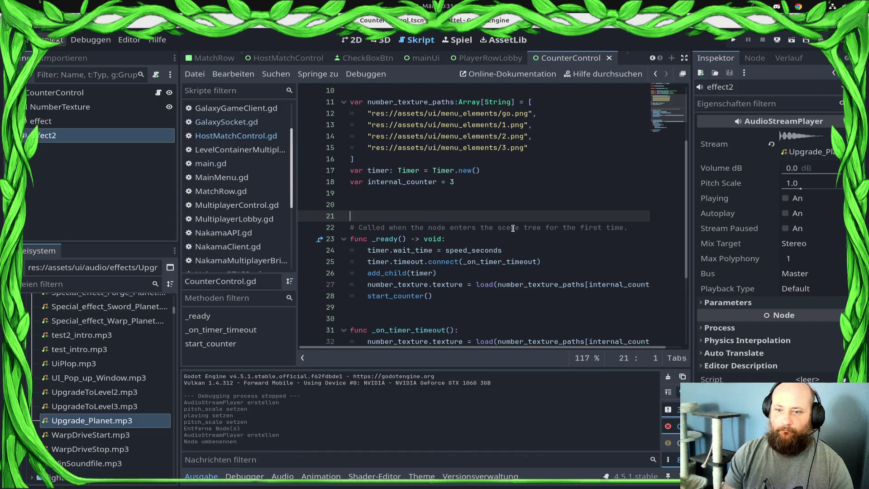
{"action": "left_click", "coordinate": [646, 224]}
{"action": "key", "text": "ctrl+shift+k"}
{"action": "key", "text": "Down"}
{"action": "key", "text": "Down"}
{"action": "key", "text": "Down"}
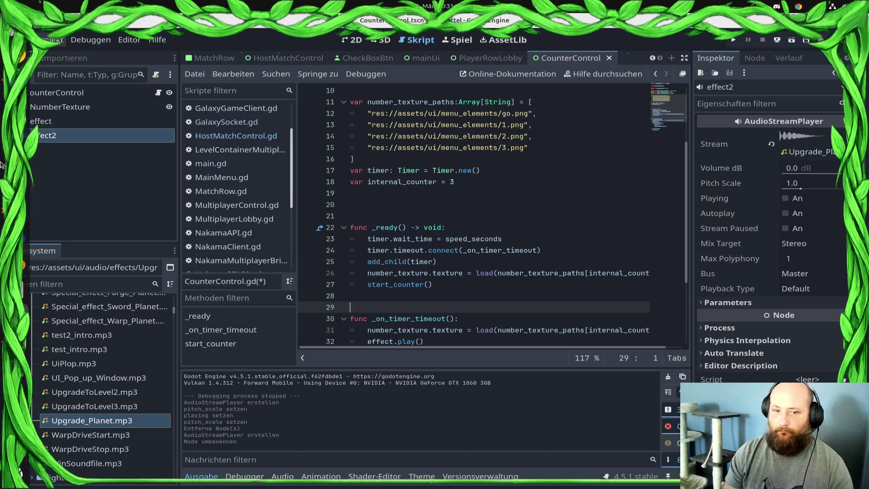
{"action": "scroll", "coordinate": [516, 205], "scroll_direction": "down", "scroll_amount": 3}
- Add an 'if internal_counter' condition after the counter decrement in _on_timer_timeout
{"action": "left_click", "coordinate": [538, 252]}
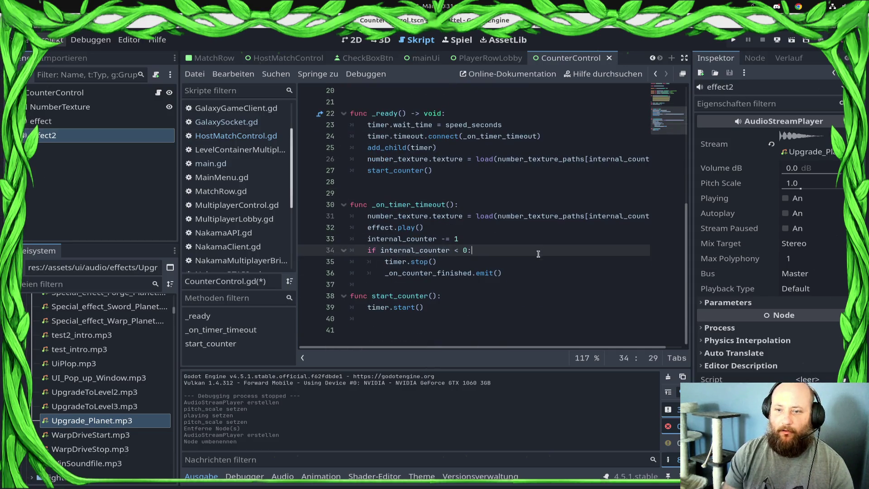
{"action": "left_click", "coordinate": [552, 274]}
{"action": "left_click", "coordinate": [540, 216]}
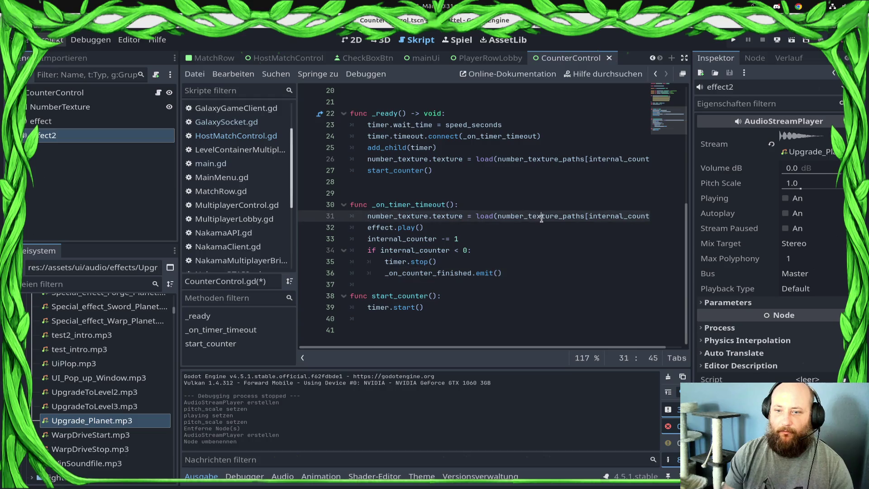
{"action": "left_click", "coordinate": [496, 227]}
{"action": "left_click", "coordinate": [512, 240]}
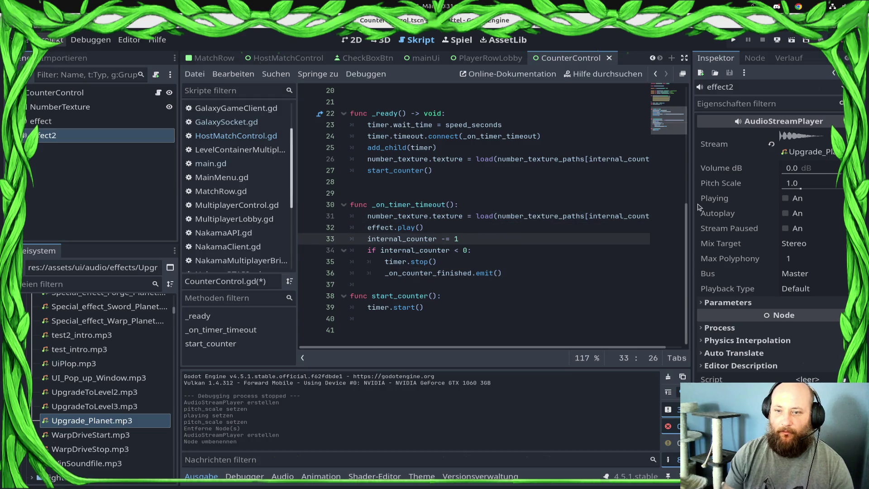
{"action": "key", "text": "Return"}
{"action": "type", "text": "if cou"}
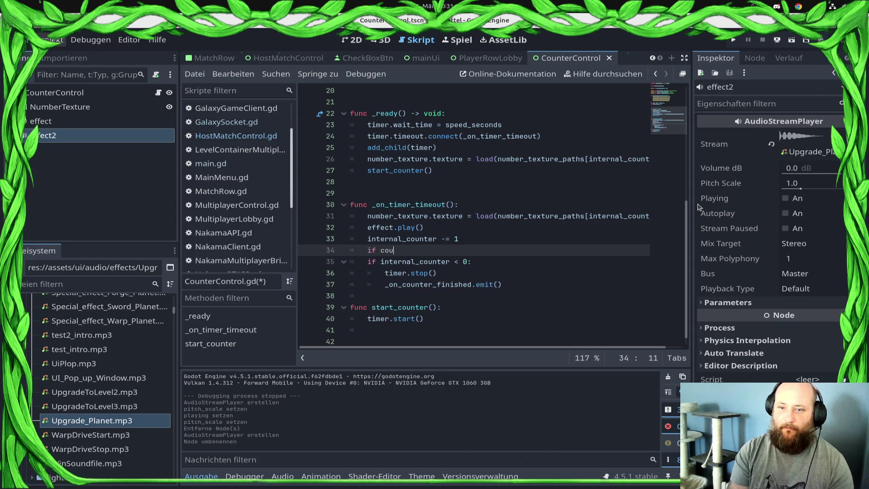
{"action": "key", "text": "BackSpace"}
{"action": "key", "text": "BackSpace"}
{"action": "key", "text": "BackSpace"}
{"action": "type", "text": "in"}
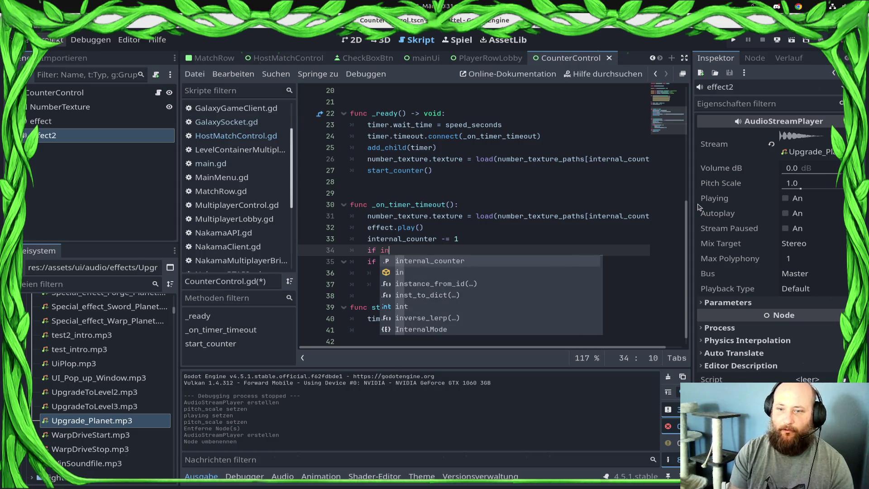
{"action": "key", "text": "Return"}
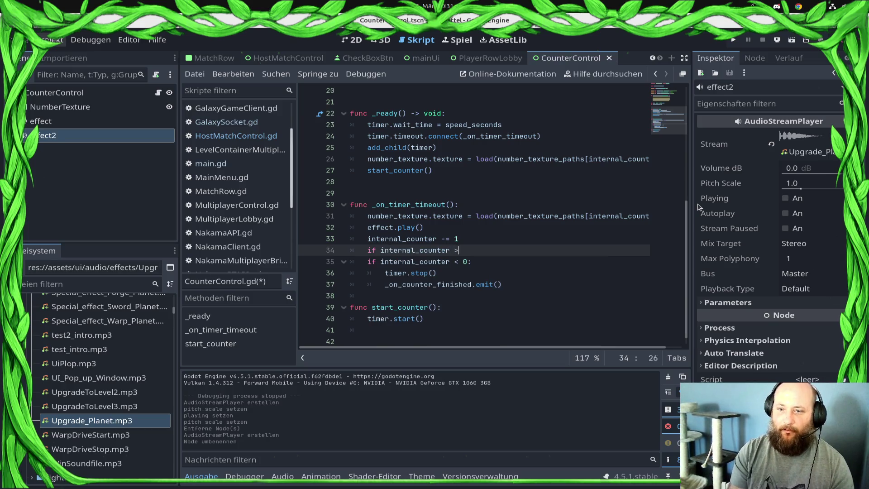
- Move effect.play() inside the new internal_counter > 0 branch
{"action": "key", "text": "Return"}
{"action": "key", "text": "Up"}
{"action": "key", "text": "Up"}
{"action": "key", "text": "Up"}
{"action": "key", "text": "End"}
{"action": "key", "text": "shift+Home"}
{"action": "key", "text": "ctrl+x"}
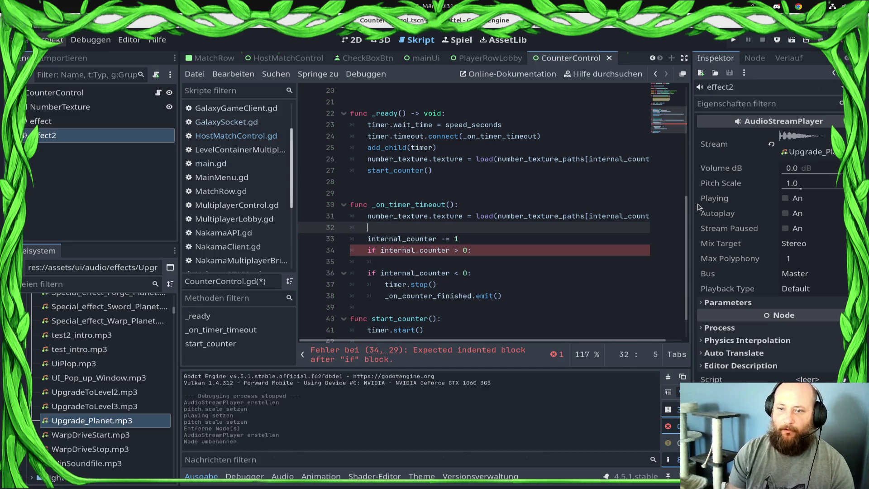
{"action": "key", "text": "Down"}
{"action": "key", "text": "Down"}
{"action": "key", "text": "Down"}
{"action": "key", "text": "Tab"}
{"action": "key", "text": "ctrl+v"}
{"action": "key", "text": "Return"}
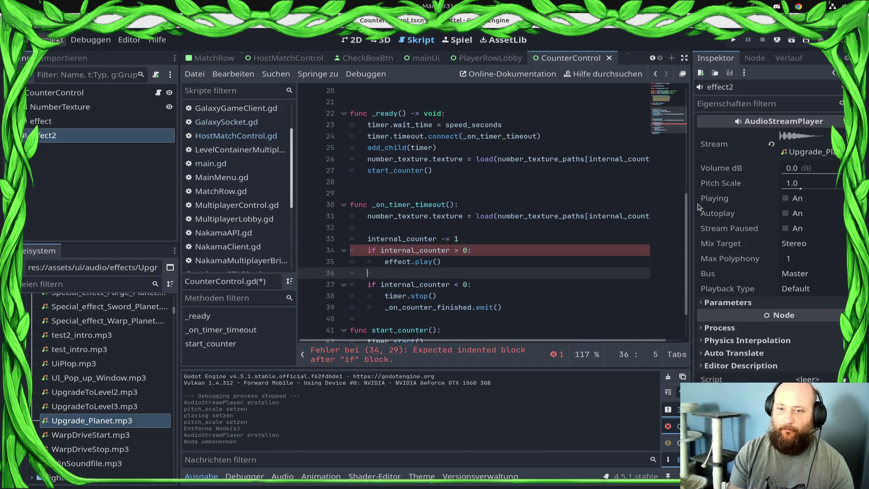
- Add an 'elif internal_counter == 0' branch that calls effect_2.play()
{"action": "type", "text": "if inter"}
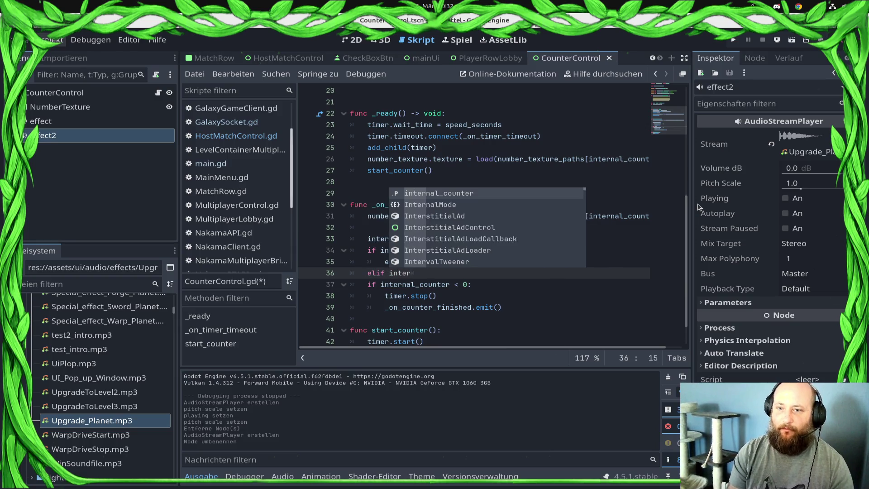
{"action": "key", "text": "Return"}
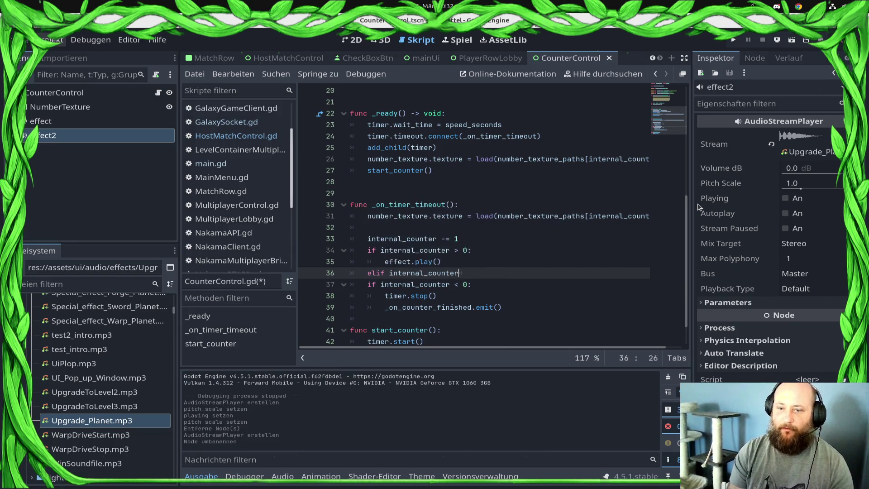
{"action": "key", "text": "Return"}
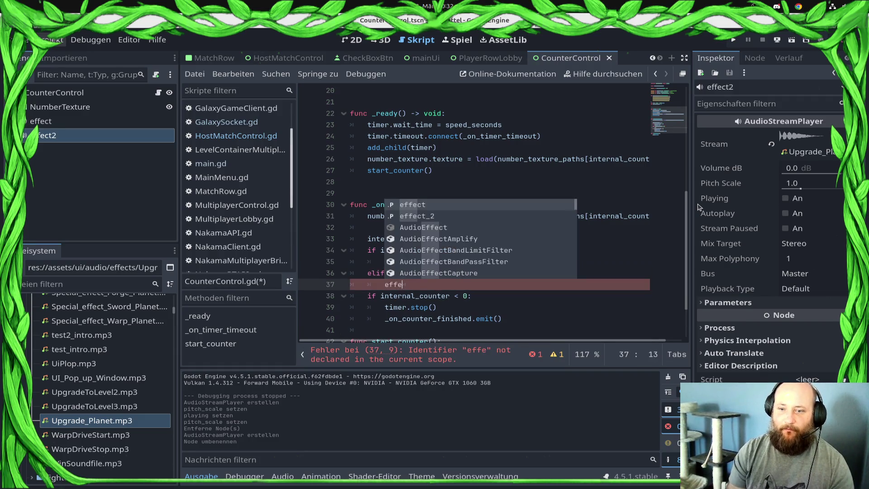
{"action": "key", "text": "Return"}
{"action": "type", "text": ".player"}
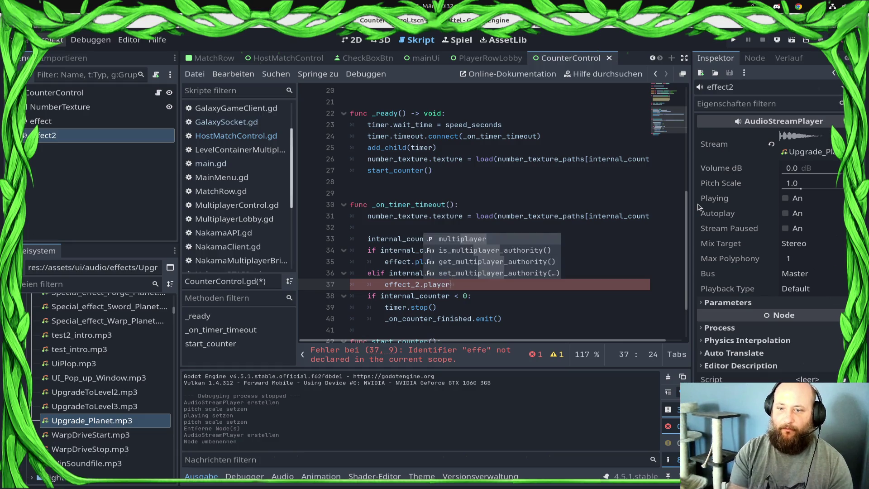
{"action": "key", "text": "Return"}
{"action": "key", "text": "Down"}
- Change the below-zero check to elif, delete the leftover empty line, and save
{"action": "type", "text": "elif"}
{"action": "key", "text": "Delete"}
{"action": "key", "text": "Delete"}
{"action": "key", "text": "ctrl+s"}
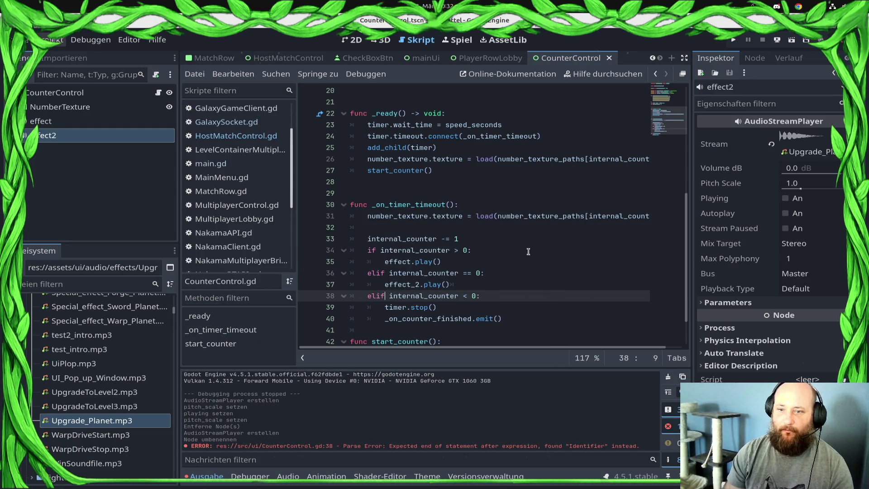
{"action": "left_click", "coordinate": [495, 232]}
{"action": "key", "text": "BackSpace"}
{"action": "key", "text": "BackSpace"}
{"action": "key", "text": "ctrl+s"}
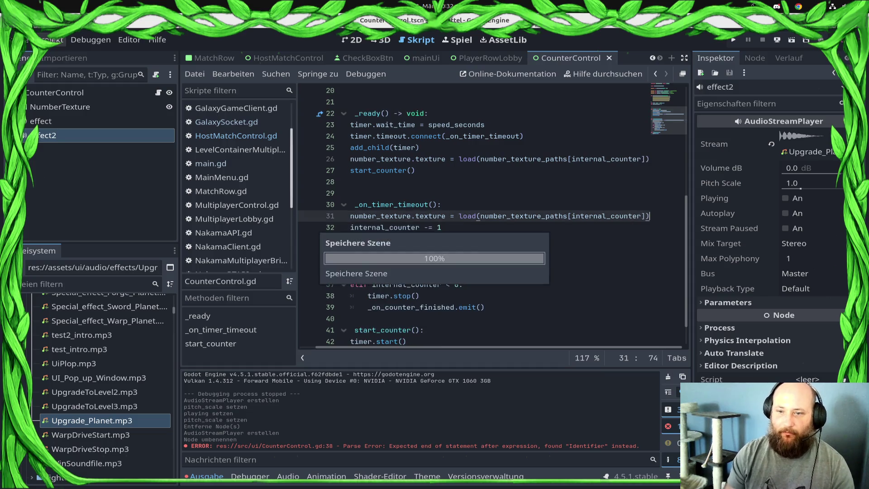
{"action": "left_click", "coordinate": [792, 40]}
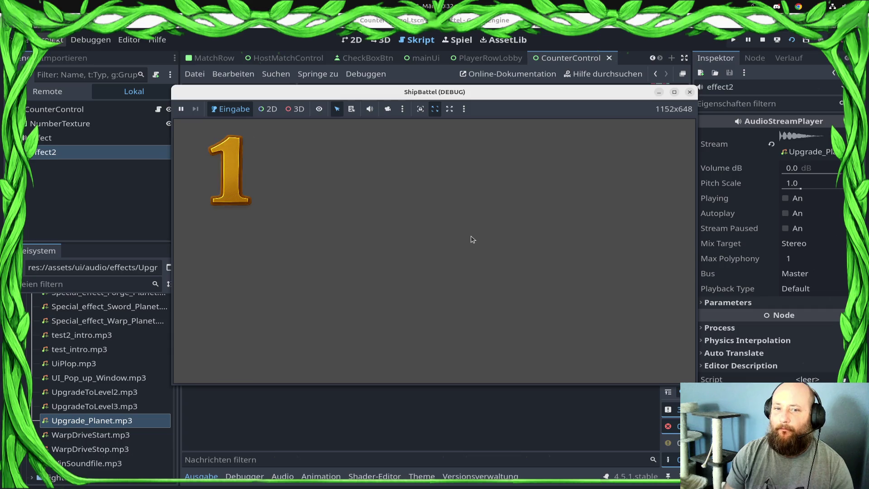
{"action": "left_click", "coordinate": [763, 40]}
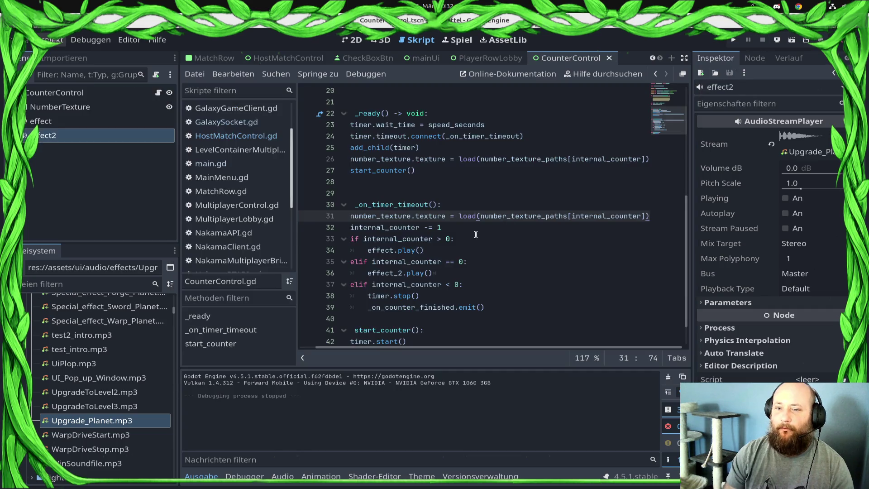
- Insert a blank line after the timeout handler and save the script
{"action": "scroll", "coordinate": [453, 217], "scroll_direction": "up", "scroll_amount": 5}
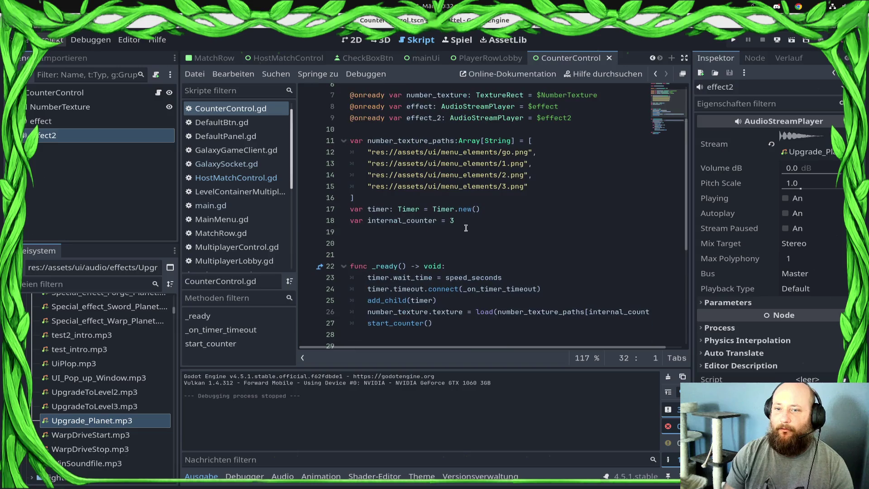
{"action": "left_click", "coordinate": [469, 224]}
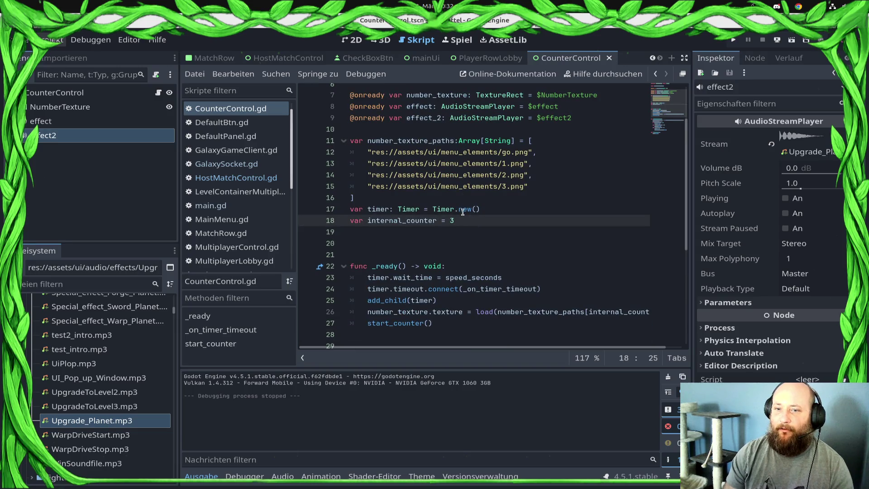
{"action": "scroll", "coordinate": [462, 212], "scroll_direction": "down", "scroll_amount": 5}
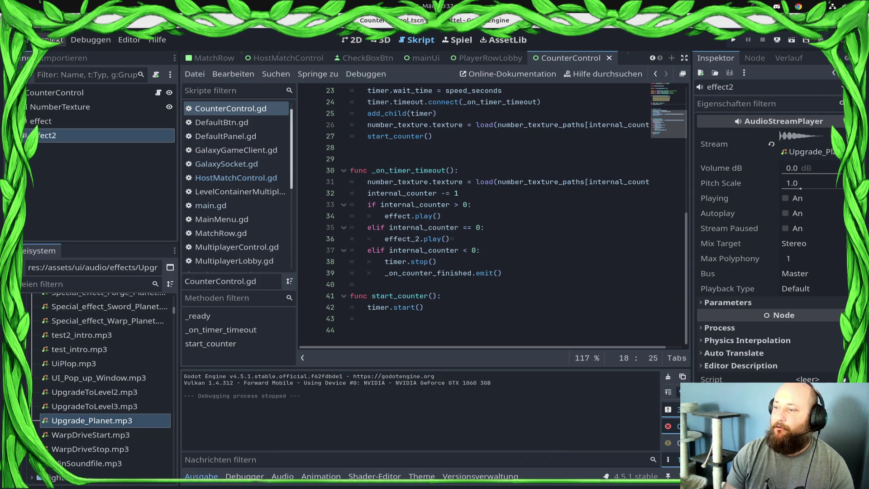
{"action": "left_click", "coordinate": [490, 273]}
{"action": "scroll", "coordinate": [490, 272], "scroll_direction": "up", "scroll_amount": 7}
{"action": "scroll", "coordinate": [491, 273], "scroll_direction": "down", "scroll_amount": 7}
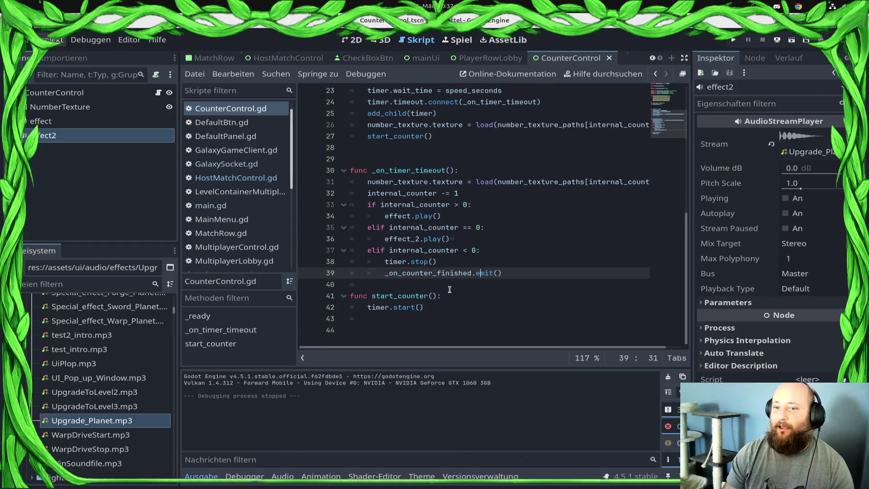
{"action": "left_click", "coordinate": [451, 288]}
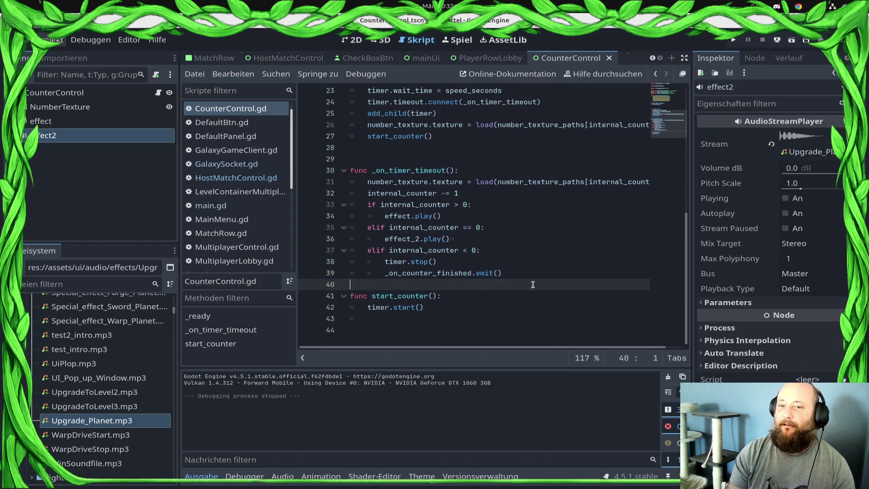
{"action": "key", "text": "Return"}
{"action": "key", "text": "ctrl+s"}
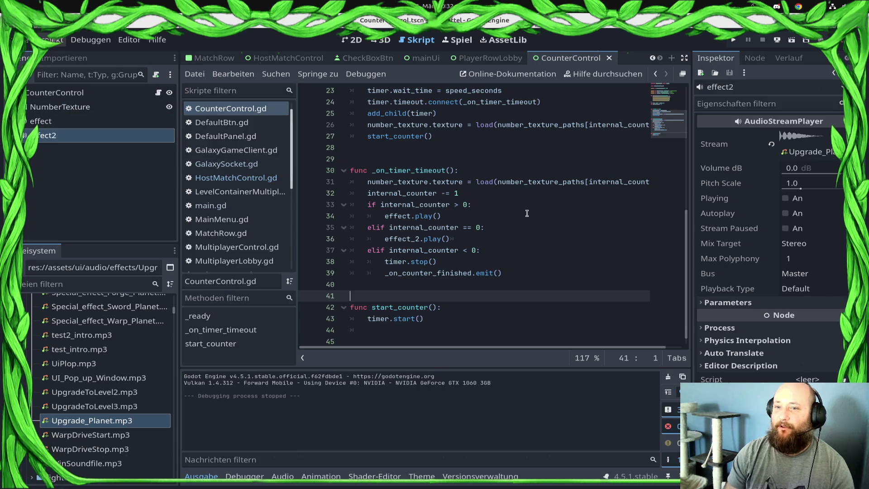
- Move effect_2.play() down into the below-zero branch and delete the equals-zero elif line
{"action": "left_click", "coordinate": [492, 203]}
{"action": "left_click", "coordinate": [503, 212]}
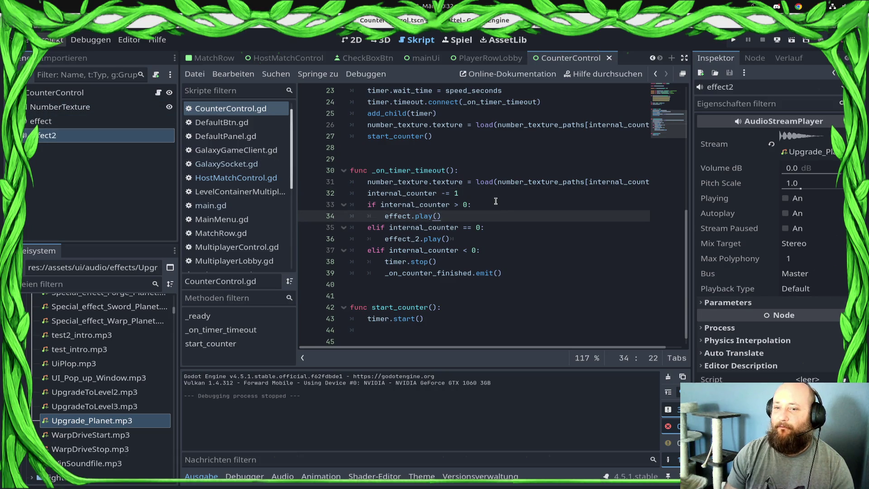
{"action": "left_click", "coordinate": [500, 201]}
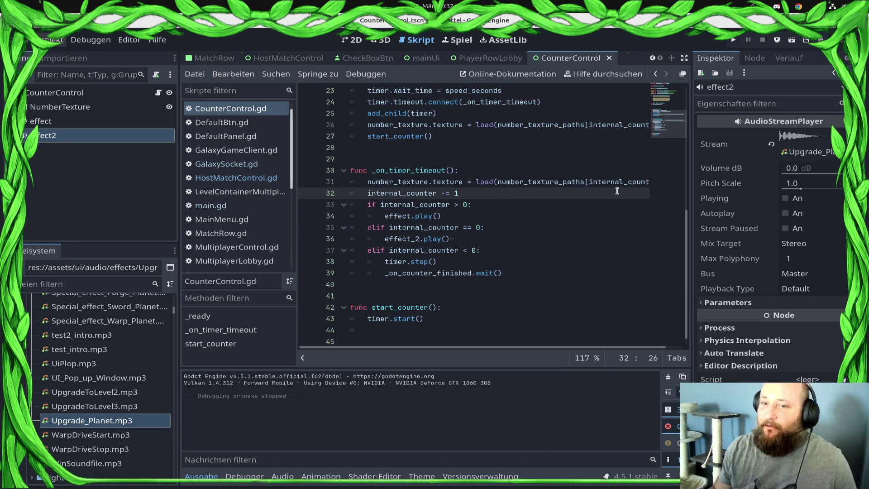
{"action": "left_click", "coordinate": [412, 136]}
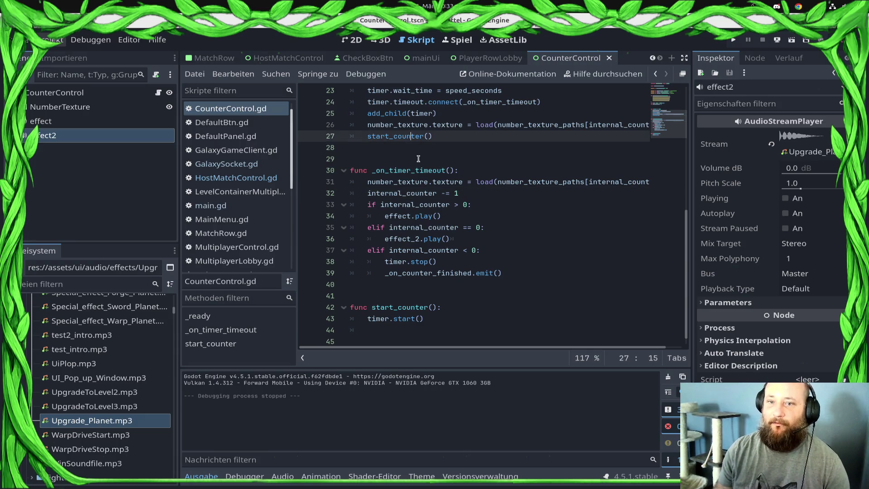
{"action": "left_click", "coordinate": [419, 158]}
{"action": "left_click", "coordinate": [458, 204]}
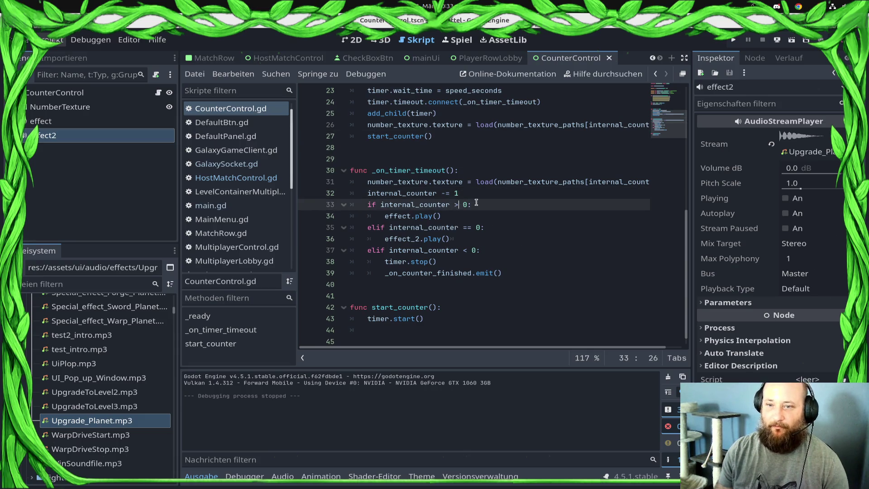
{"action": "left_click", "coordinate": [473, 228]}
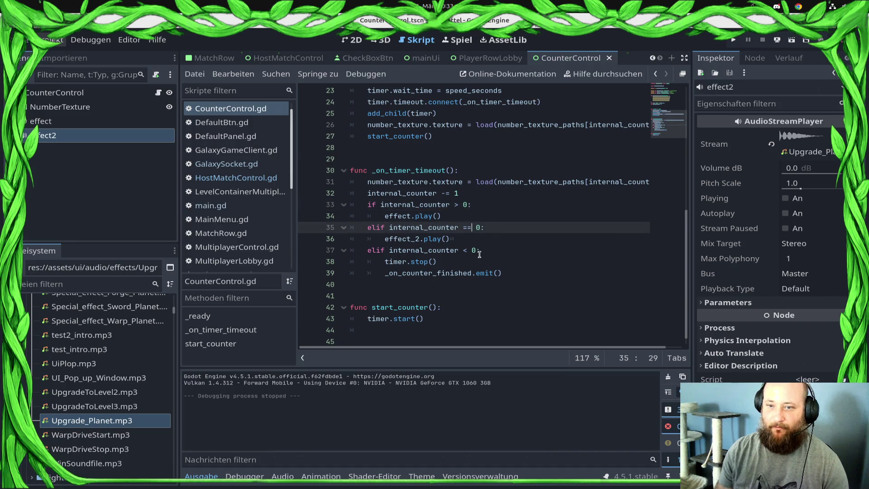
{"action": "left_click", "coordinate": [479, 251]}
{"action": "left_click", "coordinate": [477, 240]}
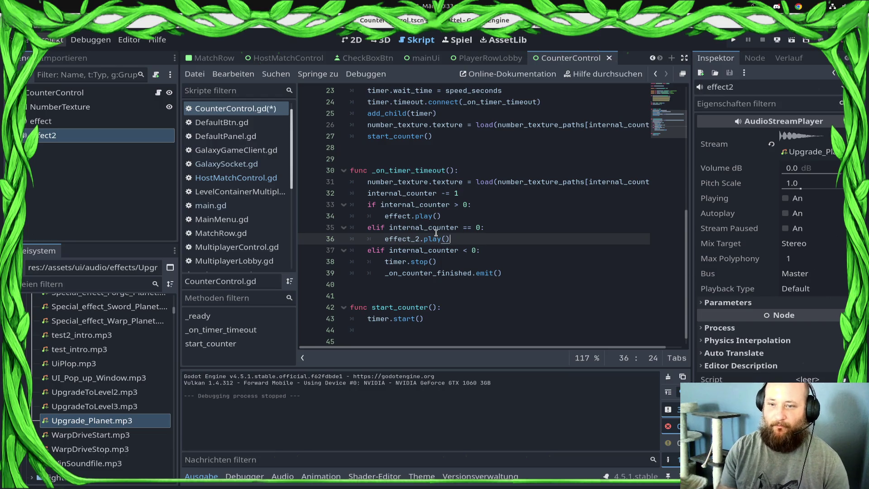
{"action": "key", "text": "alt+Down"}
{"action": "key", "text": "alt+Down"}
{"action": "key", "text": "ctrl+s"}
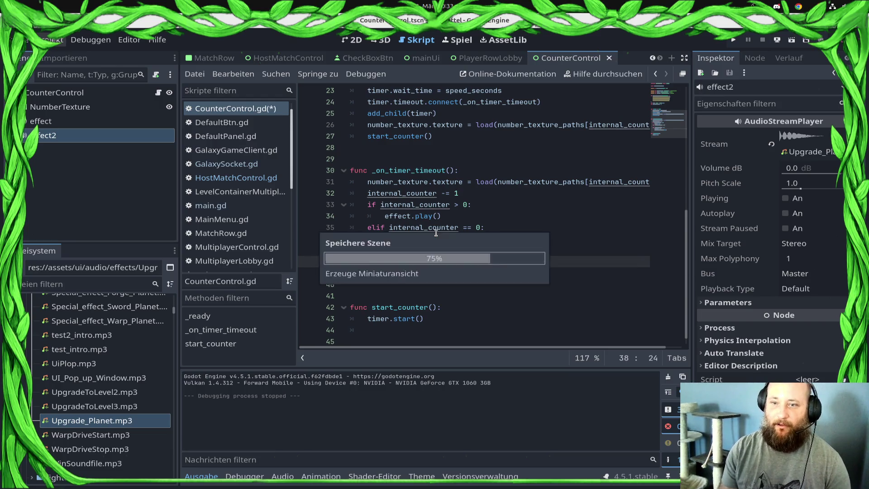
{"action": "left_click", "coordinate": [436, 232]}
{"action": "key", "text": "ctrl+x"}
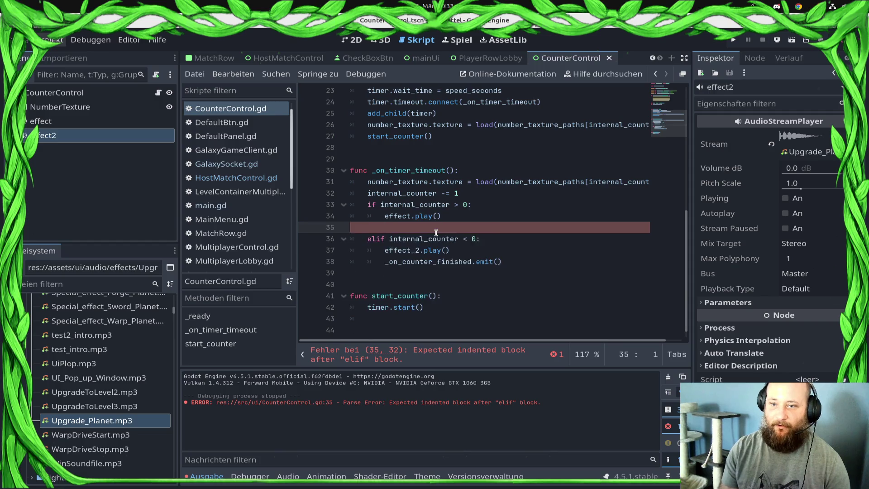
- Remove the leftover empty line 35 and save CounterControl.gd
{"action": "key", "text": "BackSpace"}
{"action": "key", "text": "Up"}
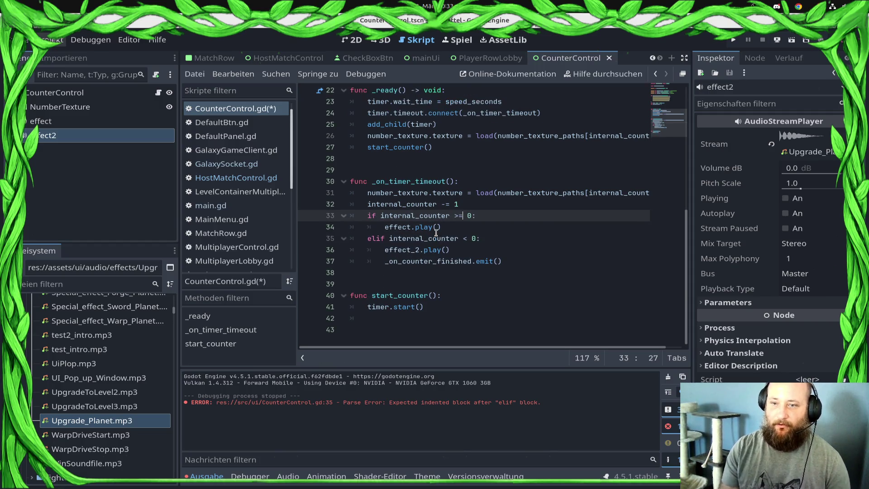
{"action": "key", "text": "ctrl+s"}
{"action": "left_click", "coordinate": [513, 149]}
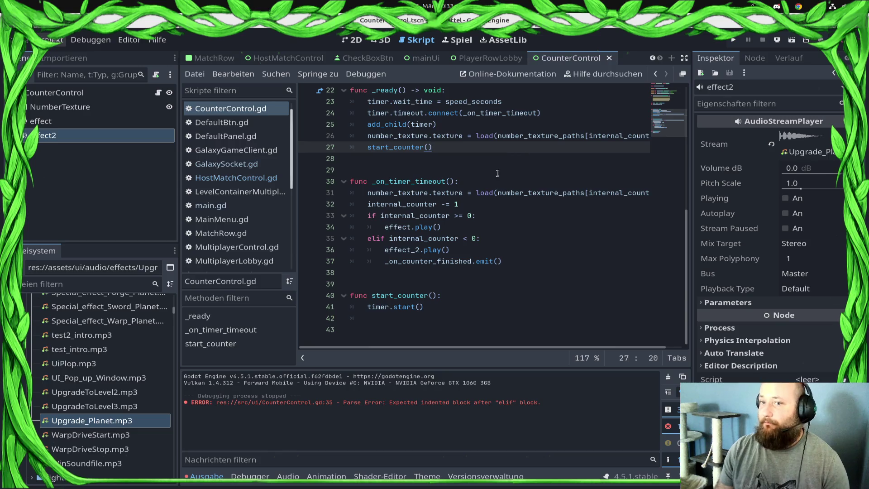
{"action": "left_click", "coordinate": [437, 270]}
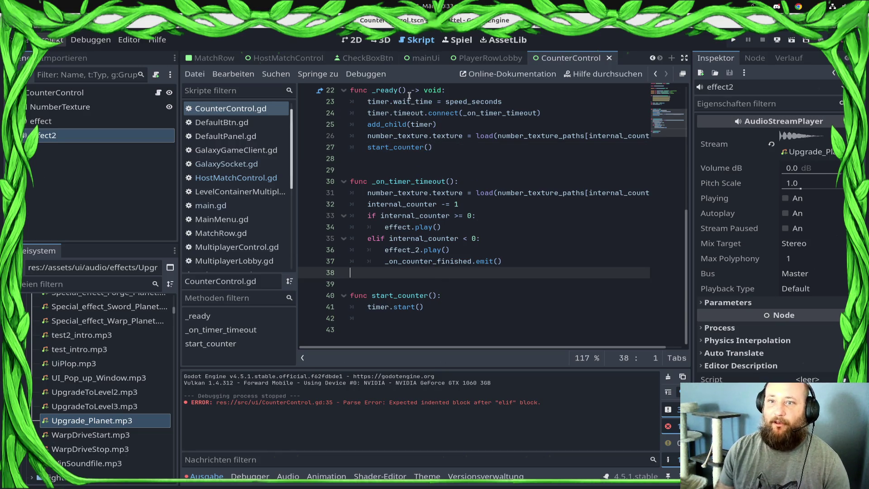
- Filter the FileSystem panel with 'lo' to find dialog files
{"action": "left_click", "coordinate": [167, 306]}
{"action": "left_click", "coordinate": [90, 283]}
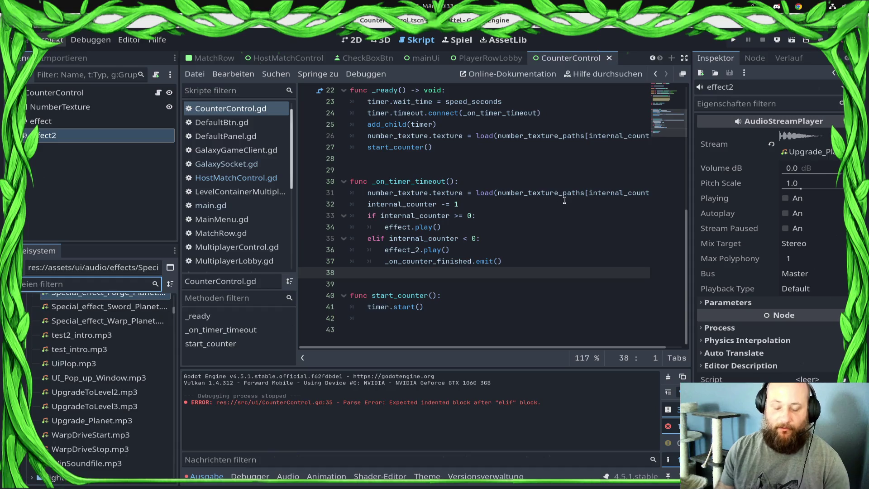
{"action": "type", "text": "log"}
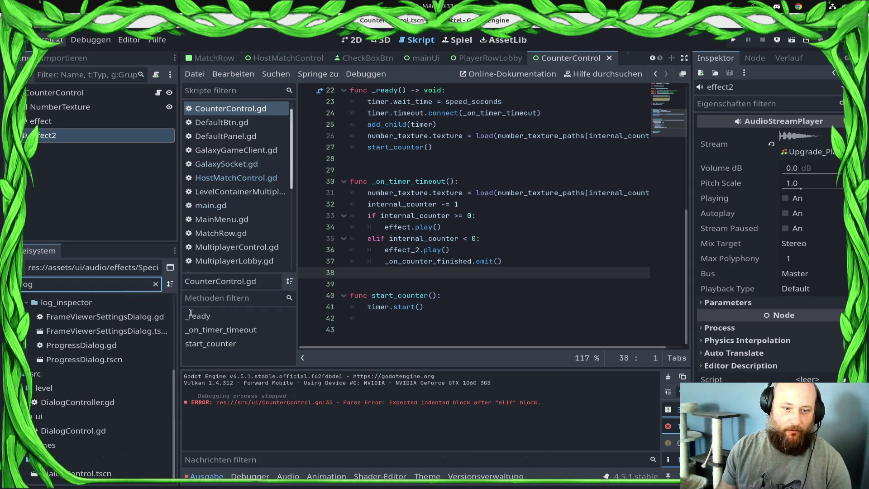
- Open DialogControl.tscn in the 2D scene view
{"action": "double_click", "coordinate": [106, 478]}
{"action": "left_click", "coordinate": [353, 40]}
{"action": "scroll", "coordinate": [307, 265], "scroll_direction": "down", "scroll_amount": 5}
{"action": "scroll", "coordinate": [314, 322], "scroll_direction": "down", "scroll_amount": 2}
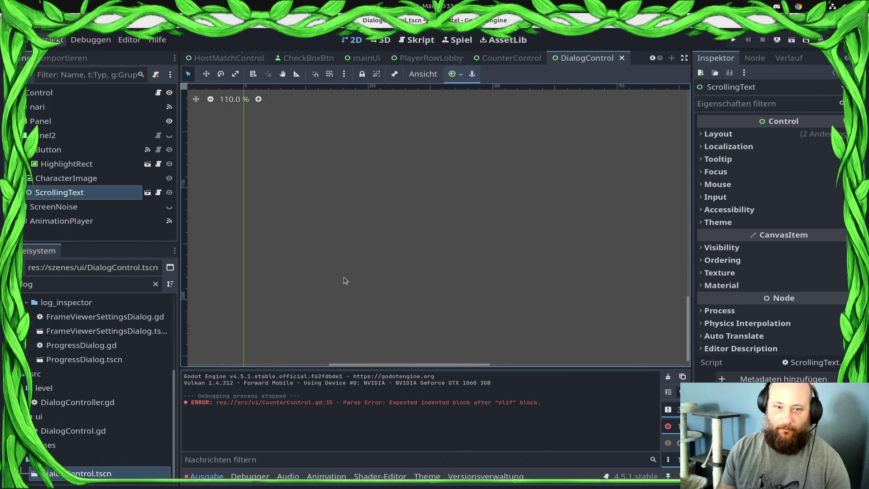
{"action": "scroll", "coordinate": [361, 271], "scroll_direction": "down", "scroll_amount": 8}
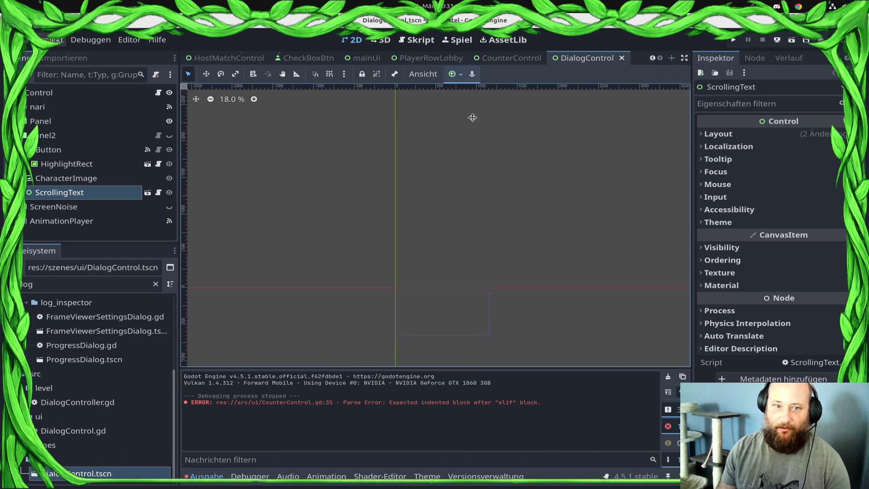
- Play the AnimationPlayer's pop_up animation, rewind it, and replay it
{"action": "left_click", "coordinate": [83, 221]}
{"action": "left_click", "coordinate": [362, 365]}
{"action": "left_click", "coordinate": [387, 395]}
{"action": "left_click", "coordinate": [250, 367]}
{"action": "scroll", "coordinate": [460, 327], "scroll_direction": "up", "scroll_amount": 2}
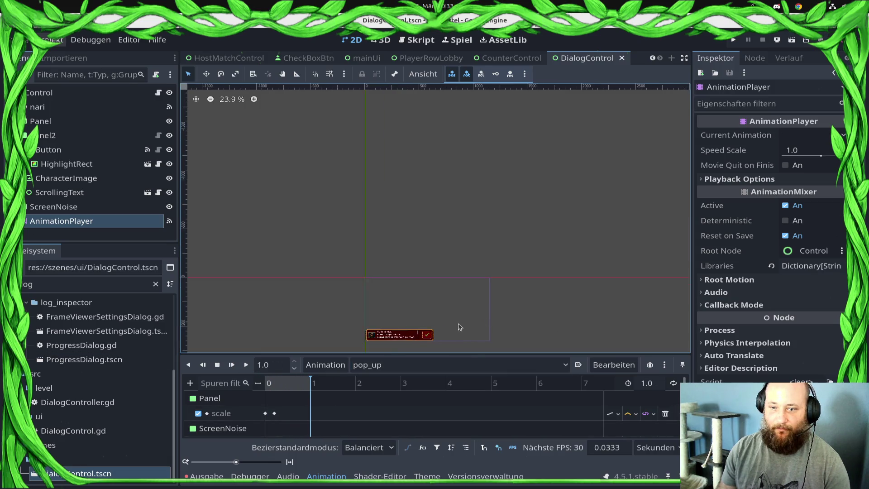
{"action": "scroll", "coordinate": [415, 185], "scroll_direction": "up", "scroll_amount": 6}
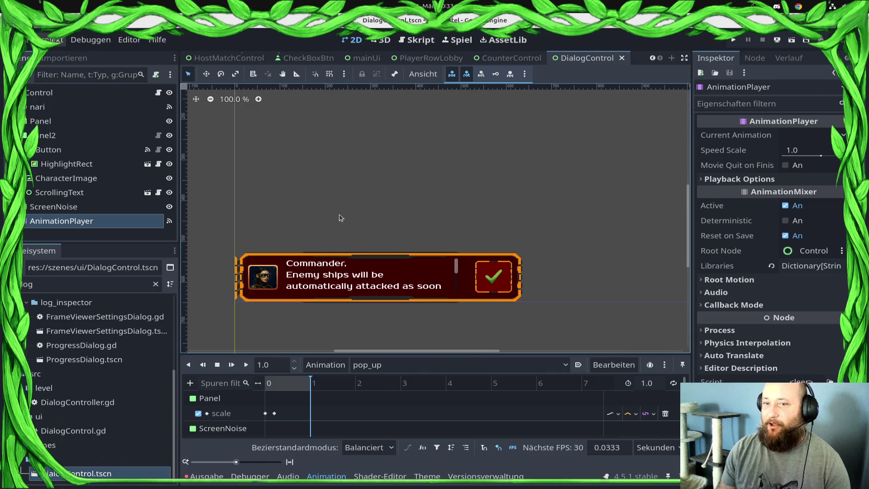
{"action": "scroll", "coordinate": [333, 220], "scroll_direction": "up", "scroll_amount": 1}
{"action": "left_click_drag", "start_coordinate": [317, 384], "coordinate": [232, 402]}
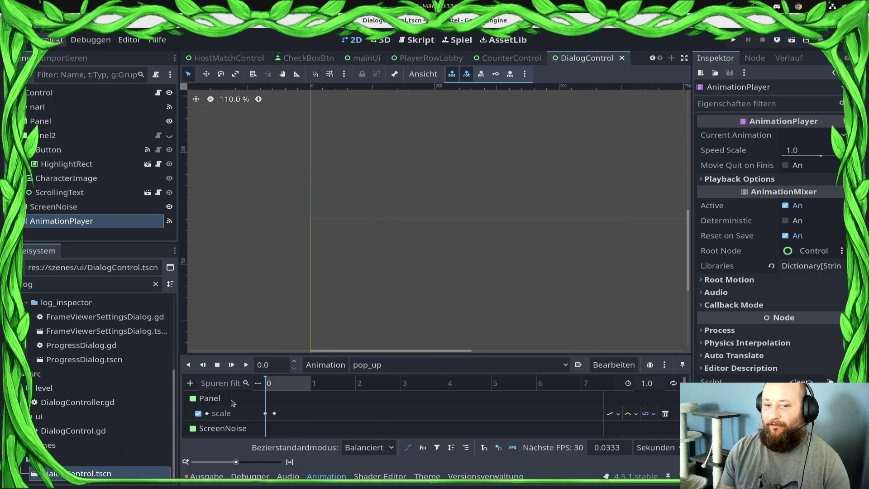
{"action": "left_click", "coordinate": [246, 366]}
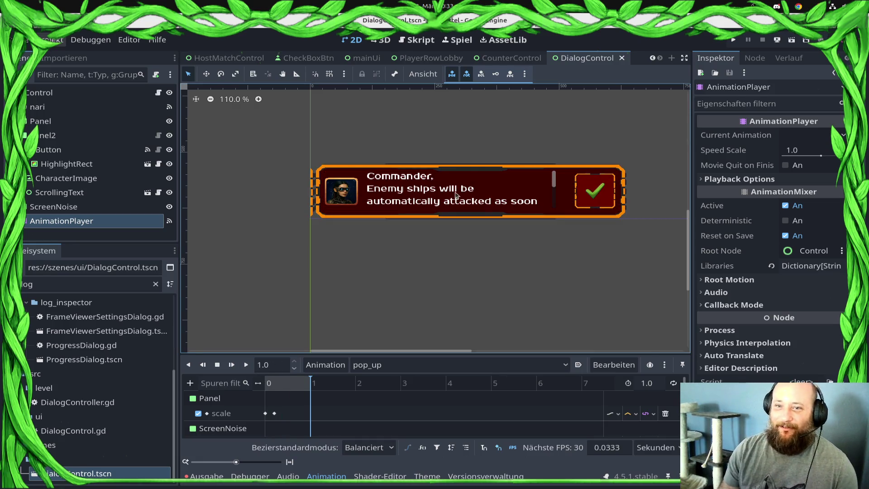
- Inspect HighlightRect's material settings to reach its HighlightShader
{"action": "left_click", "coordinate": [456, 195]}
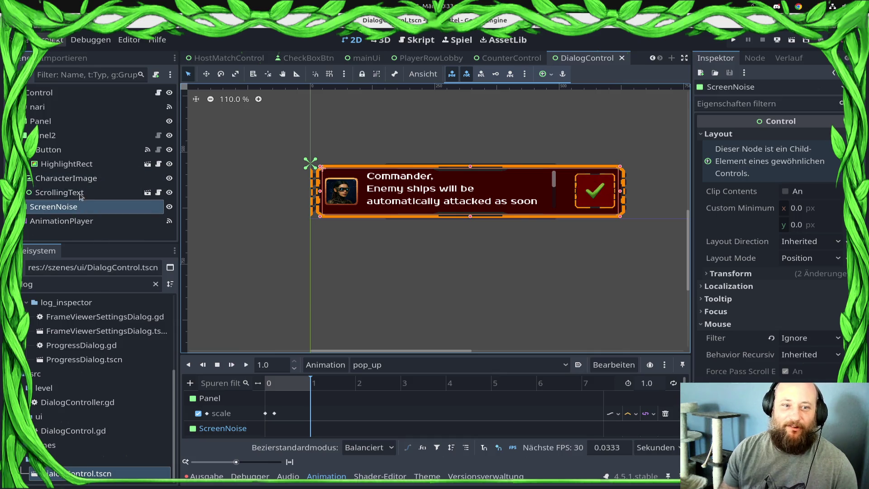
{"action": "left_click", "coordinate": [66, 164]}
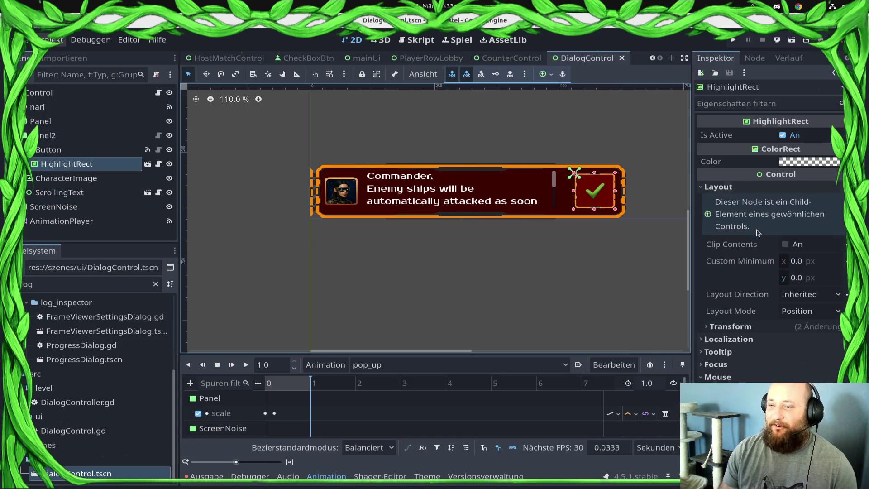
{"action": "scroll", "coordinate": [758, 232], "scroll_direction": "down", "scroll_amount": 4}
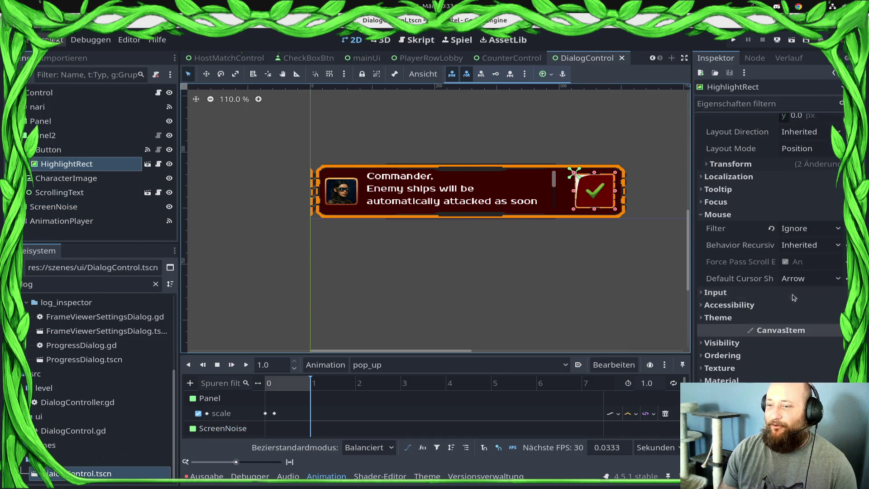
{"action": "left_click", "coordinate": [747, 378]}
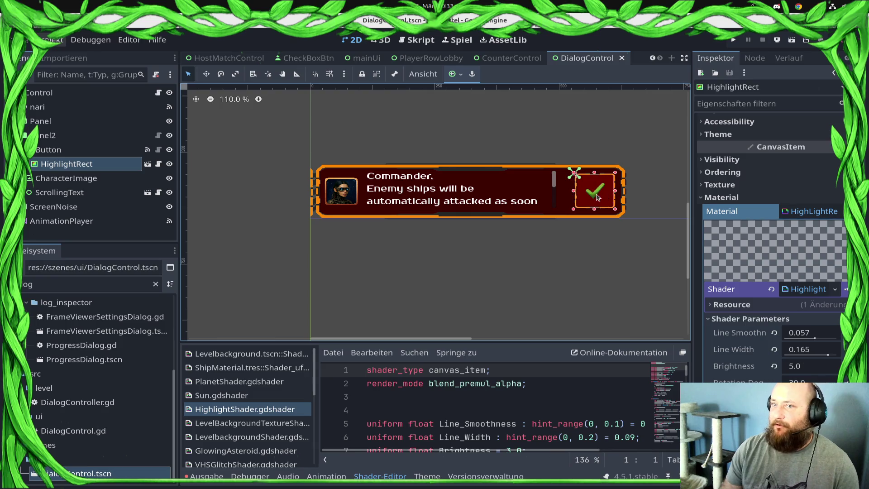
{"action": "left_click", "coordinate": [53, 207]}
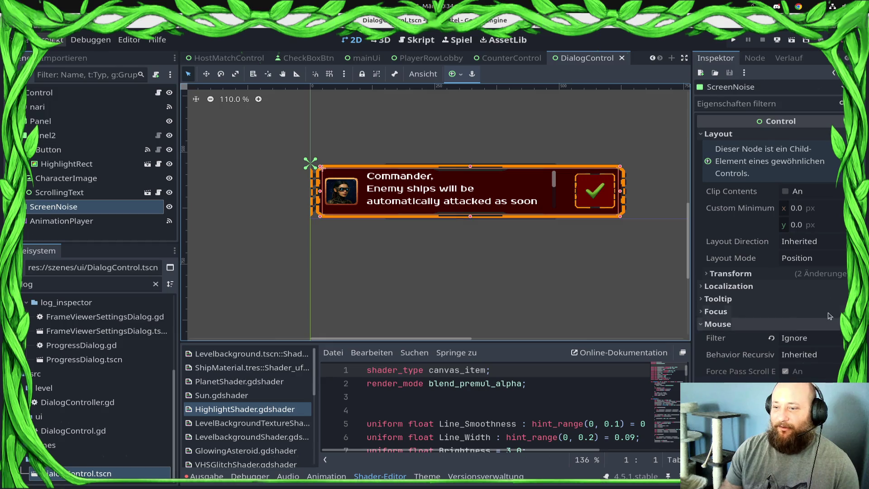
- Review ScreenNoise's Transform and Material properties, then select the AnimationPlayer to show the pop_up animation
{"action": "scroll", "coordinate": [763, 166], "scroll_direction": "down", "scroll_amount": 15}
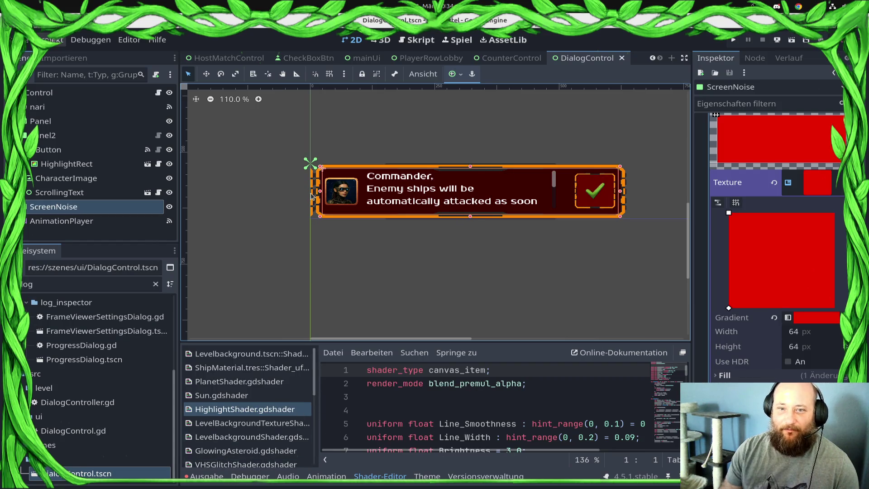
{"action": "scroll", "coordinate": [796, 241], "scroll_direction": "up", "scroll_amount": 10}
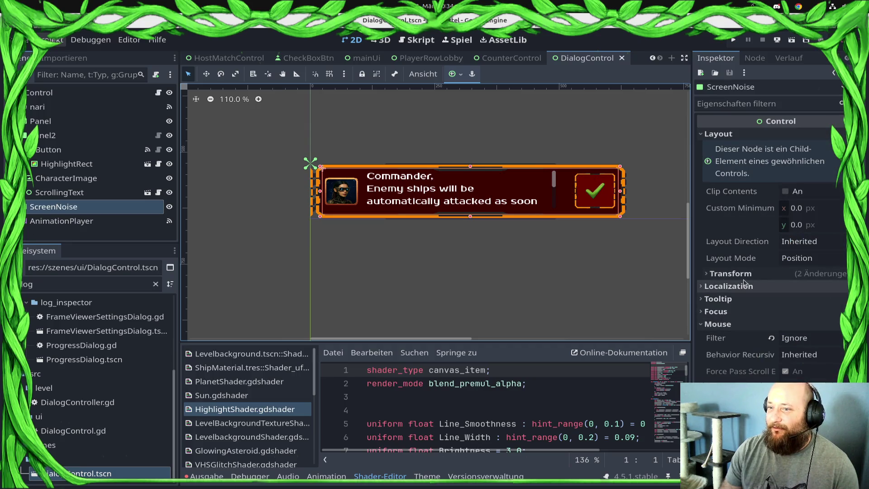
{"action": "left_click", "coordinate": [747, 273]}
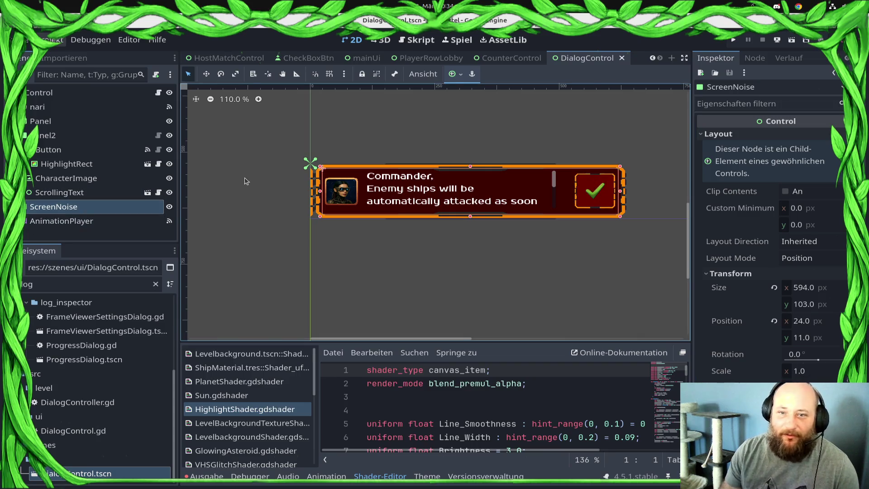
{"action": "scroll", "coordinate": [428, 181], "scroll_direction": "up", "scroll_amount": 3}
{"action": "scroll", "coordinate": [807, 339], "scroll_direction": "down", "scroll_amount": 5}
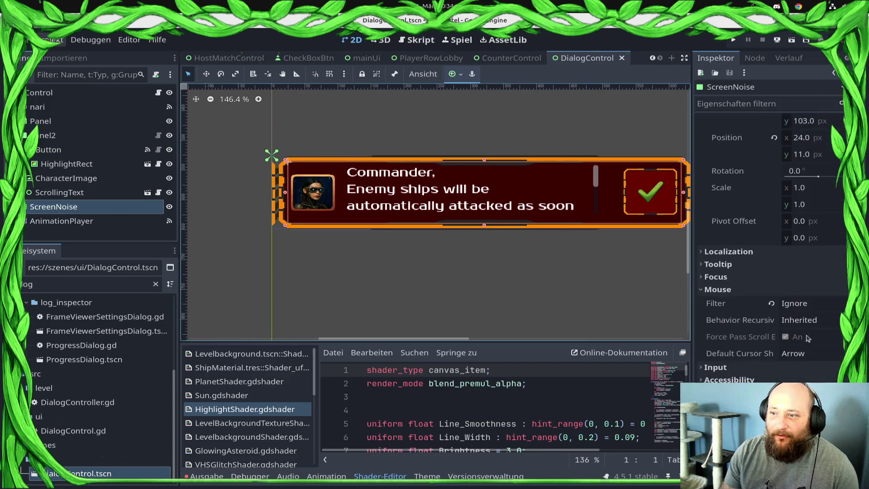
{"action": "scroll", "coordinate": [806, 339], "scroll_direction": "down", "scroll_amount": 5}
{"action": "scroll", "coordinate": [764, 265], "scroll_direction": "down", "scroll_amount": 8}
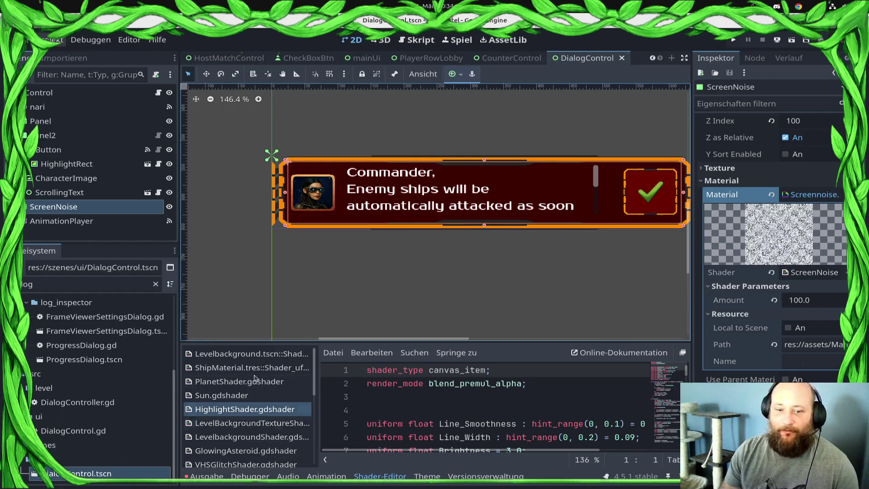
{"action": "left_click", "coordinate": [82, 224]}
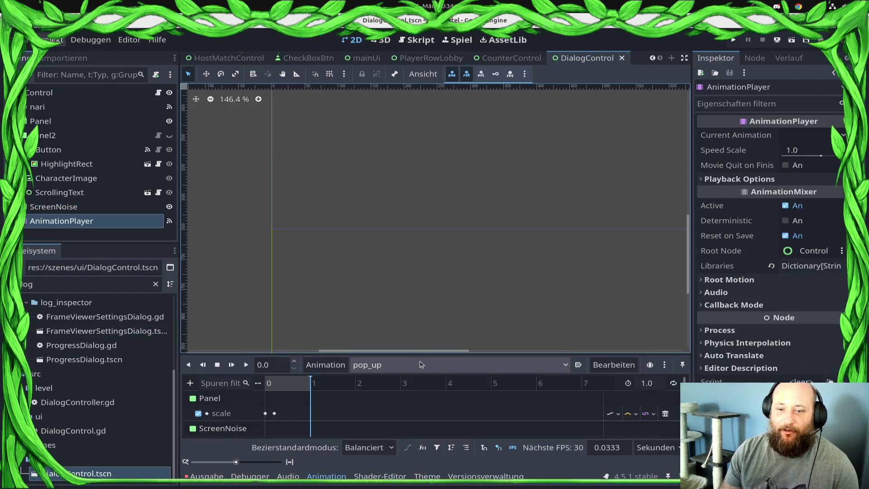
- Enlarge the animation timeline and inspect the ScreenNoise modulate and Panel scale keyframes
{"action": "left_click_drag", "start_coordinate": [424, 352], "coordinate": [434, 97]}
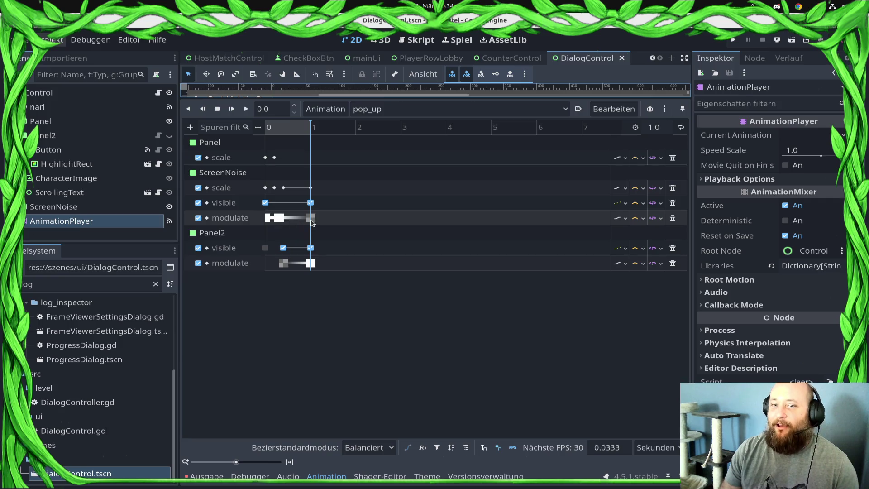
{"action": "left_click", "coordinate": [311, 219]}
{"action": "left_click", "coordinate": [638, 95]}
{"action": "left_click_drag", "start_coordinate": [638, 97], "coordinate": [638, 264]}
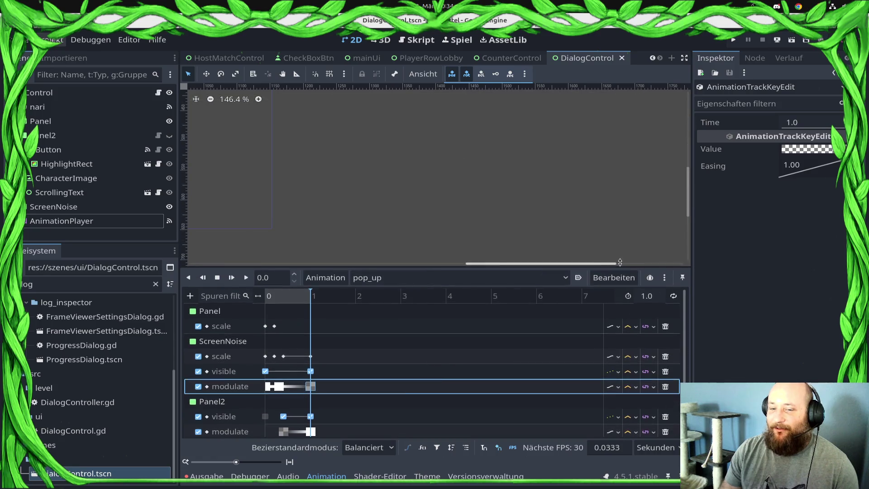
{"action": "left_click_drag", "start_coordinate": [310, 319], "coordinate": [271, 329]}
{"action": "left_click_drag", "start_coordinate": [296, 300], "coordinate": [286, 304]}
{"action": "scroll", "coordinate": [380, 190], "scroll_direction": "down", "scroll_amount": 3}
{"action": "scroll", "coordinate": [380, 190], "scroll_direction": "down", "scroll_amount": 5}
{"action": "scroll", "coordinate": [474, 172], "scroll_direction": "up", "scroll_amount": 8}
{"action": "left_click_drag", "start_coordinate": [384, 149], "coordinate": [445, 217]}
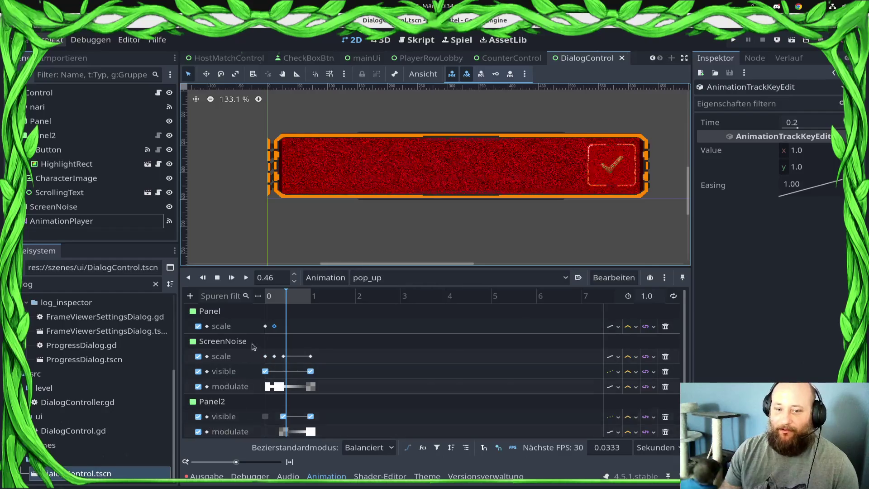
- Replay pop_up from the start, rewind it to 0, and return to the CounterControl scene
{"action": "key", "text": "shift+d"}
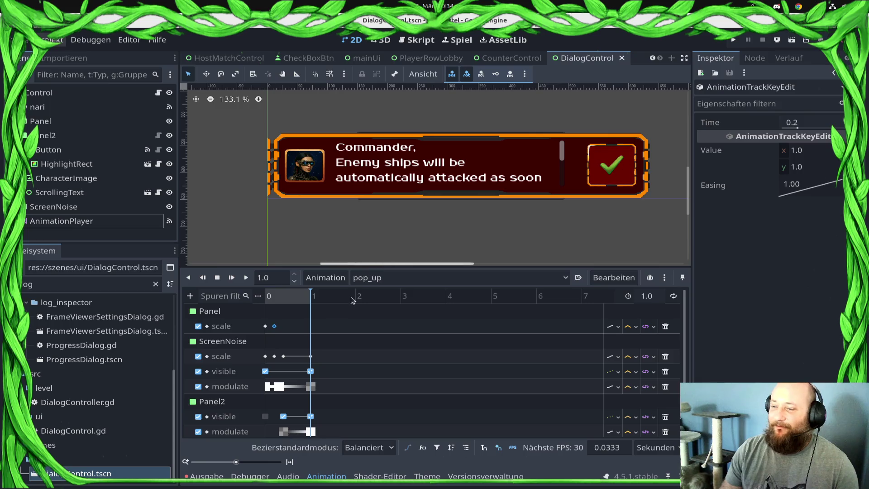
{"action": "mouse_move", "coordinate": [310, 298]}
{"action": "left_mouse_down"}
{"action": "mouse_move", "coordinate": [257, 300]}
{"action": "mouse_move", "coordinate": [311, 298]}
{"action": "left_mouse_up"}
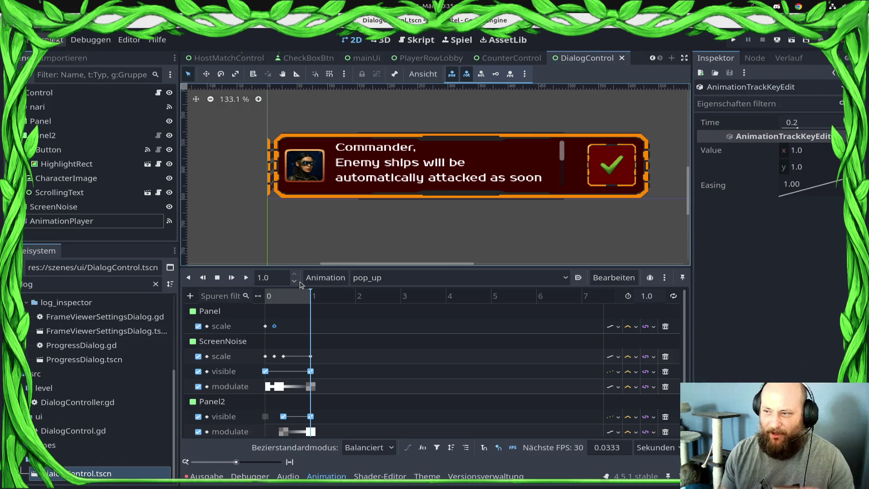
{"action": "left_click", "coordinate": [510, 58]}
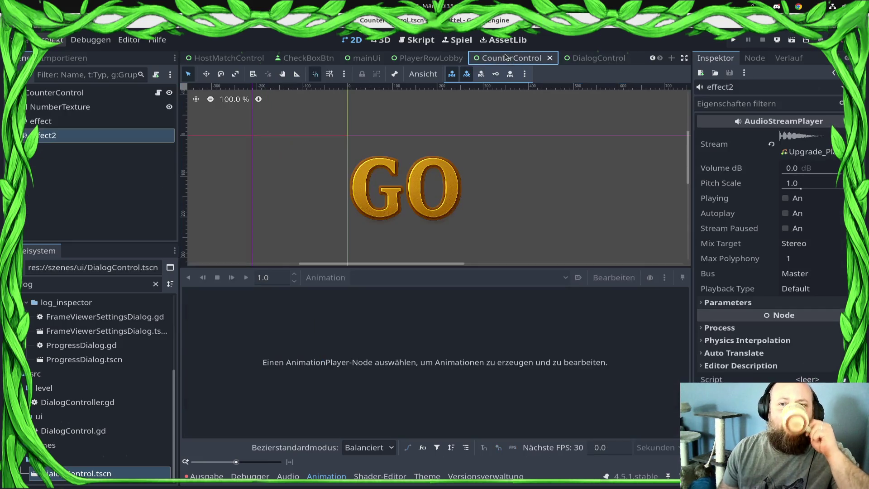
- Open CounterControl.gd and scroll to the timer timeout function
{"action": "left_click", "coordinate": [158, 92]}
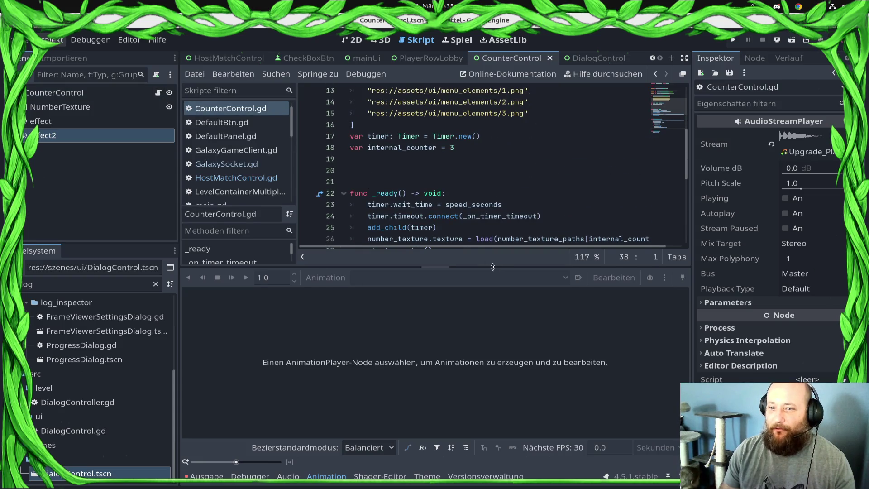
{"action": "left_click_drag", "start_coordinate": [492, 267], "coordinate": [493, 354]}
{"action": "scroll", "coordinate": [515, 236], "scroll_direction": "down", "scroll_amount": 2}
{"action": "scroll", "coordinate": [516, 235], "scroll_direction": "up", "scroll_amount": 4}
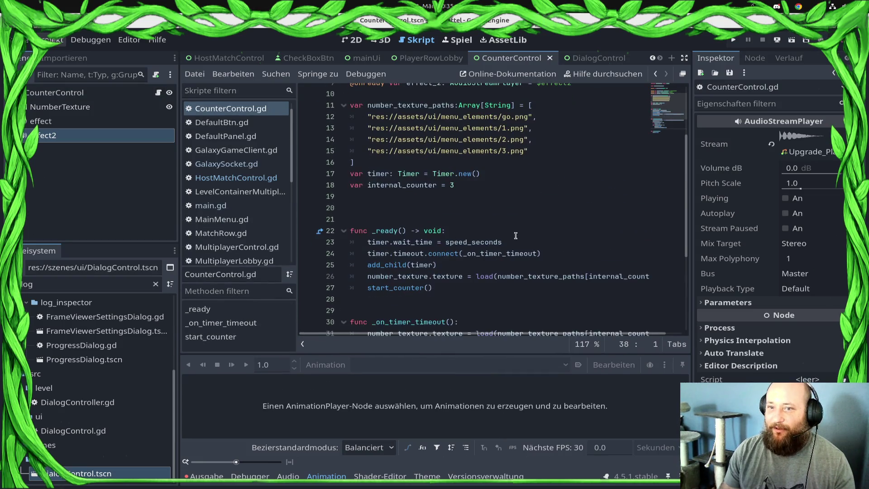
{"action": "scroll", "coordinate": [516, 236], "scroll_direction": "down", "scroll_amount": 3}
{"action": "left_click_drag", "start_coordinate": [500, 105], "coordinate": [216, 84]}
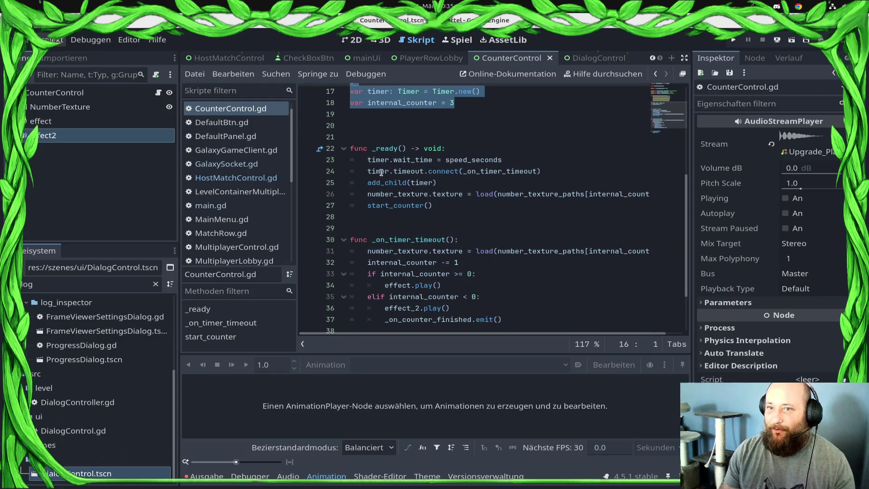
{"action": "scroll", "coordinate": [399, 171], "scroll_direction": "down", "scroll_amount": 3}
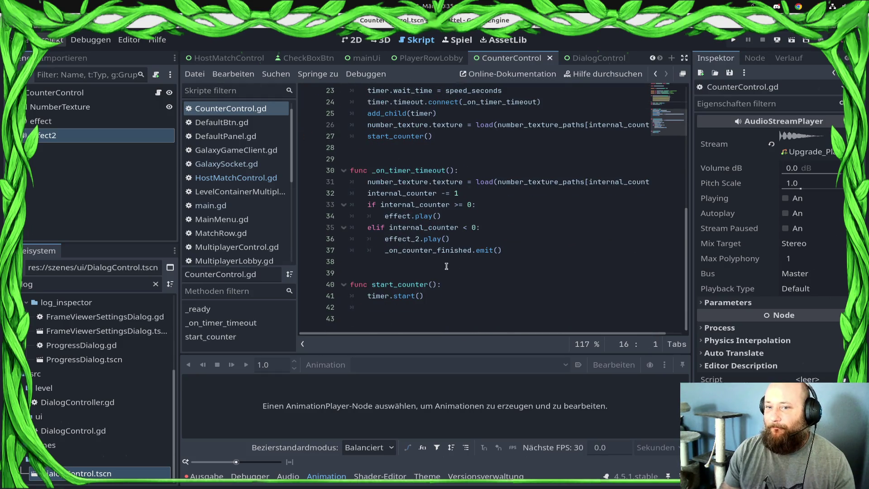
{"action": "left_click", "coordinate": [446, 266]}
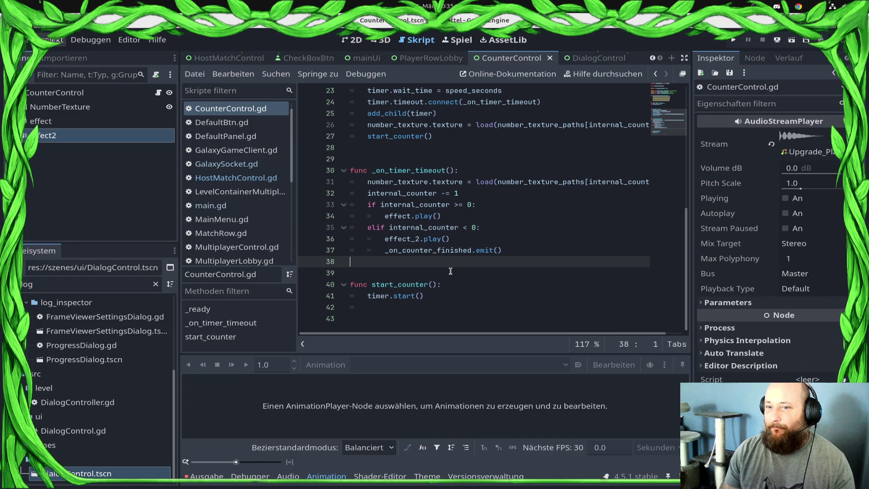
- Test-run the countdown scene until GO appears, then stop the game
{"action": "left_click", "coordinate": [791, 41]}
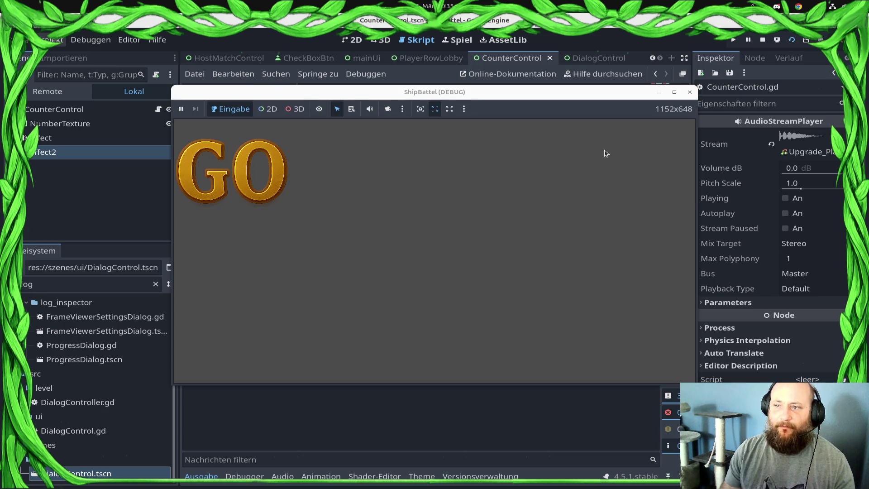
{"action": "left_click", "coordinate": [766, 41]}
{"action": "left_click", "coordinate": [514, 220]}
{"action": "left_click", "coordinate": [509, 238]}
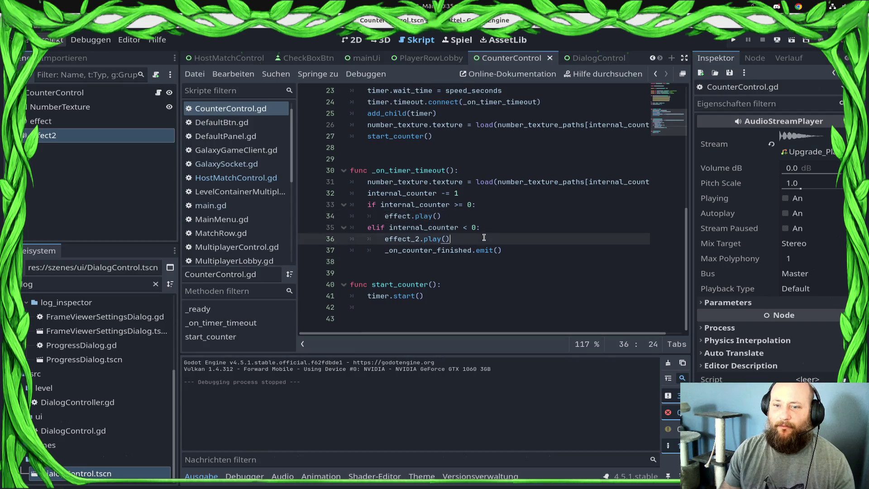
- Add timer.stop() in the elif branch after effect_2.play() and save the script
{"action": "left_click", "coordinate": [536, 252]}
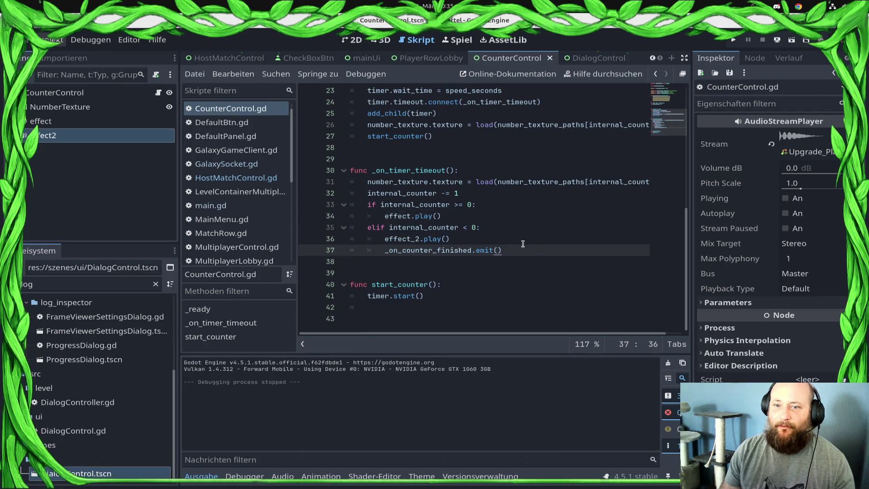
{"action": "key", "text": "Return"}
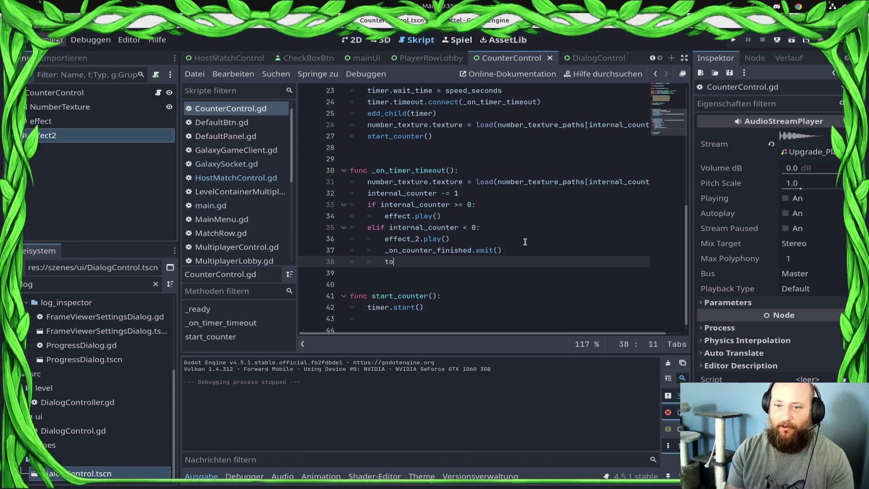
{"action": "key", "text": "BackSpace"}
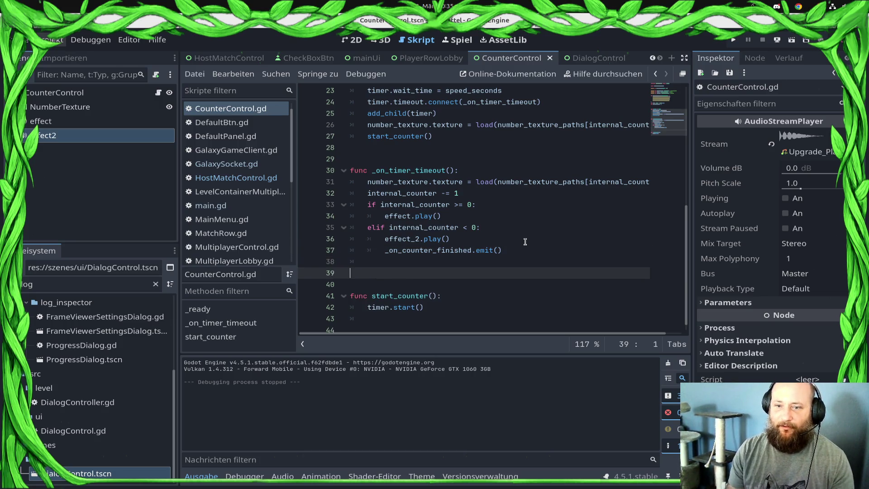
{"action": "key", "text": "Up"}
{"action": "key", "text": "Return"}
{"action": "key", "text": "Up"}
{"action": "key", "text": "Tab"}
{"action": "type", "text": "t"}
{"action": "type", "text": "sto"}
{"action": "key", "text": "Return"}
{"action": "key", "text": "ctrl+s"}
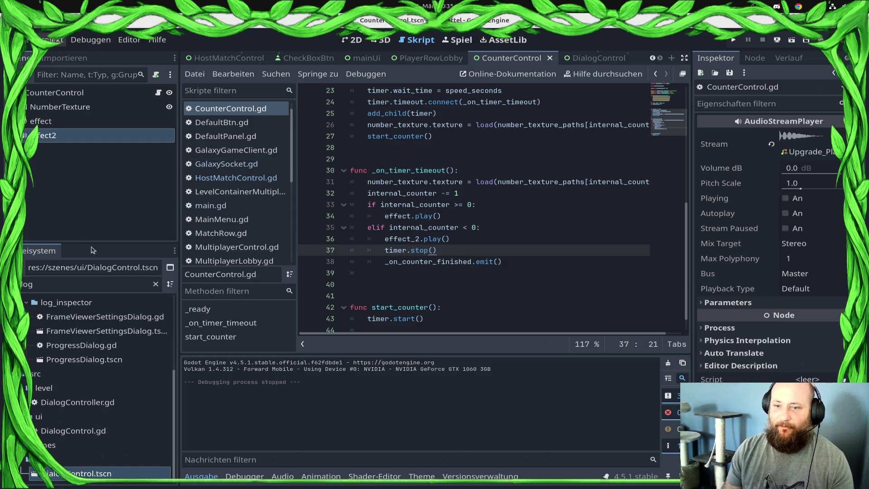
- Remove the extra blank line and leftover indentation below the branch, then save again
{"action": "left_click", "coordinate": [389, 296]}
{"action": "key", "text": "BackSpace"}
{"action": "key", "text": "Up"}
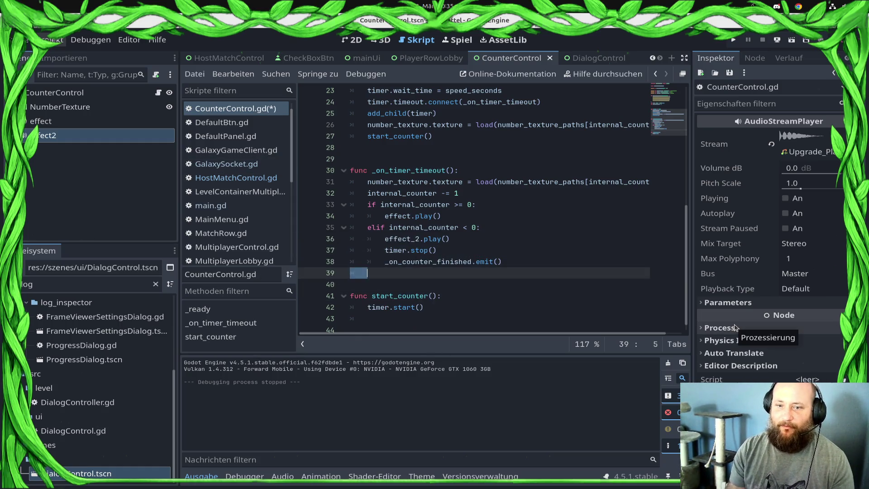
{"action": "key", "text": "BackSpace"}
{"action": "key", "text": "ctrl+s"}
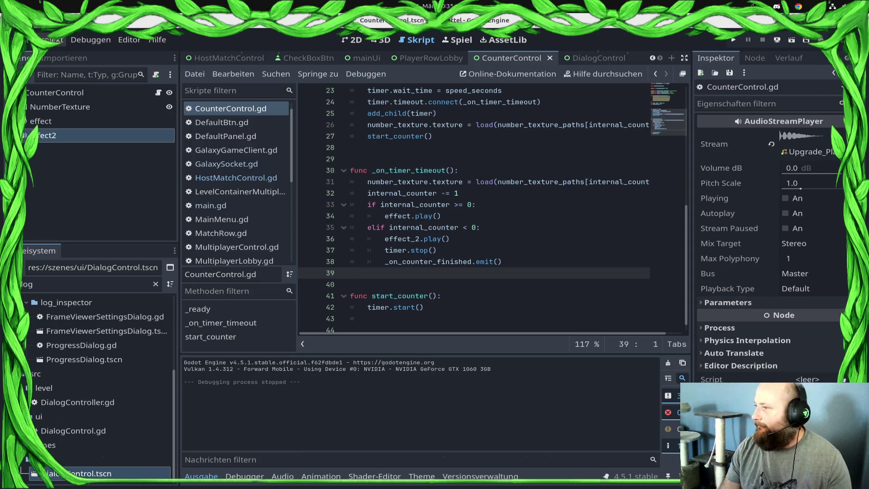
- Rerun the scene to confirm the countdown stops at GO, then return to the 2D view
{"action": "left_click", "coordinate": [792, 40]}
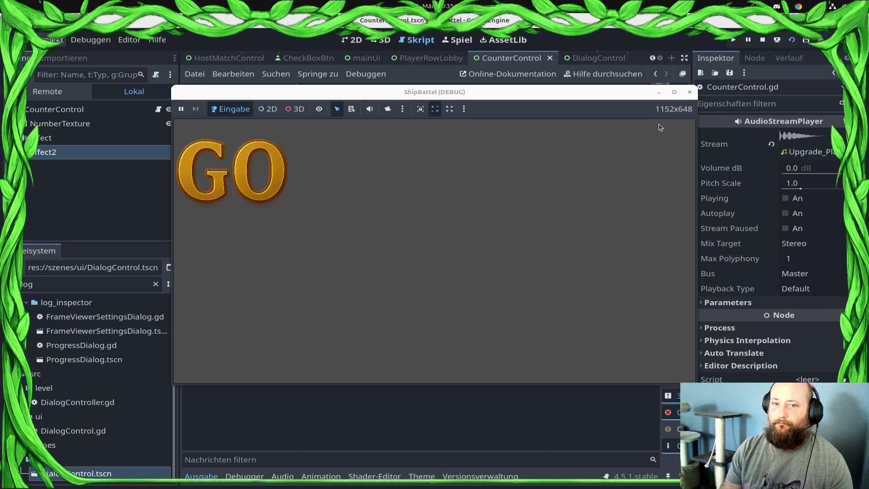
{"action": "left_click", "coordinate": [762, 42]}
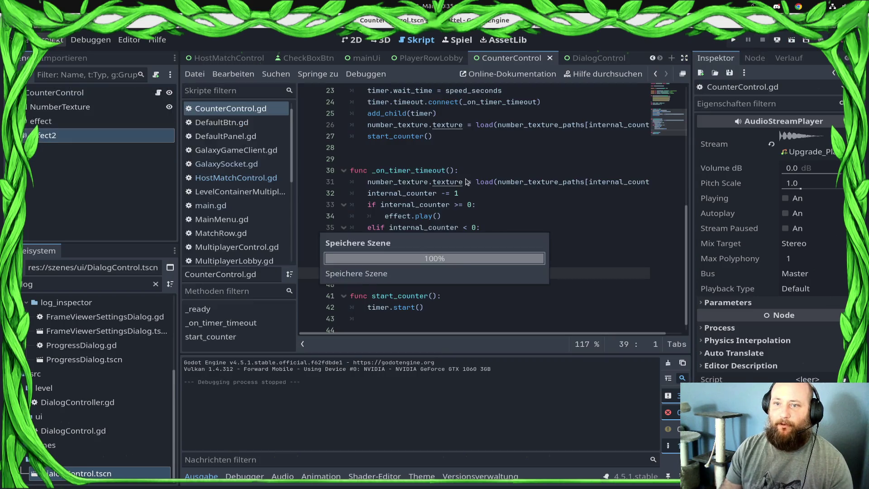
{"action": "left_click", "coordinate": [357, 41]}
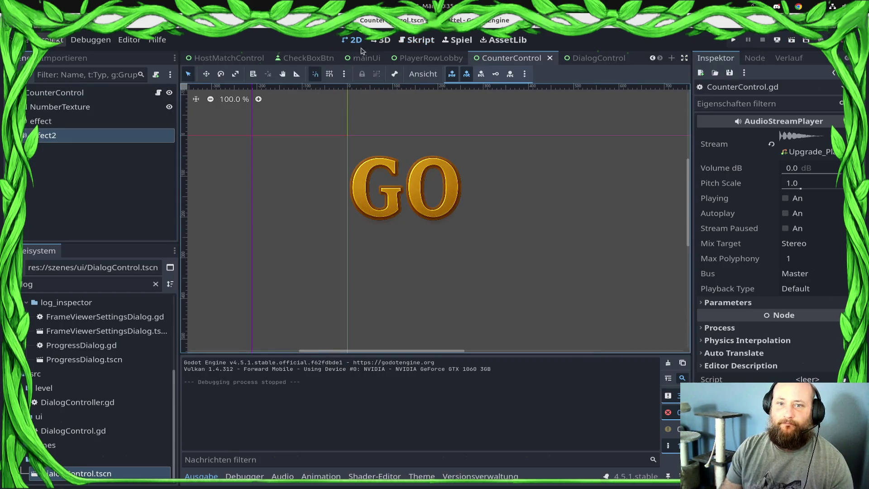
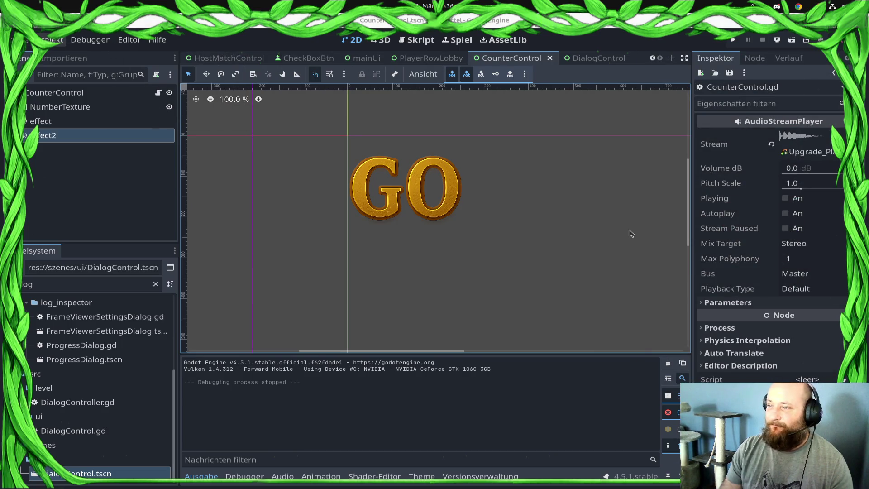
- Switch between the scene tabs, ending on the HostMatchControl scene
{"action": "scroll", "coordinate": [594, 242], "scroll_direction": "down", "scroll_amount": 2}
{"action": "scroll", "coordinate": [509, 242], "scroll_direction": "up", "scroll_amount": 3}
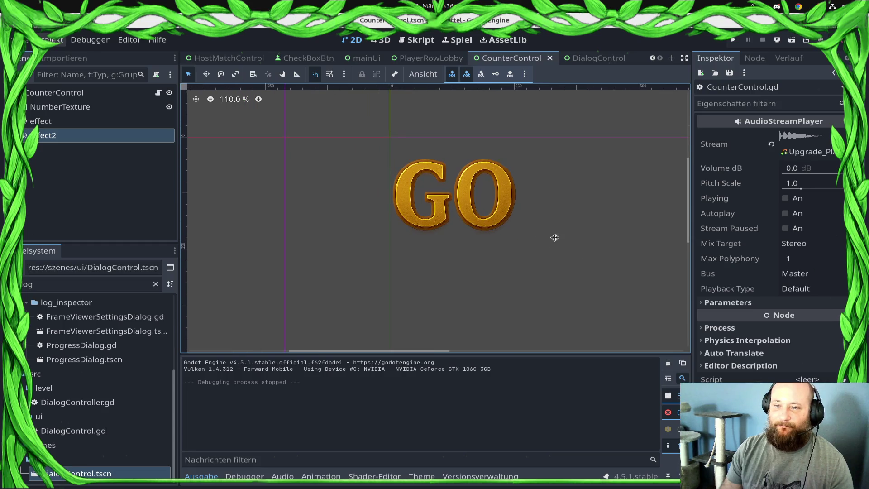
{"action": "left_click", "coordinate": [237, 72]}
{"action": "left_click", "coordinate": [228, 58]}
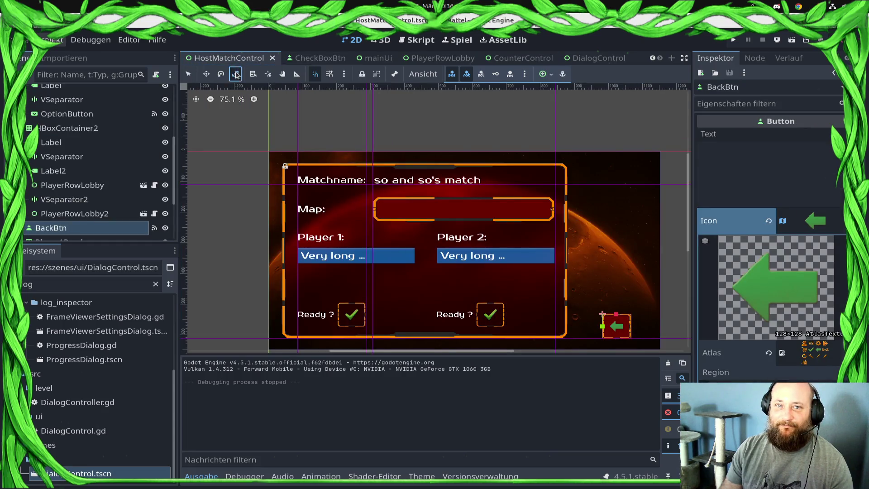
{"action": "left_click", "coordinate": [188, 74]}
{"action": "left_click", "coordinate": [427, 58]}
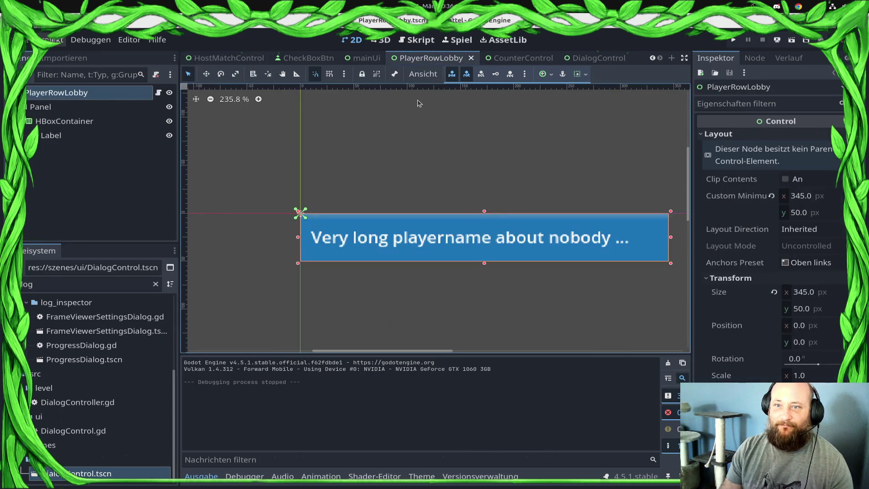
{"action": "scroll", "coordinate": [227, 58], "scroll_direction": "up", "scroll_amount": 2}
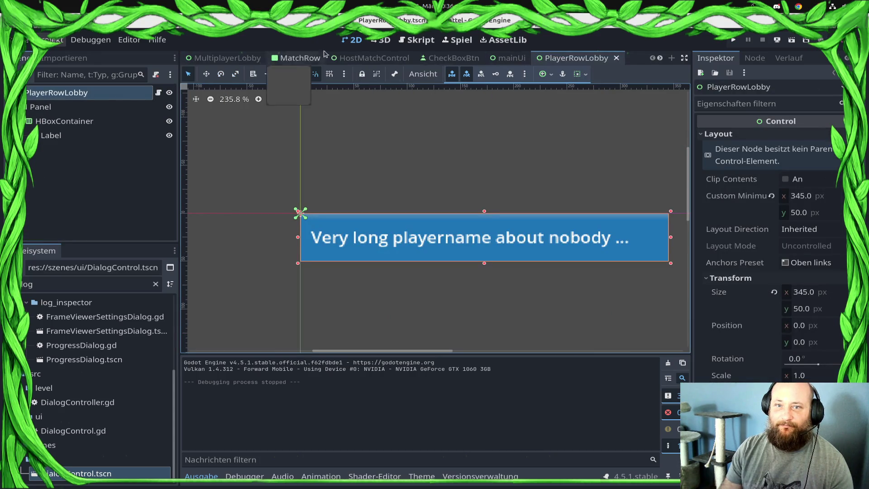
{"action": "left_click", "coordinate": [367, 57]}
- Expand MatchOptions in the Scene dock and select it to view its Inspector properties
{"action": "scroll", "coordinate": [91, 163], "scroll_direction": "up", "scroll_amount": 5}
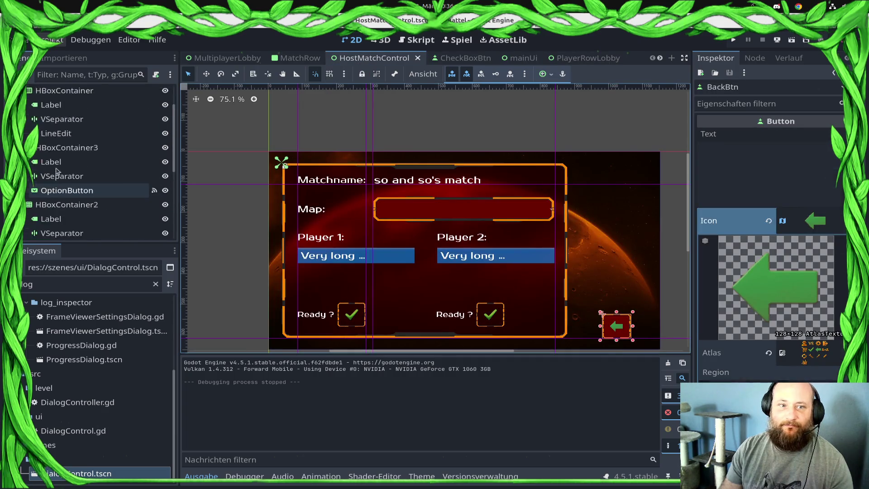
{"action": "left_click", "coordinate": [26, 121]}
{"action": "left_click", "coordinate": [26, 121]}
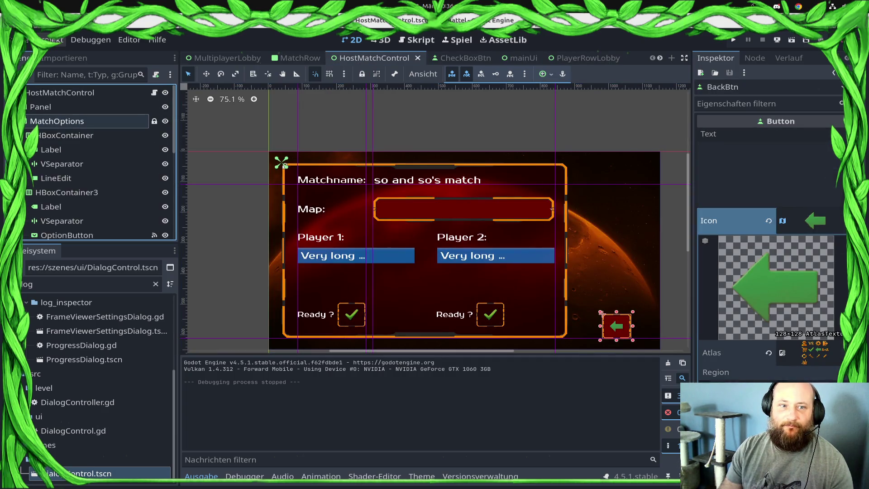
{"action": "left_click", "coordinate": [57, 122]}
{"action": "left_click", "coordinate": [68, 286]}
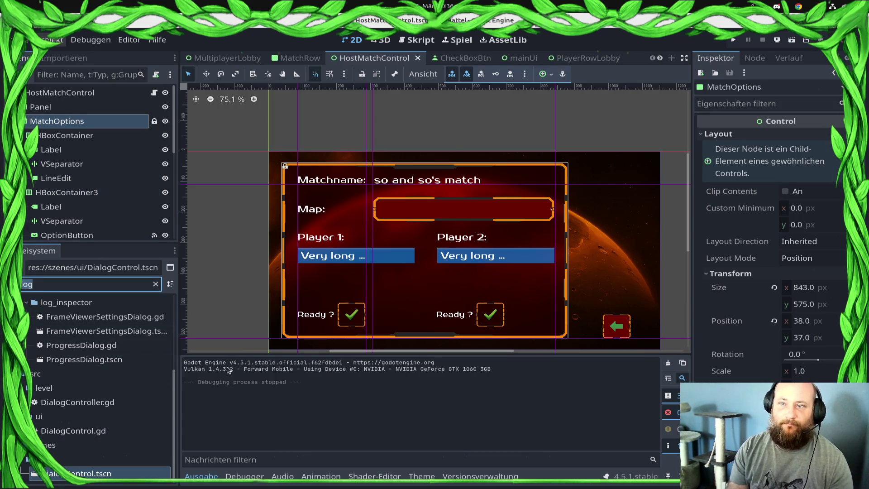
- Filter FileSystem for 'counter', try instancing CounterControl.tscn into MatchOptions, then undo it
{"action": "key", "text": "ctrl+a"}
{"action": "type", "text": "counter"}
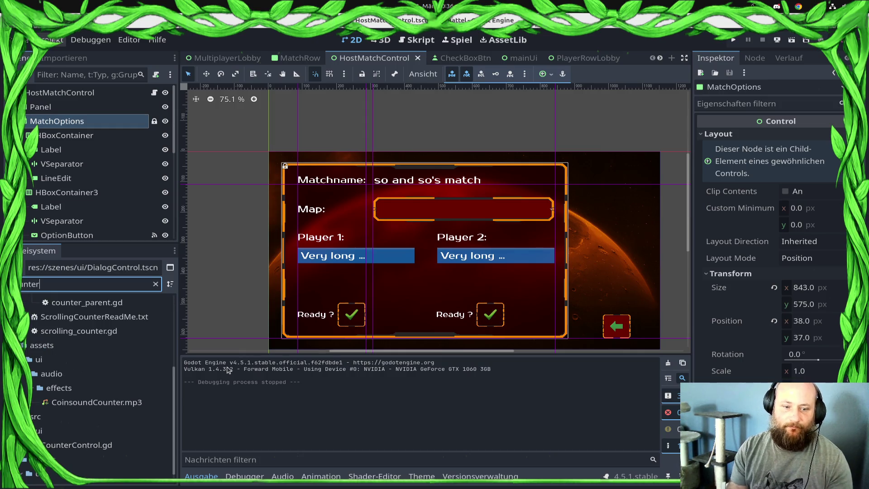
{"action": "scroll", "coordinate": [99, 452], "scroll_direction": "down", "scroll_amount": 1}
{"action": "left_click", "coordinate": [101, 473]}
{"action": "mouse_move", "coordinate": [102, 473]}
{"action": "left_mouse_down"}
{"action": "mouse_move", "coordinate": [86, 93]}
{"action": "mouse_move", "coordinate": [86, 121]}
{"action": "left_mouse_up"}
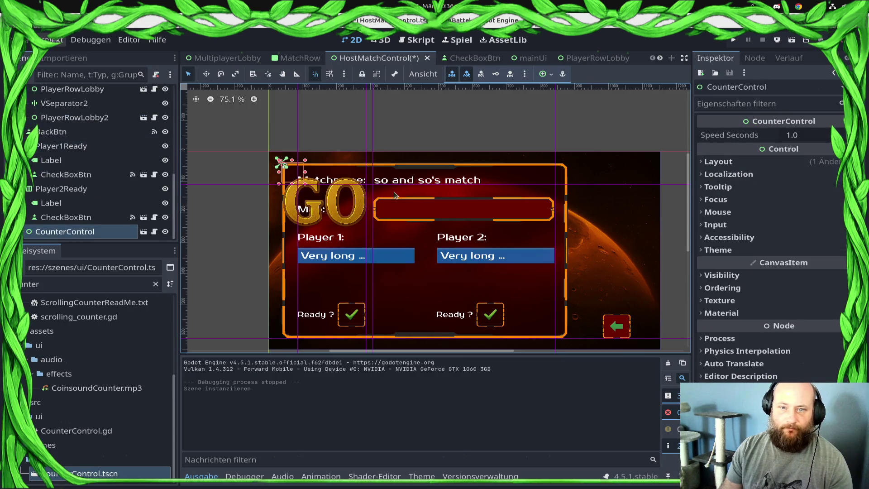
{"action": "key", "text": "w"}
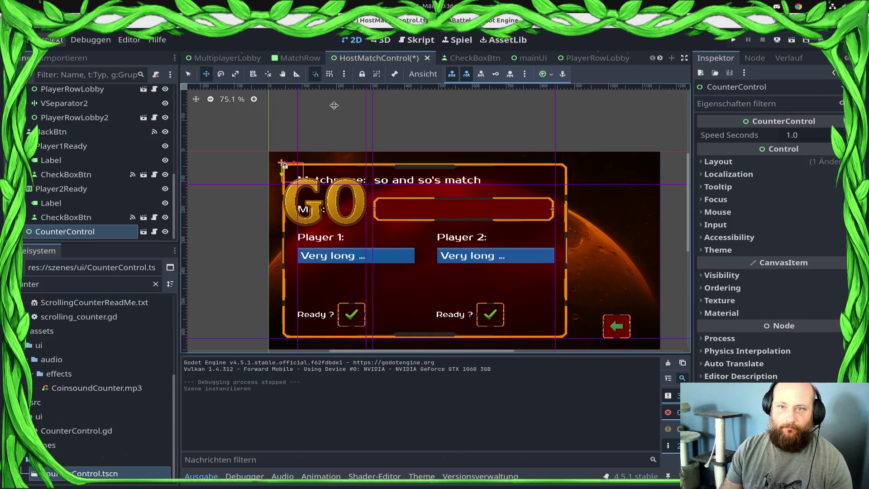
{"action": "key", "text": "ctrl+z"}
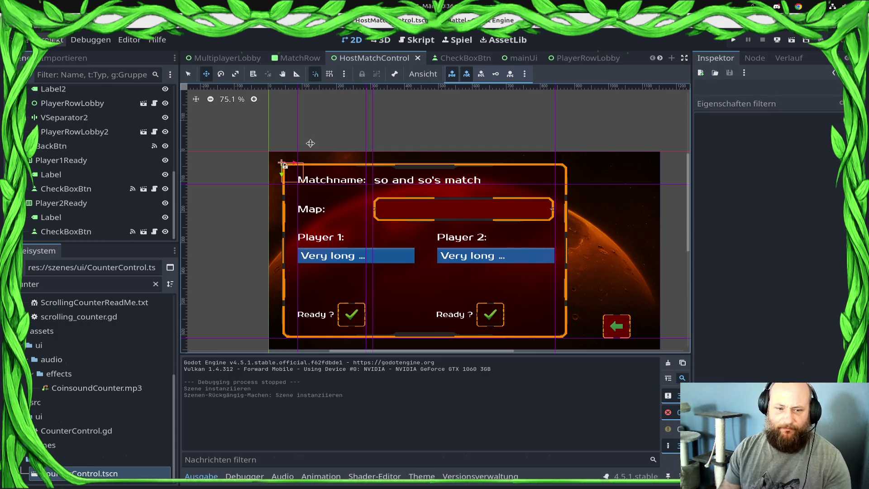
- In the CounterControl scene, enlarge the root box to 256 × 242 around the GO graphic
{"action": "scroll", "coordinate": [402, 61], "scroll_direction": "down", "scroll_amount": 2}
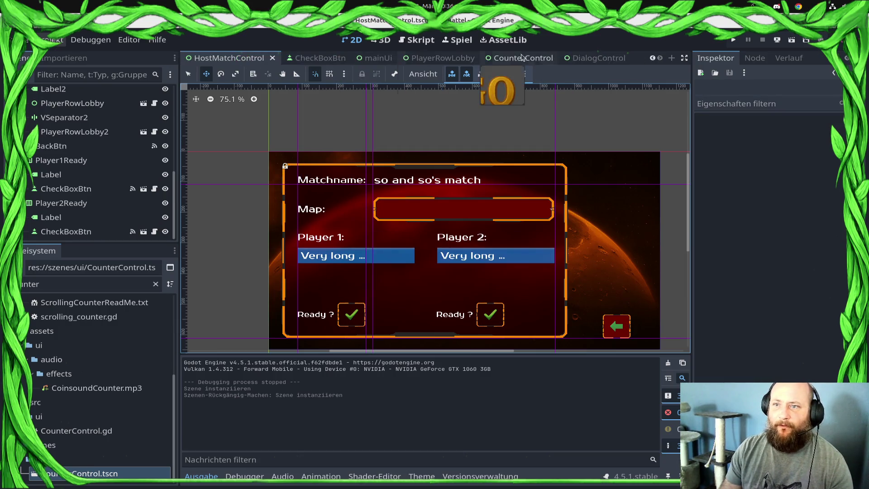
{"action": "scroll", "coordinate": [548, 61], "scroll_direction": "up", "scroll_amount": 1}
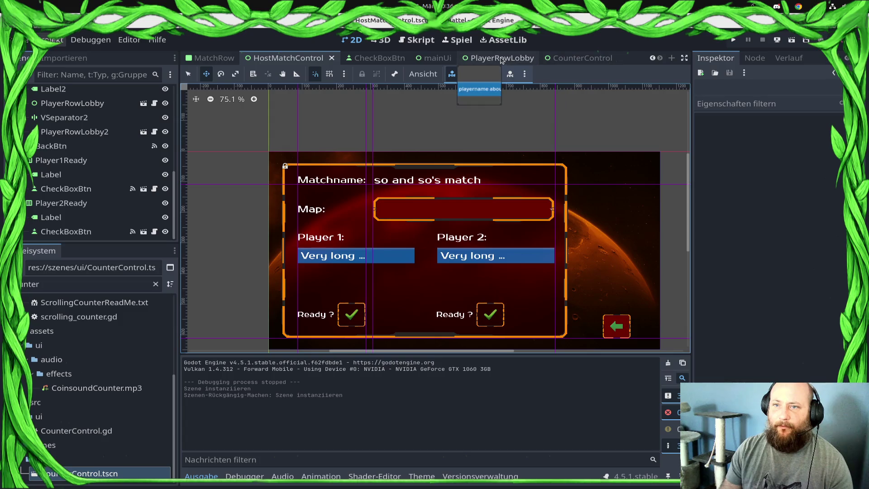
{"action": "left_click", "coordinate": [583, 61]}
{"action": "left_click", "coordinate": [54, 92]}
{"action": "scroll", "coordinate": [425, 179], "scroll_direction": "down", "scroll_amount": 4}
{"action": "key", "text": "q"}
{"action": "left_click_drag", "start_coordinate": [417, 170], "coordinate": [485, 223]}
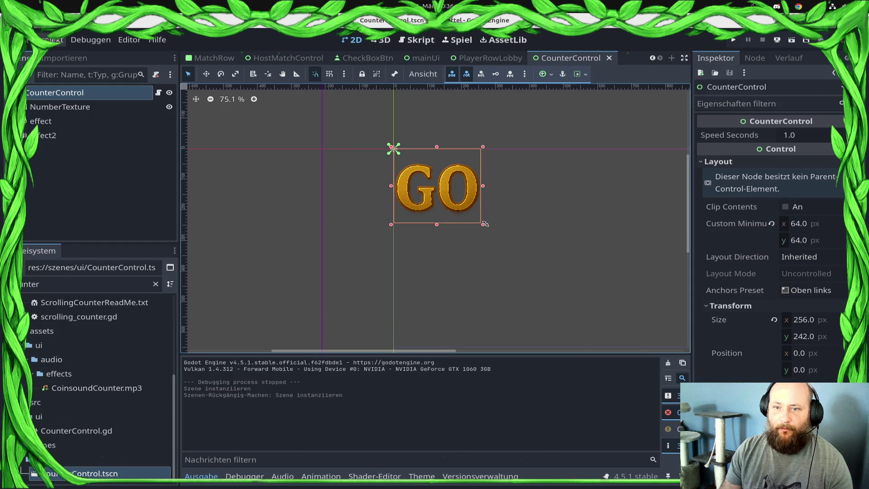
- Save the CounterControl scene and go back to the HostMatchControl scene tab
{"action": "left_click", "coordinate": [480, 218]}
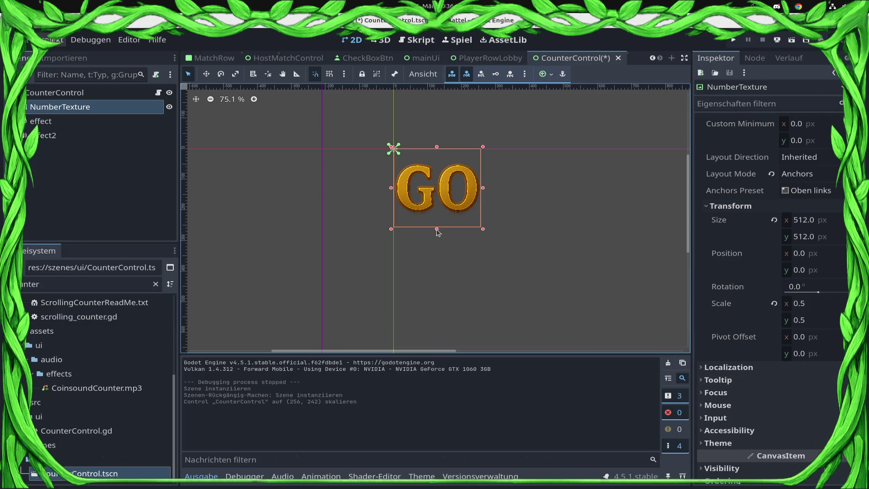
{"action": "key", "text": "ctrl+s"}
{"action": "left_click", "coordinate": [489, 58]}
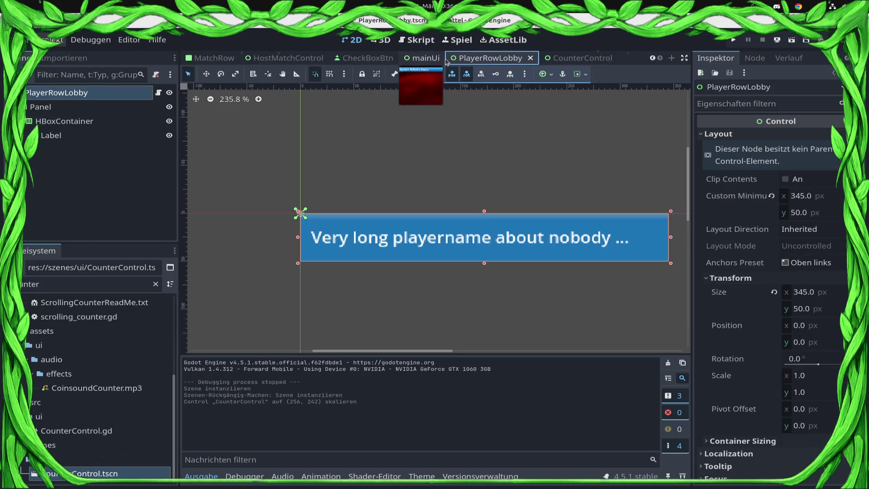
{"action": "left_click", "coordinate": [574, 58]}
{"action": "left_click", "coordinate": [286, 57]}
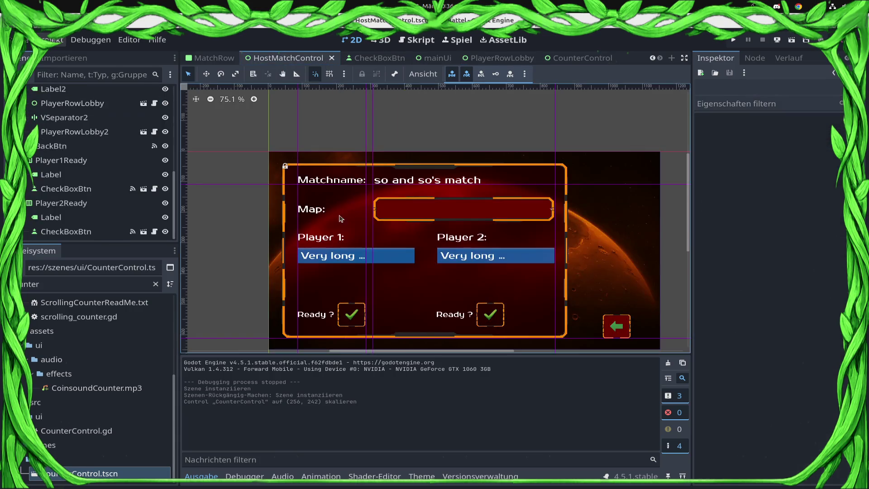
- Instance CounterControl.tscn into HostMatchControl and move the GO counter to the panel centre
{"action": "mouse_move", "coordinate": [82, 473]}
{"action": "left_mouse_down"}
{"action": "mouse_move", "coordinate": [136, 204]}
{"action": "mouse_move", "coordinate": [107, 156]}
{"action": "mouse_move", "coordinate": [140, 156]}
{"action": "mouse_move", "coordinate": [82, 132]}
{"action": "mouse_move", "coordinate": [83, 86]}
{"action": "mouse_move", "coordinate": [82, 123]}
{"action": "left_mouse_up"}
{"action": "key", "text": "w"}
{"action": "mouse_move", "coordinate": [329, 199]}
{"action": "left_mouse_down"}
{"action": "mouse_move", "coordinate": [557, 312]}
{"action": "mouse_move", "coordinate": [402, 258]}
{"action": "mouse_move", "coordinate": [632, 272]}
{"action": "mouse_move", "coordinate": [587, 254]}
{"action": "mouse_move", "coordinate": [617, 261]}
{"action": "mouse_move", "coordinate": [623, 252]}
{"action": "mouse_move", "coordinate": [372, 310]}
{"action": "mouse_move", "coordinate": [389, 262]}
{"action": "mouse_move", "coordinate": [427, 254]}
{"action": "left_mouse_up"}
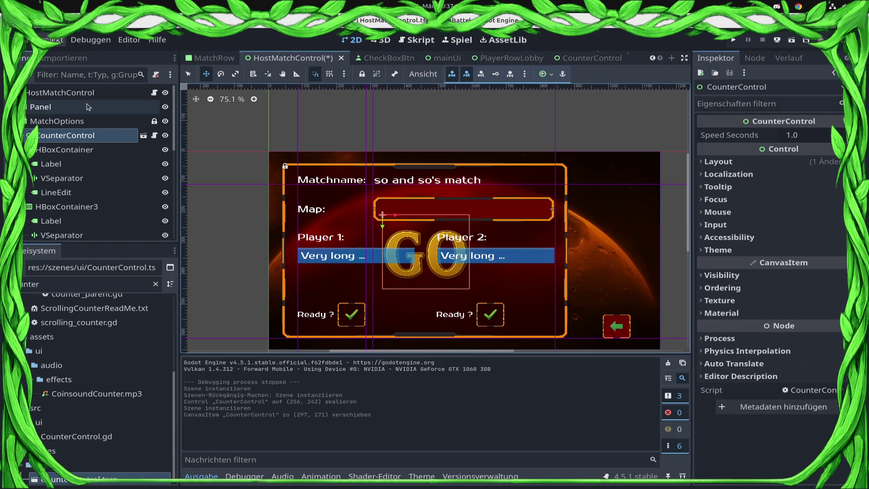
{"action": "left_click", "coordinate": [88, 140]}
- Move the CounterControl node to the bottom of the tree and save HostMatchControl
{"action": "right_click", "coordinate": [85, 138]}
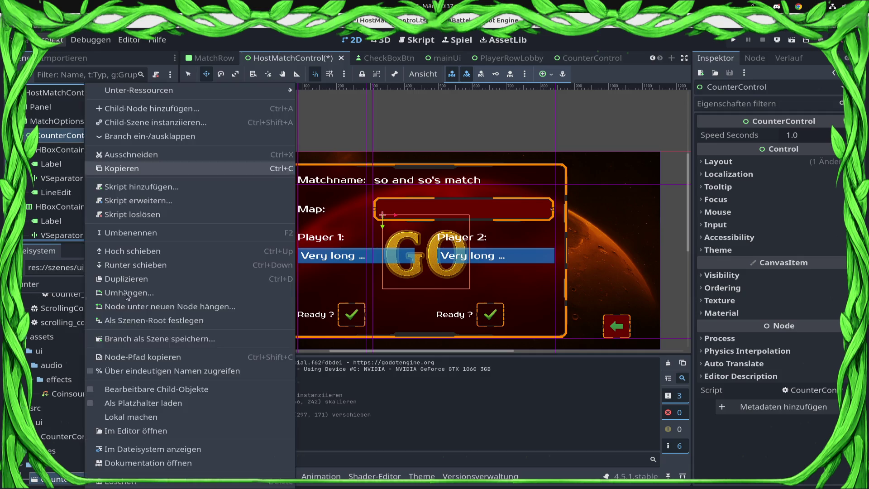
{"action": "left_click", "coordinate": [97, 155]}
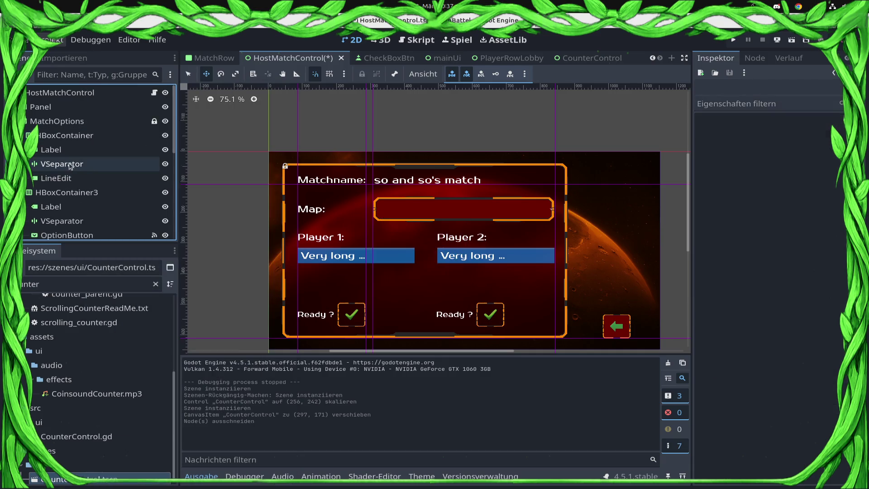
{"action": "key", "text": "ctrl+z"}
{"action": "left_click", "coordinate": [70, 151]}
{"action": "left_click", "coordinate": [76, 137]}
{"action": "key", "text": "ctrl+Down"}
{"action": "key", "text": "ctrl+Down"}
{"action": "key", "text": "ctrl+Down"}
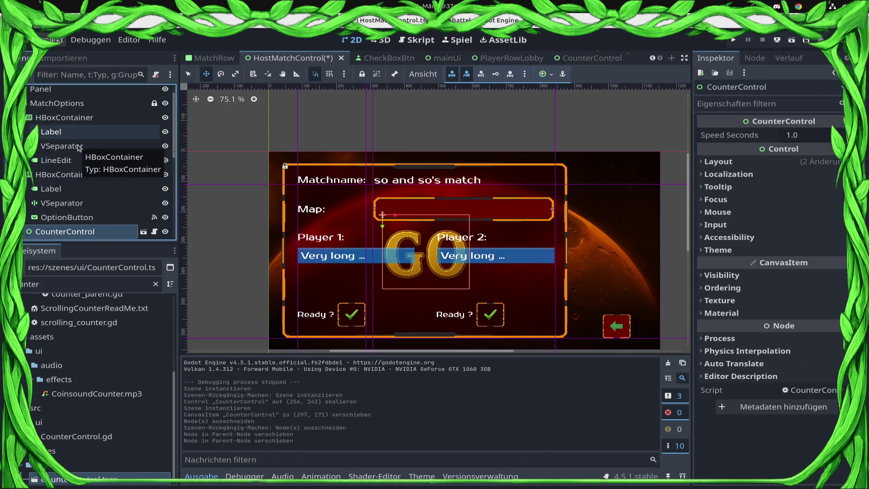
{"action": "key", "text": "ctrl+Down"}
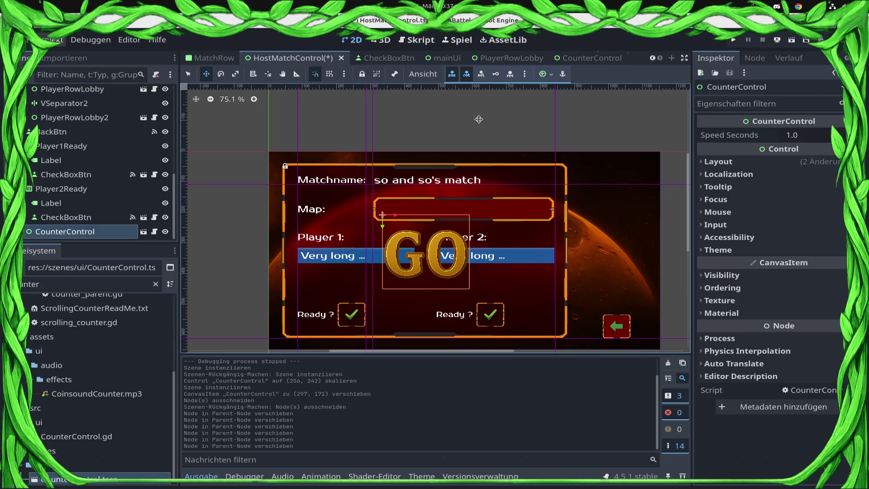
{"action": "key", "text": "ctrl+s"}
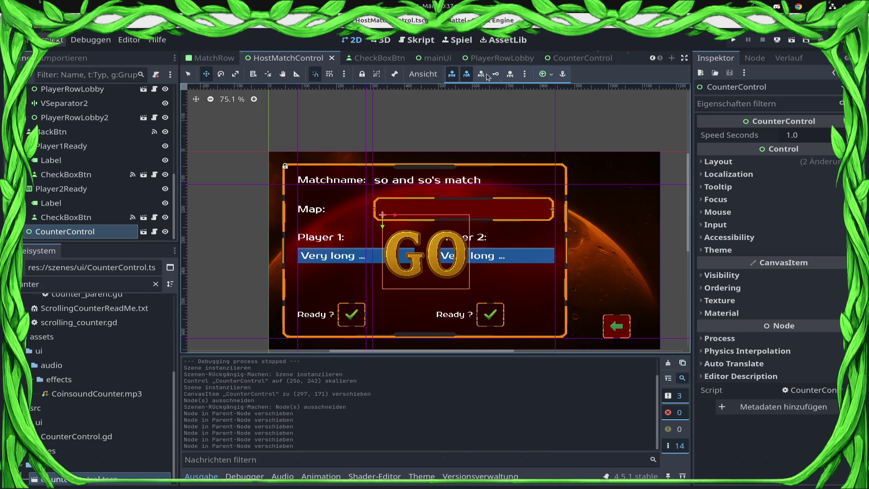
{"action": "left_click", "coordinate": [425, 63]}
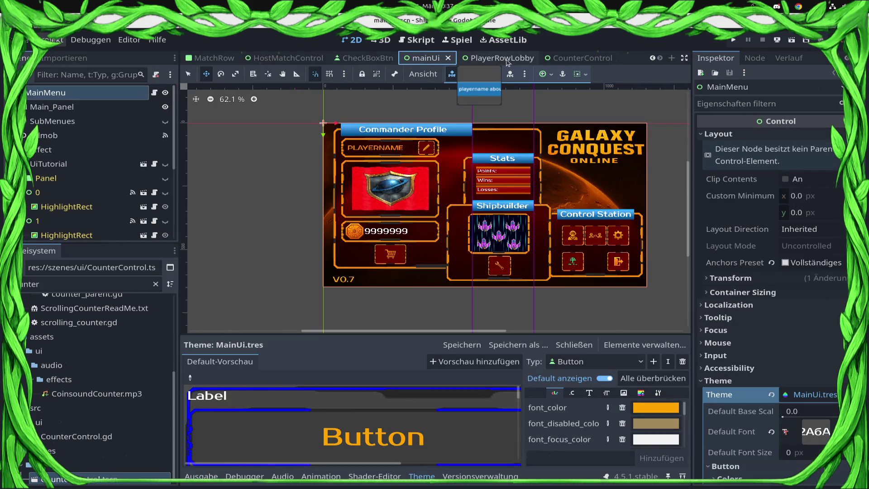
- Add a Panel child node to the CounterControl root
{"action": "left_click", "coordinate": [583, 58]}
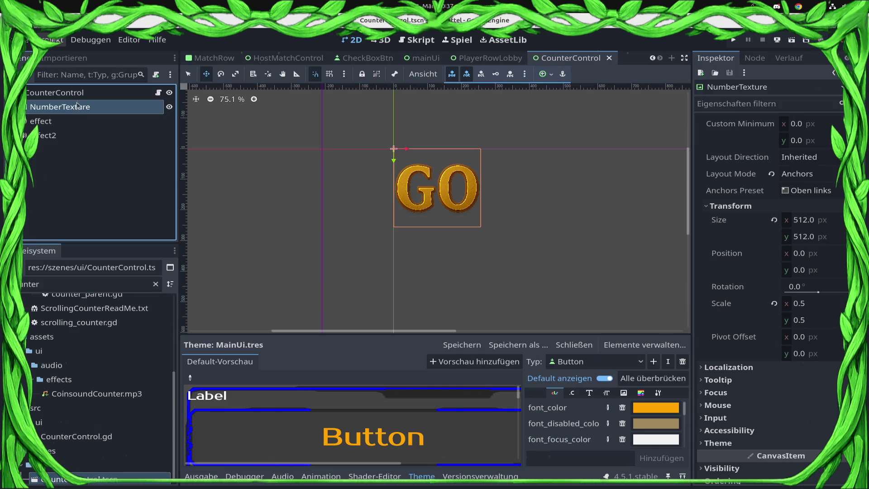
{"action": "right_click", "coordinate": [79, 93]}
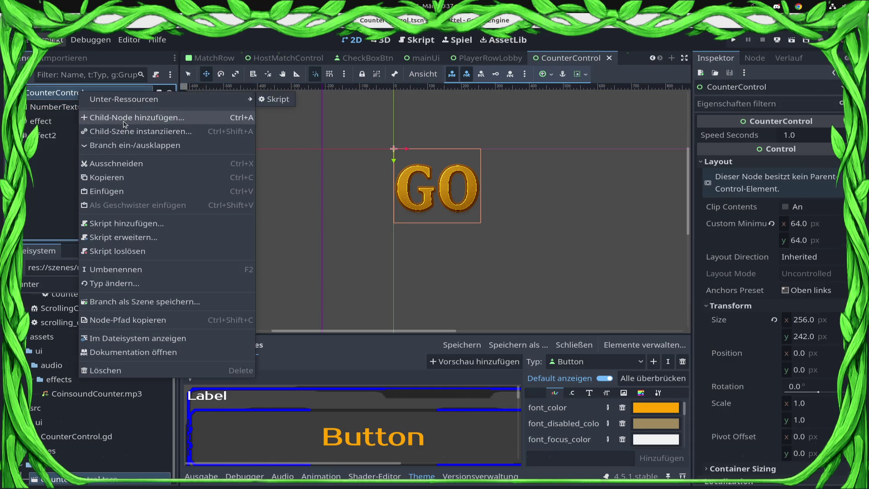
{"action": "left_click", "coordinate": [126, 119]}
{"action": "type", "text": "PP"}
{"action": "key", "text": "BackSpace"}
{"action": "type", "text": "anelf"}
{"action": "key", "text": "BackSpace"}
{"action": "key", "text": "BackSpace"}
{"action": "key", "text": "BackSpace"}
{"action": "key", "text": "Return"}
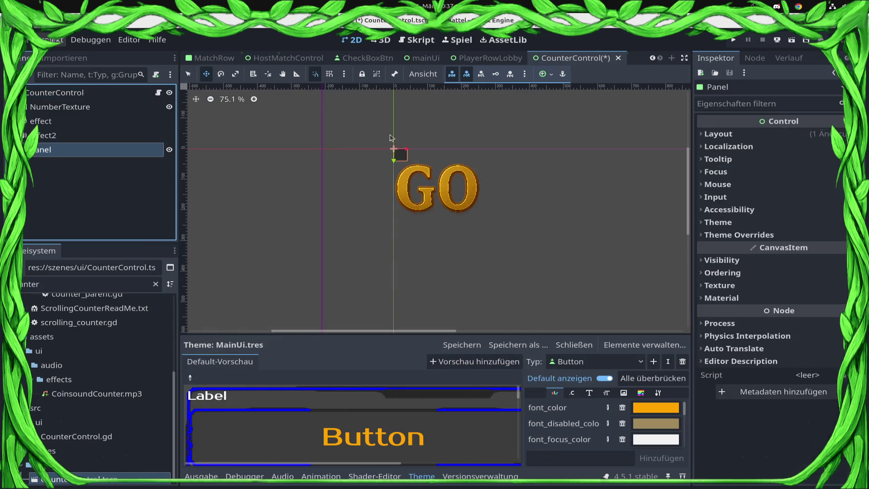
- Make the Panel Full Rect and place NumberTexture below it so GO draws on top
{"action": "left_click", "coordinate": [79, 111]}
{"action": "mouse_move", "coordinate": [80, 92]}
{"action": "left_mouse_down"}
{"action": "mouse_move", "coordinate": [50, 151]}
{"action": "mouse_move", "coordinate": [81, 132]}
{"action": "left_mouse_up"}
{"action": "left_click", "coordinate": [59, 106]}
{"action": "left_click", "coordinate": [54, 150]}
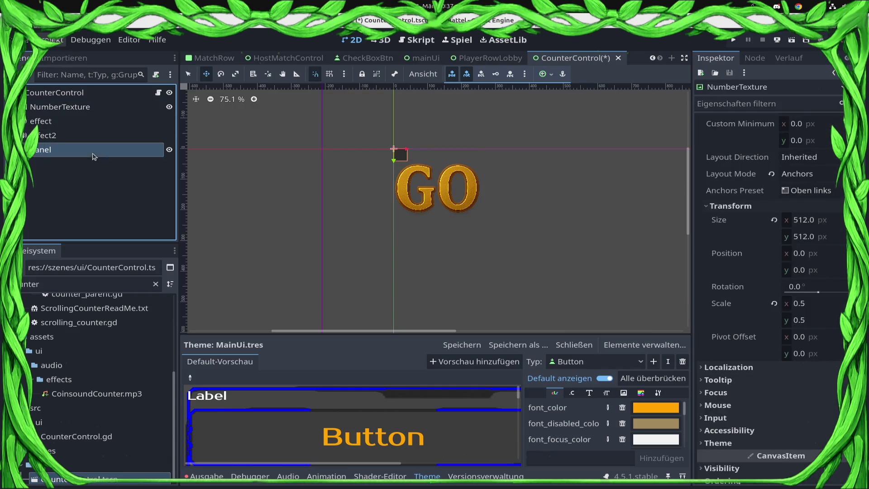
{"action": "left_click", "coordinate": [546, 74]}
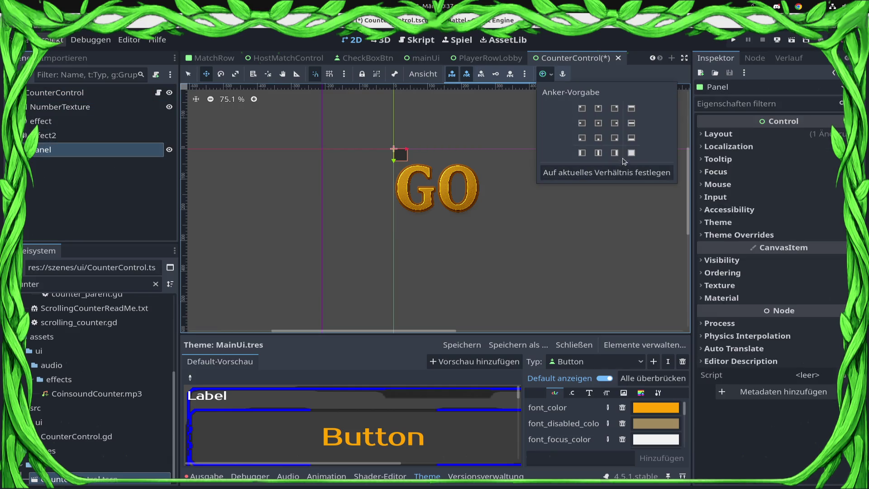
{"action": "left_click", "coordinate": [635, 159]}
{"action": "mouse_move", "coordinate": [89, 151]}
{"action": "left_mouse_down"}
{"action": "mouse_move", "coordinate": [86, 122]}
{"action": "mouse_move", "coordinate": [73, 106]}
{"action": "mouse_move", "coordinate": [84, 112]}
{"action": "mouse_move", "coordinate": [63, 154]}
{"action": "mouse_move", "coordinate": [32, 128]}
{"action": "mouse_move", "coordinate": [49, 150]}
{"action": "mouse_move", "coordinate": [51, 134]}
{"action": "left_mouse_up"}
{"action": "left_click", "coordinate": [54, 93]}
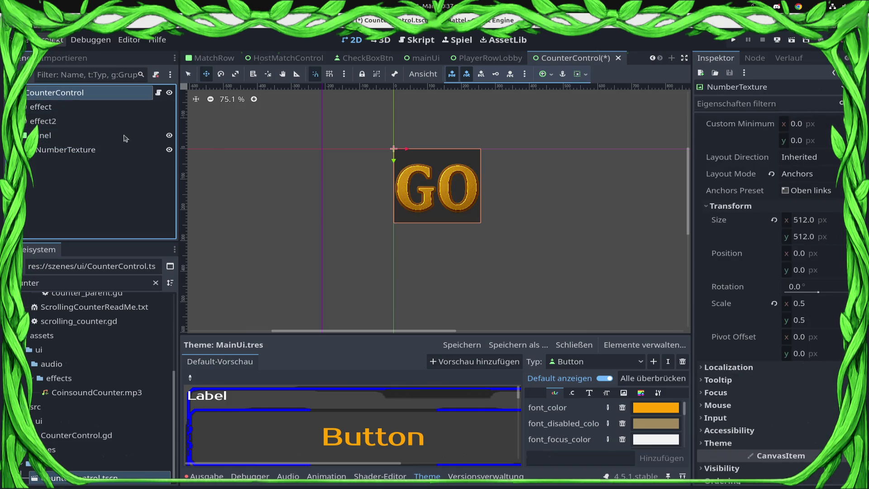
- Load MainUi.tres as the theme of the CounterControl root
{"action": "scroll", "coordinate": [754, 322], "scroll_direction": "down", "scroll_amount": 5}
{"action": "left_click", "coordinate": [742, 328]}
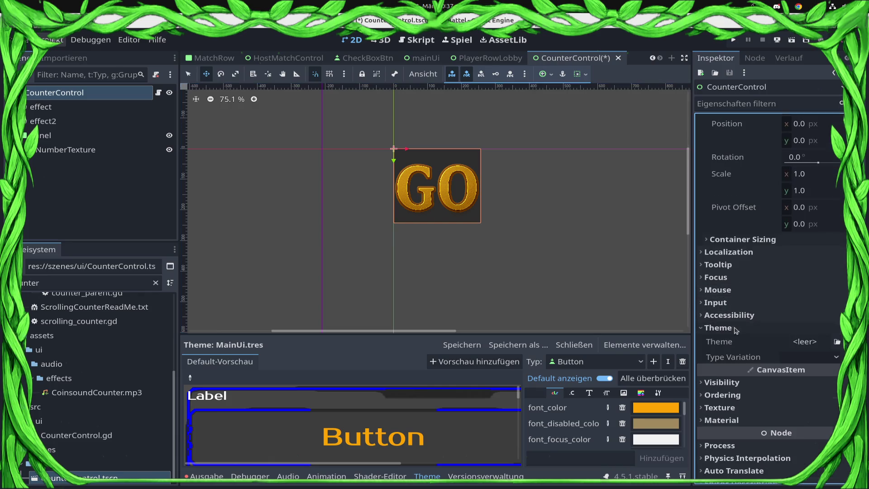
{"action": "left_click", "coordinate": [837, 341]}
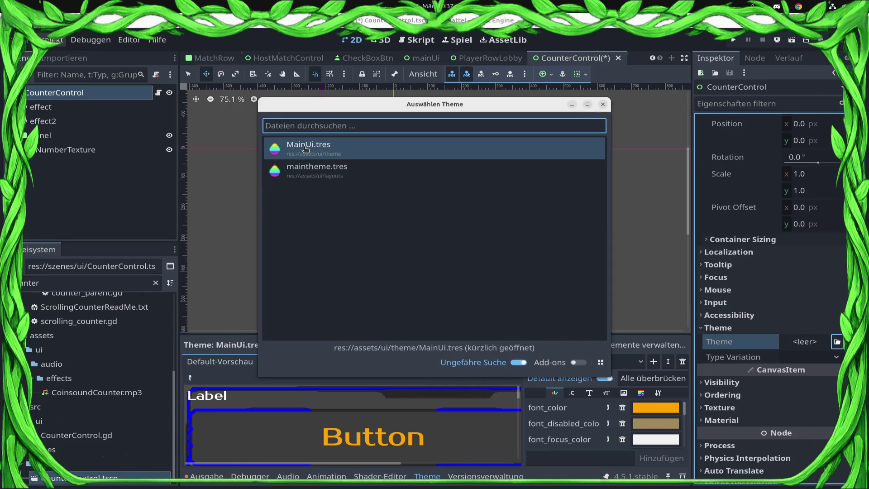
{"action": "double_click", "coordinate": [303, 147]}
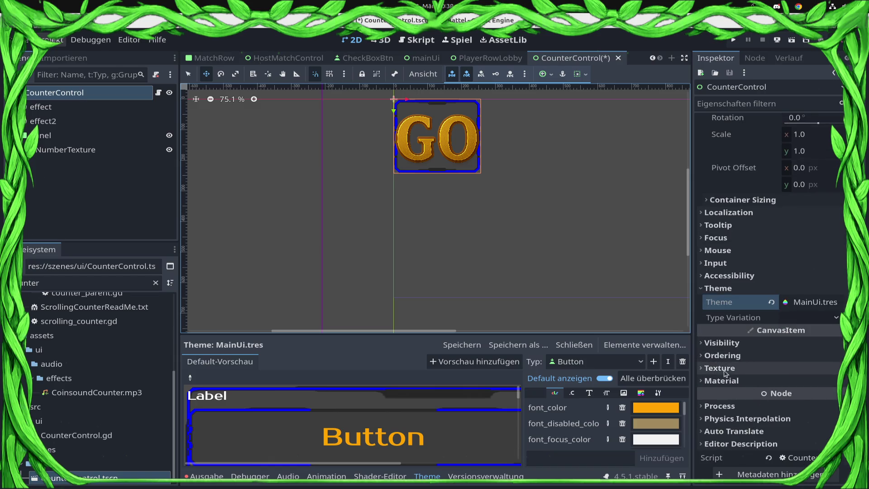
- Search materials for 'mat' in the root's Material slot and pick DefaultPanel
{"action": "left_click", "coordinate": [721, 380]}
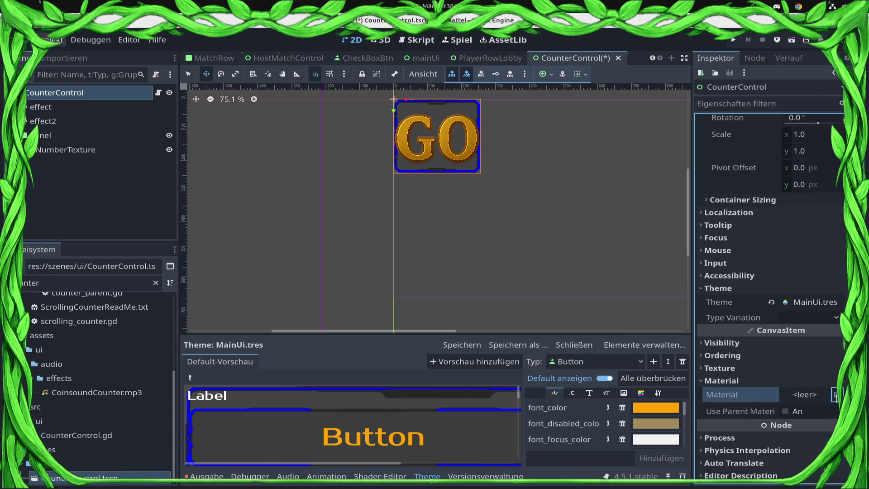
{"action": "left_click", "coordinate": [834, 394]}
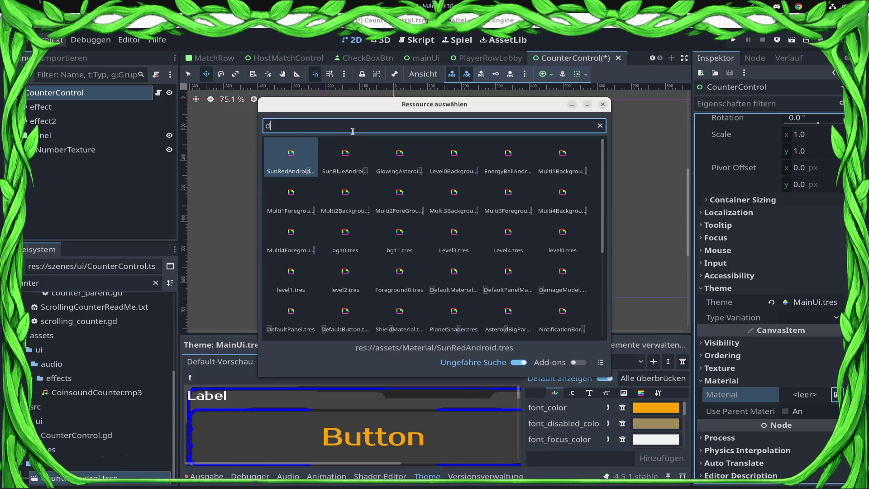
{"action": "type", "text": "mat"}
{"action": "double_click", "coordinate": [411, 168]}
{"action": "scroll", "coordinate": [411, 168], "scroll_direction": "up", "scroll_amount": 7}
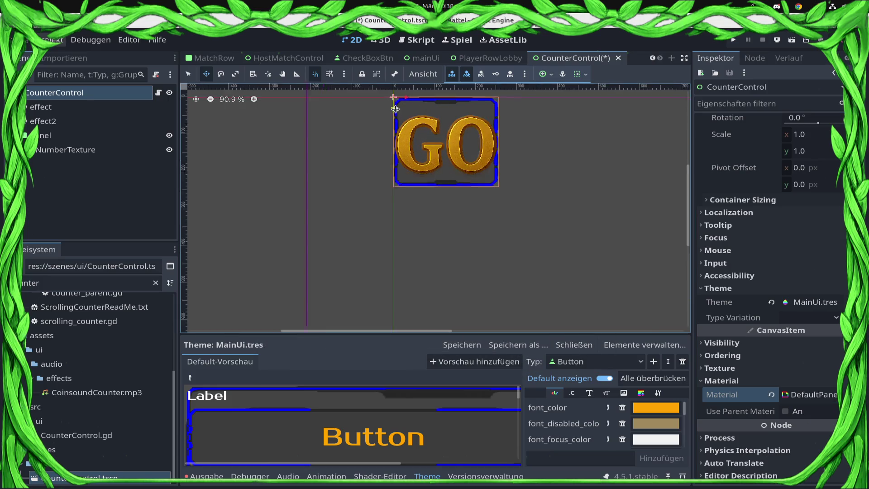
{"action": "scroll", "coordinate": [596, 204], "scroll_direction": "down", "scroll_amount": 4}
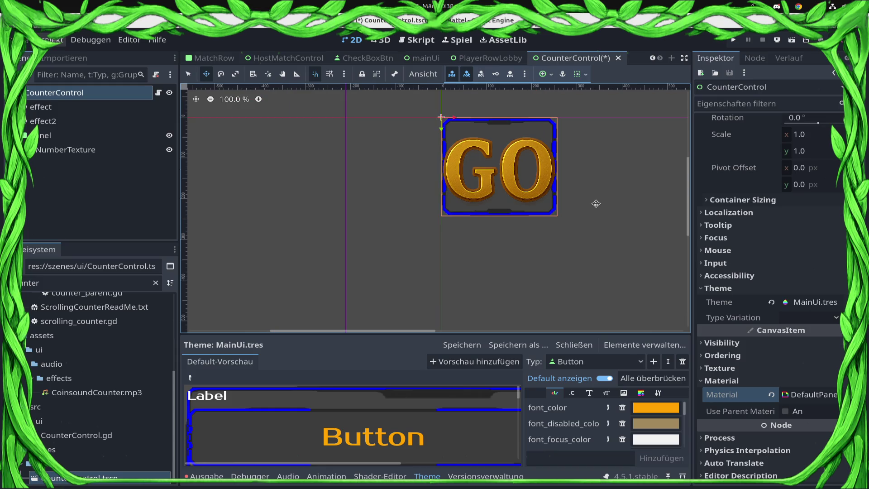
{"action": "scroll", "coordinate": [772, 341], "scroll_direction": "up", "scroll_amount": 2}
{"action": "scroll", "coordinate": [772, 340], "scroll_direction": "down", "scroll_amount": 2}
{"action": "scroll", "coordinate": [772, 340], "scroll_direction": "down", "scroll_amount": 2}
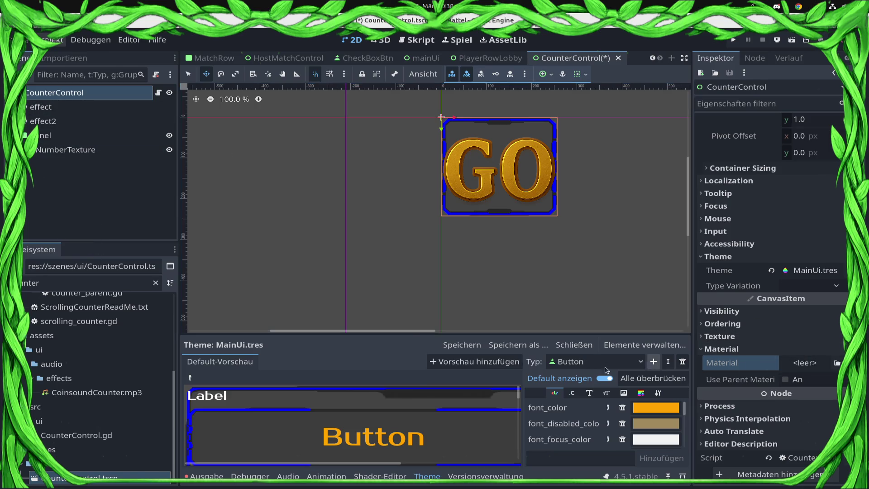
{"action": "left_click", "coordinate": [45, 123]}
- Assign the DefaultPanel material to the Panel node
{"action": "left_click", "coordinate": [45, 135]}
{"action": "left_click", "coordinate": [729, 298]}
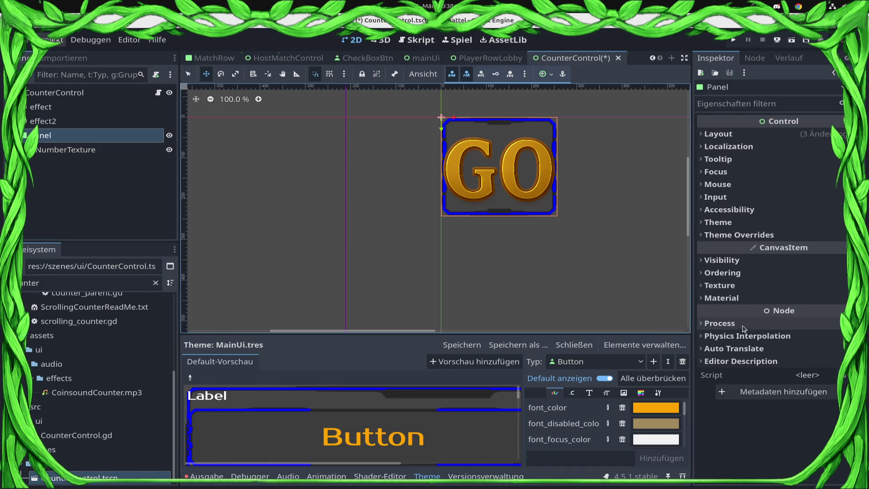
{"action": "left_click", "coordinate": [842, 312]}
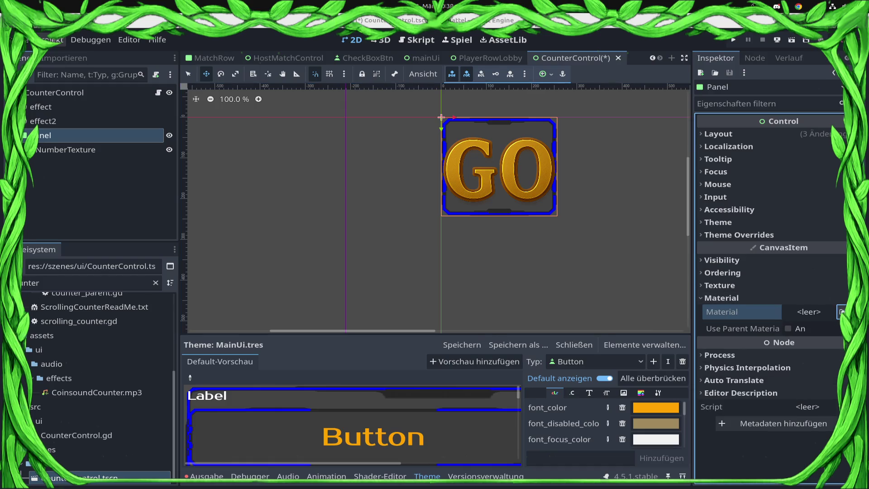
{"action": "type", "text": "deaf"}
{"action": "double_click", "coordinate": [392, 150]}
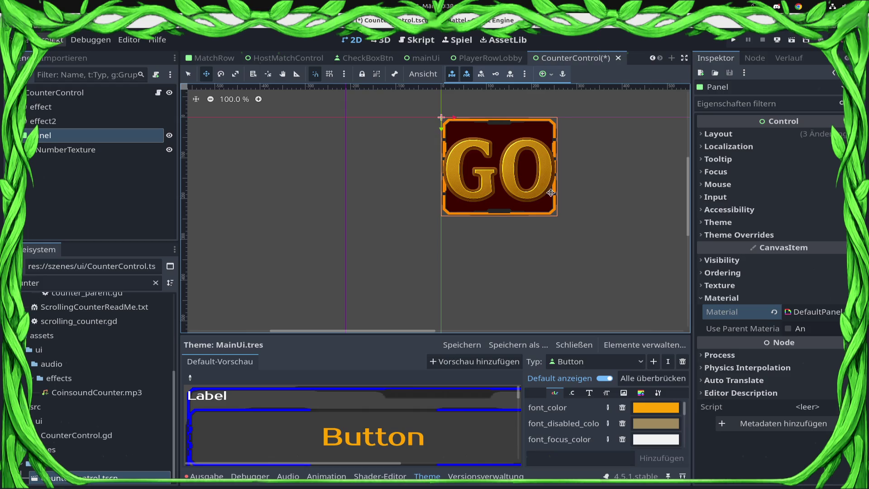
- Anchor NumberTexture with the Center preset and frame the GO image in view
{"action": "key", "text": "q"}
{"action": "left_click", "coordinate": [55, 92]}
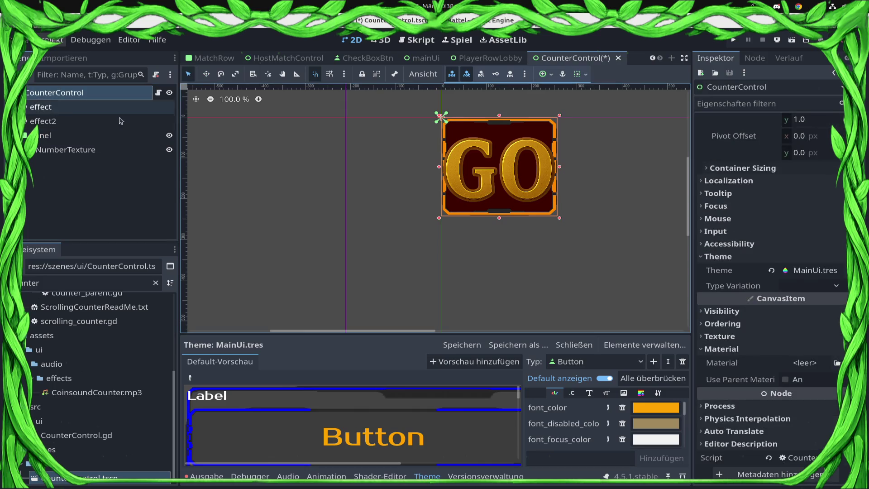
{"action": "left_click", "coordinate": [56, 150]}
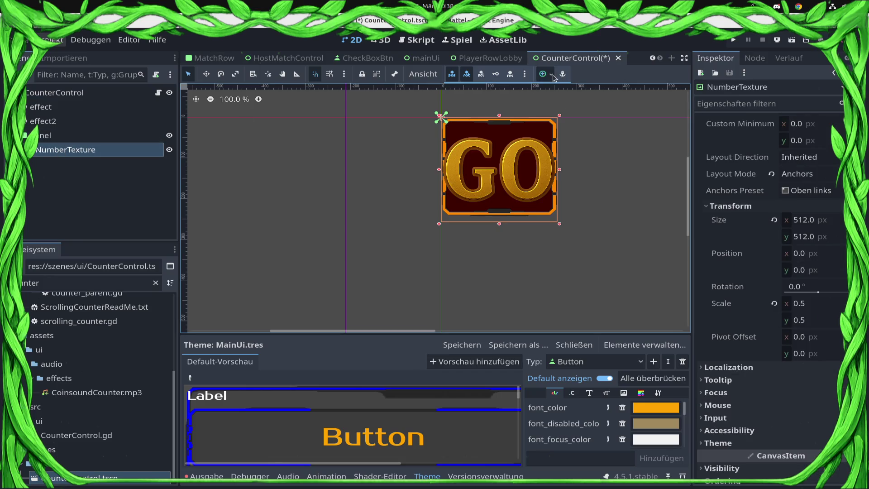
{"action": "left_click", "coordinate": [546, 74]}
{"action": "left_click", "coordinate": [598, 123]}
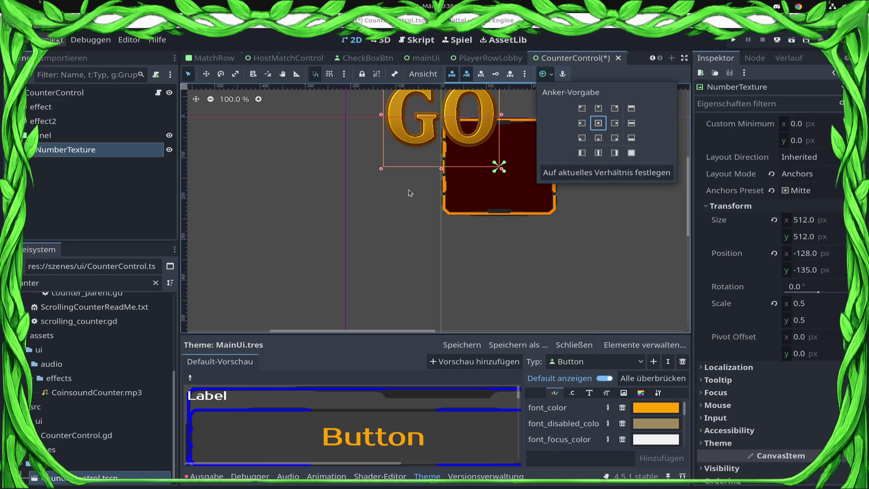
{"action": "left_click", "coordinate": [410, 194]}
{"action": "key", "text": "f"}
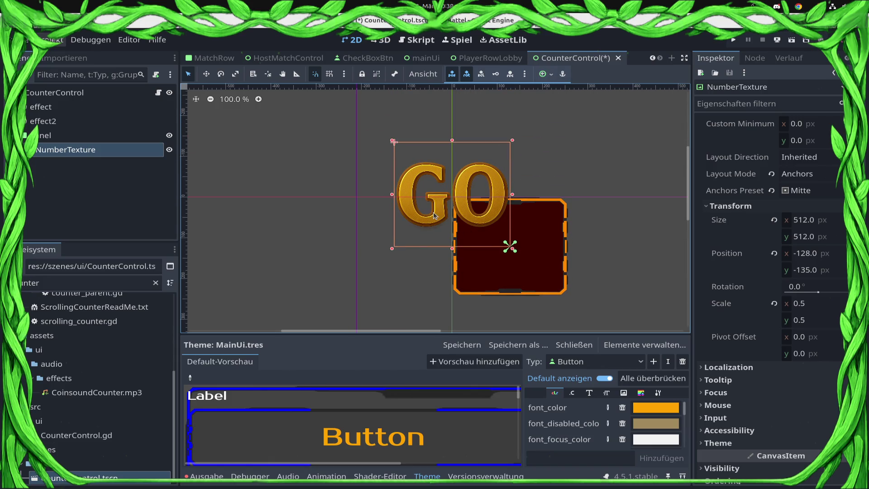
- Anchor NumberTexture with the Top Left preset and save the scene
{"action": "left_click", "coordinate": [86, 136]}
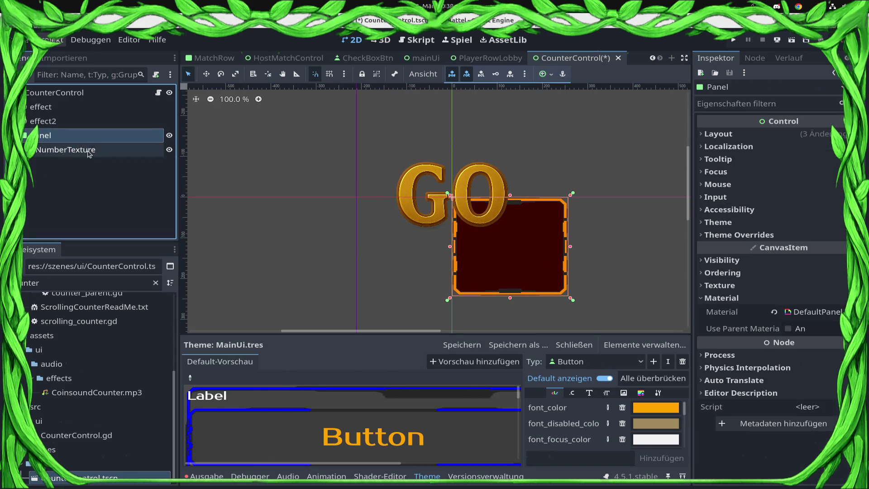
{"action": "left_click", "coordinate": [545, 73]}
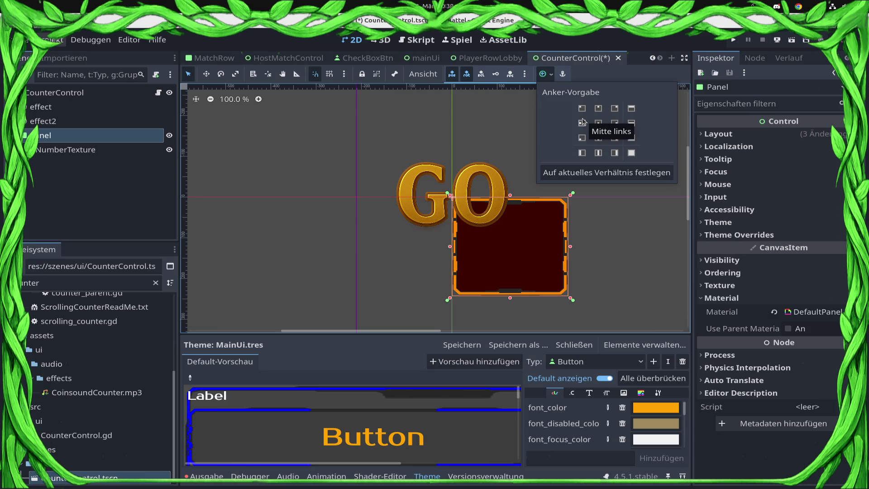
{"action": "left_click", "coordinate": [39, 154]}
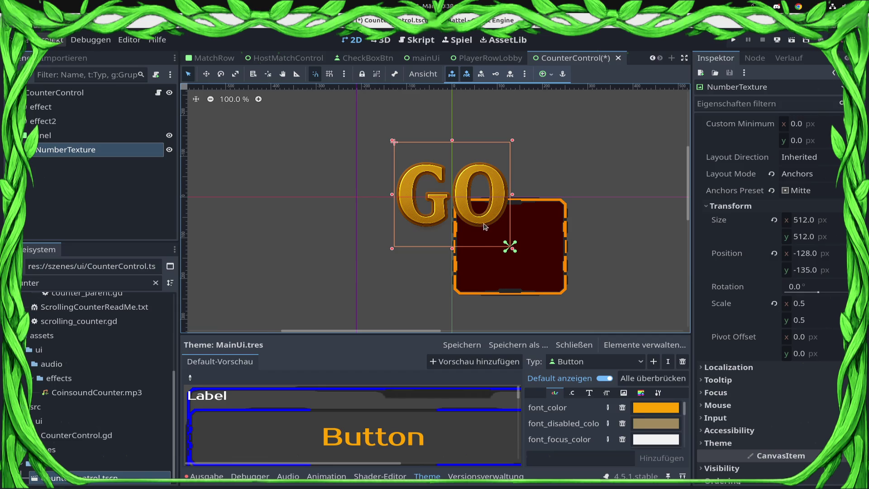
{"action": "left_click", "coordinate": [553, 76]}
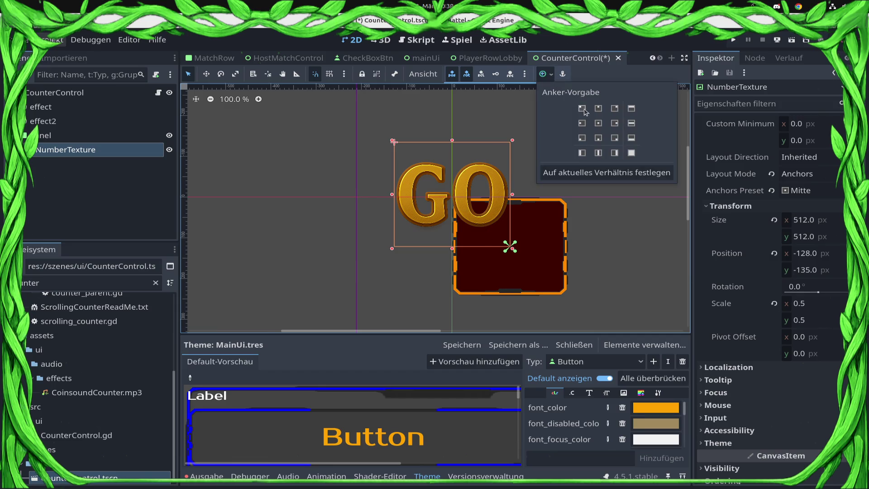
{"action": "left_click", "coordinate": [582, 114]}
{"action": "scroll", "coordinate": [462, 289], "scroll_direction": "up", "scroll_amount": 1}
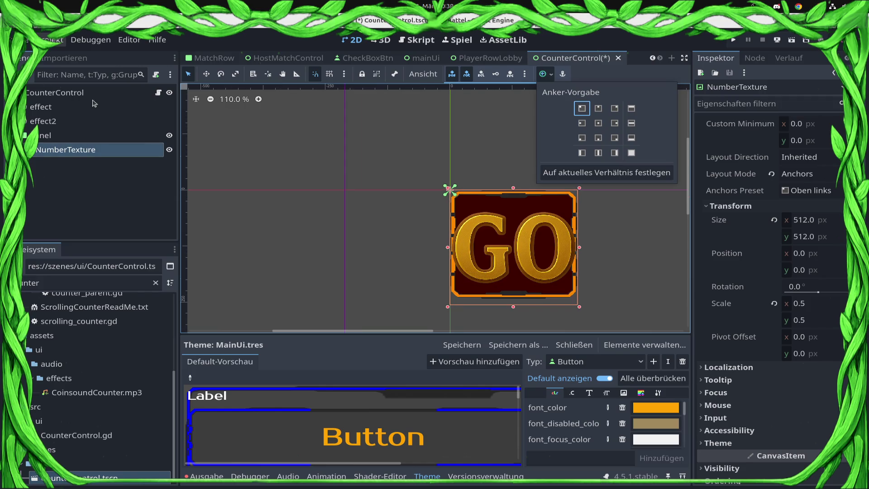
{"action": "left_click", "coordinate": [93, 103]}
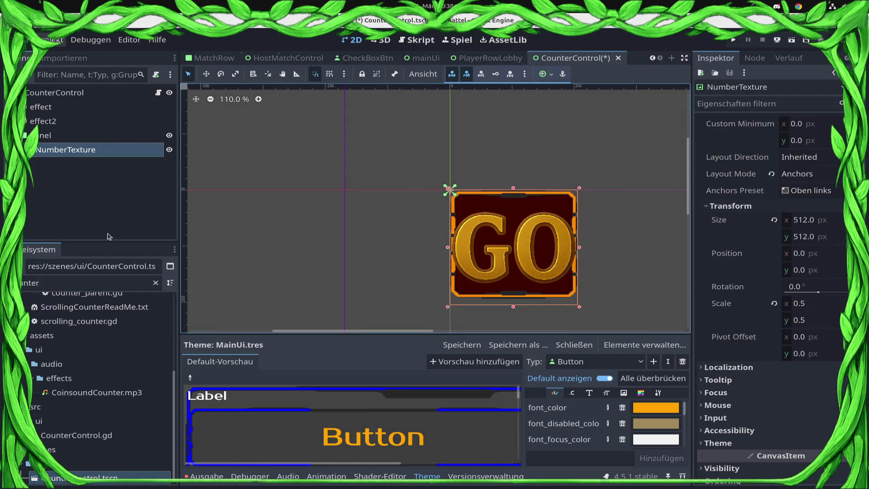
{"action": "left_click", "coordinate": [399, 222]}
{"action": "key", "text": "ctrl+s"}
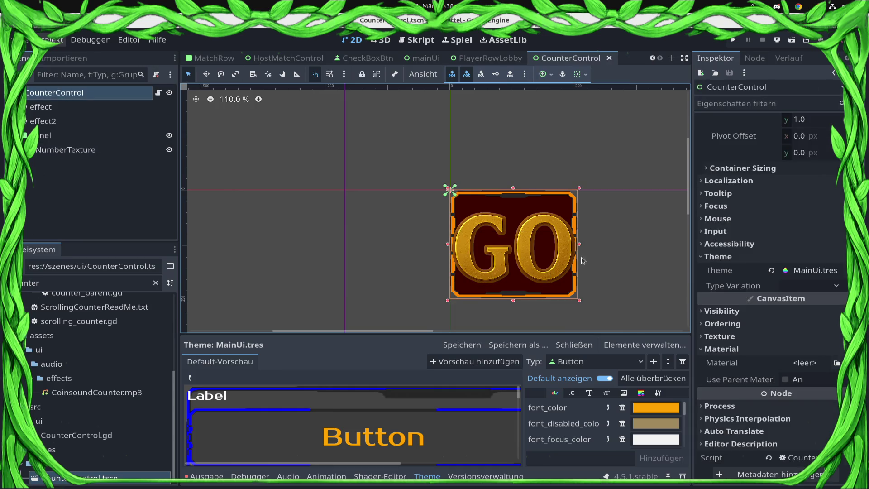
- Widen and heighten the CounterControl box, centre GO on the panel at 49, 15, and save
{"action": "left_click_drag", "start_coordinate": [580, 247], "coordinate": [628, 250]}
{"action": "left_click_drag", "start_coordinate": [537, 300], "coordinate": [538, 320]}
{"action": "left_click", "coordinate": [543, 248]}
{"action": "left_click_drag", "start_coordinate": [523, 261], "coordinate": [547, 262]}
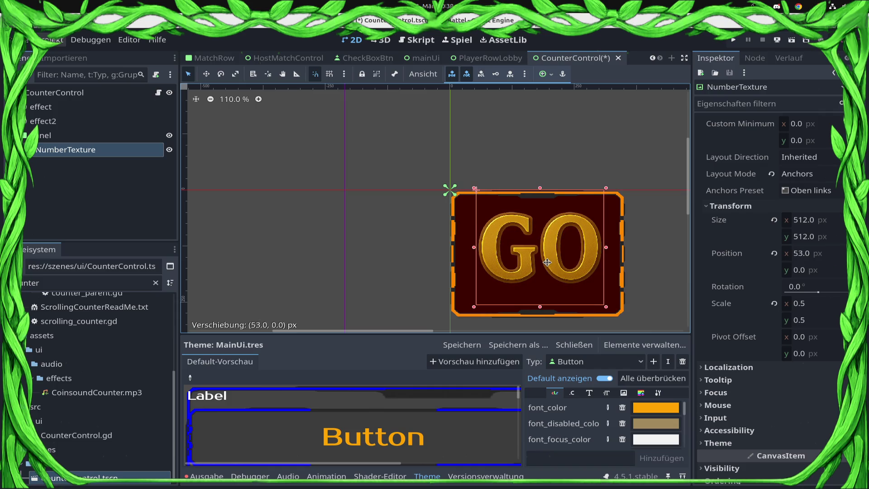
{"action": "key", "text": "ctrl+s"}
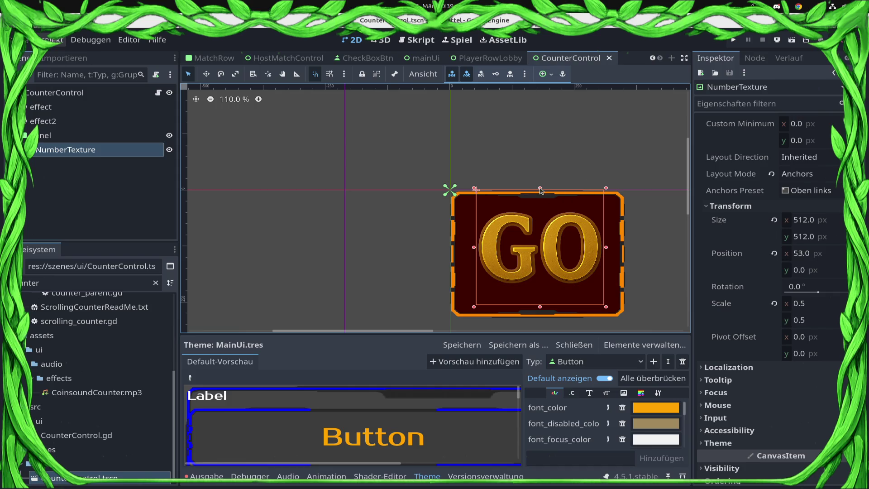
{"action": "left_click_drag", "start_coordinate": [539, 241], "coordinate": [539, 247]}
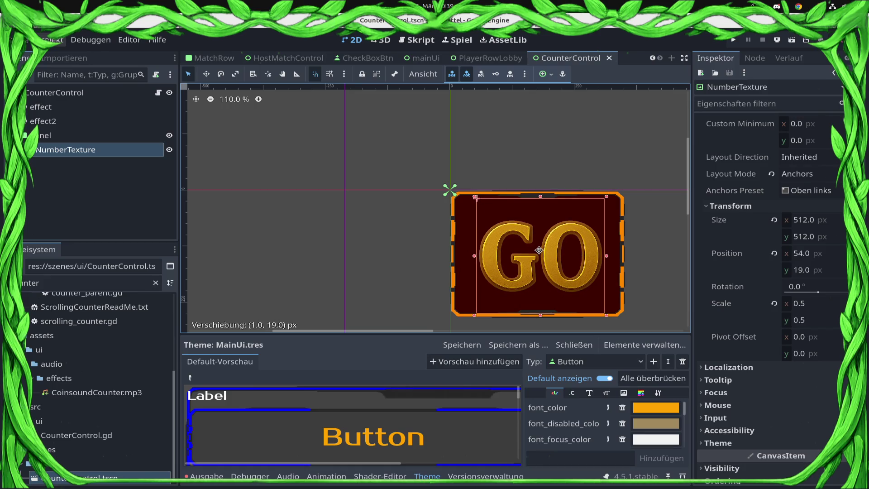
{"action": "left_click_drag", "start_coordinate": [539, 249], "coordinate": [537, 248]}
{"action": "key", "text": "ctrl+s"}
- Set NumberTexture's stretch mode to Keep Aspect and expand mode to Fit Width Proportional
{"action": "scroll", "coordinate": [817, 200], "scroll_direction": "up", "scroll_amount": 4}
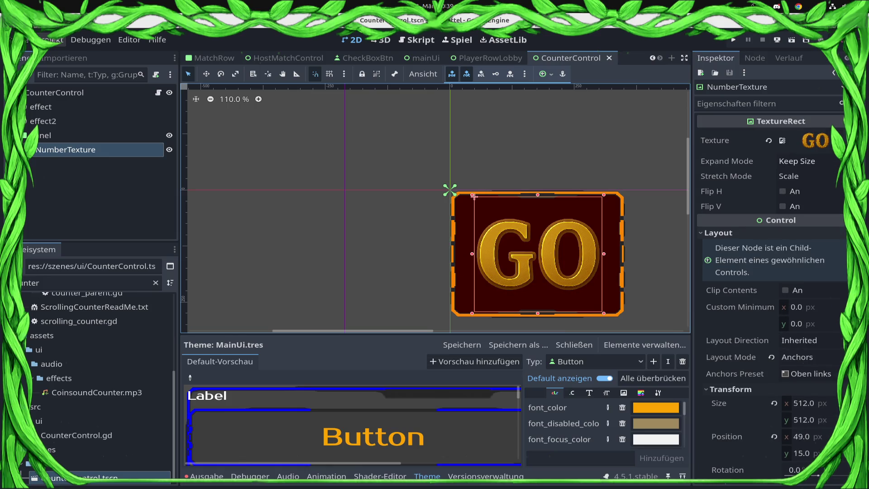
{"action": "left_click", "coordinate": [801, 163]}
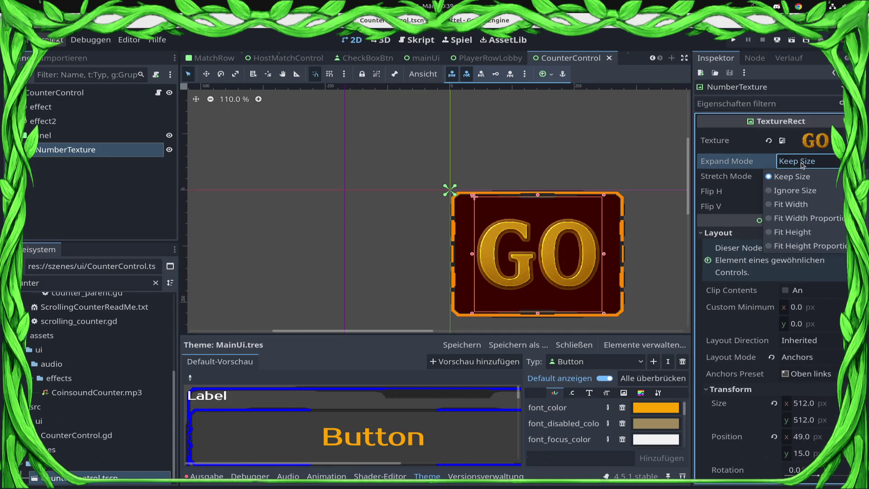
{"action": "left_click", "coordinate": [744, 165]}
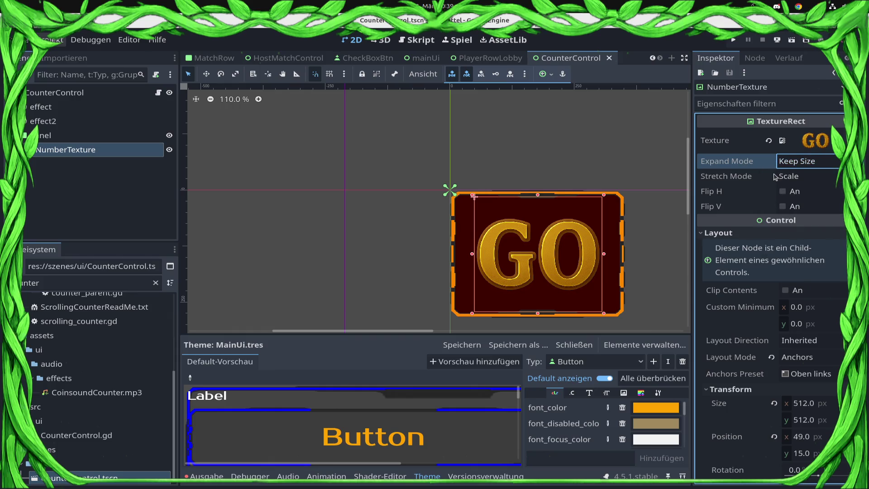
{"action": "left_click", "coordinate": [800, 179]}
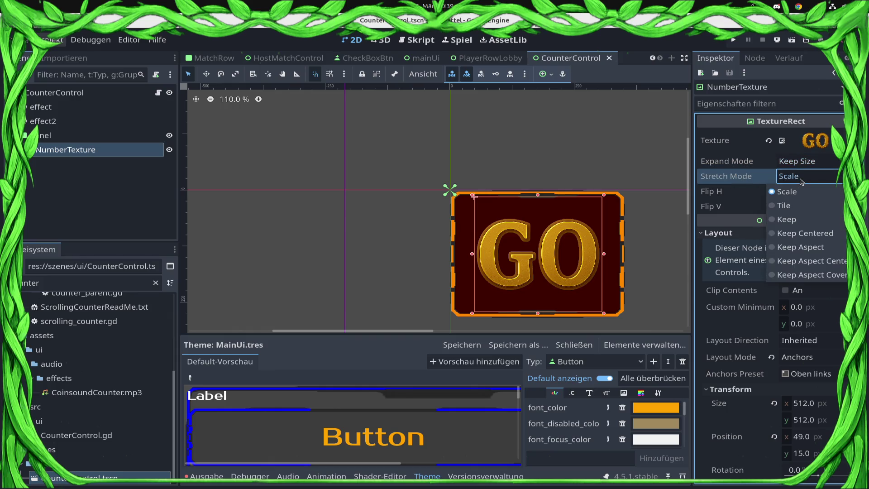
{"action": "left_click", "coordinate": [831, 247]}
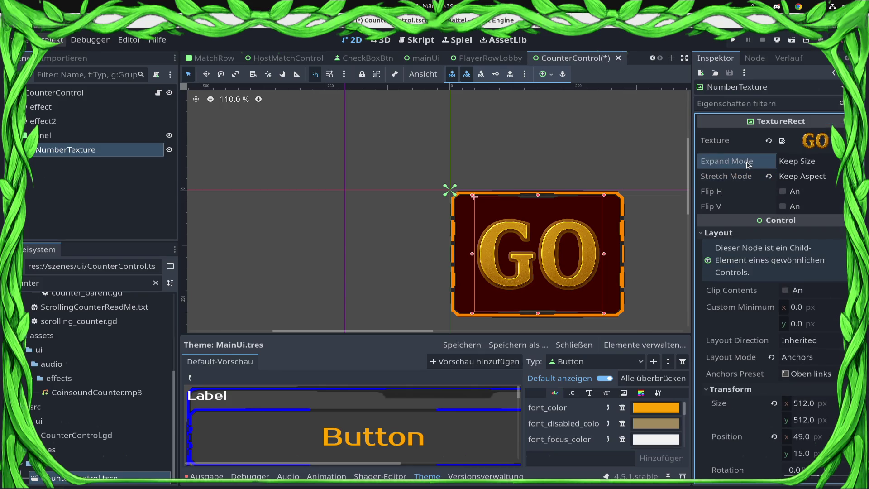
{"action": "left_click", "coordinate": [829, 164]}
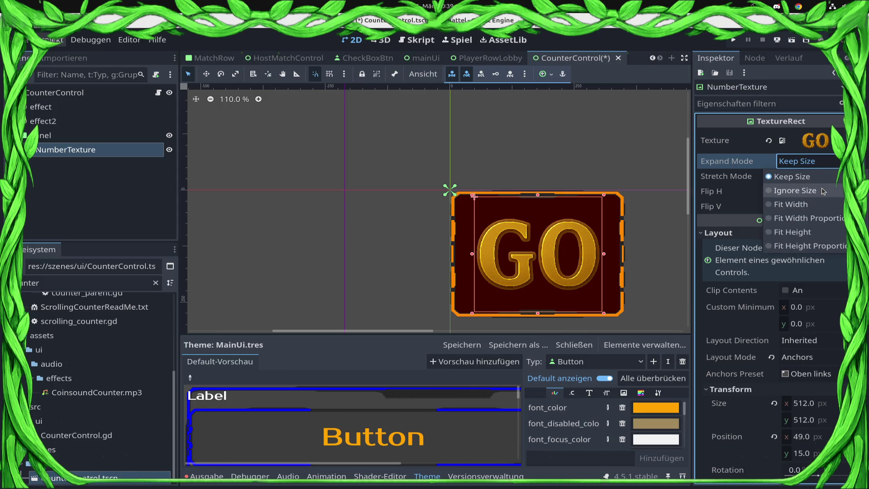
{"action": "left_click", "coordinate": [822, 219]}
- Apply Full Rect to NumberTexture, reset its scale to 1.0, then anchor it Center
{"action": "left_click", "coordinate": [549, 77]}
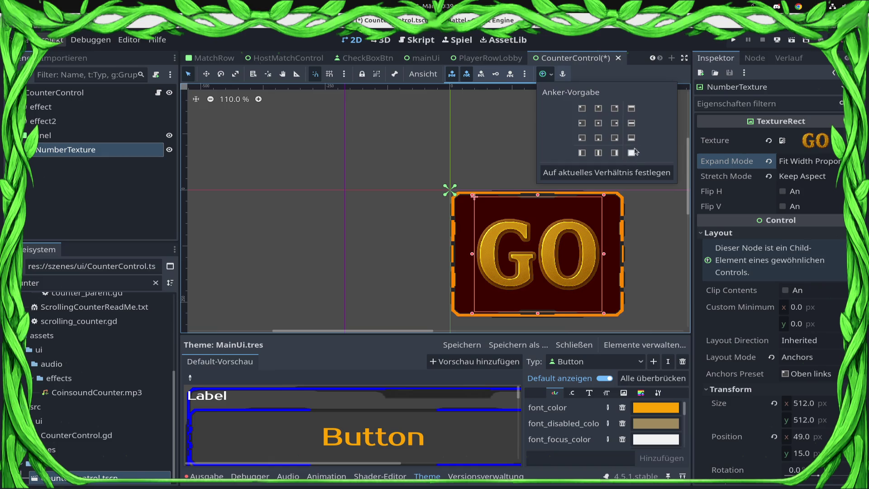
{"action": "left_click", "coordinate": [632, 153]}
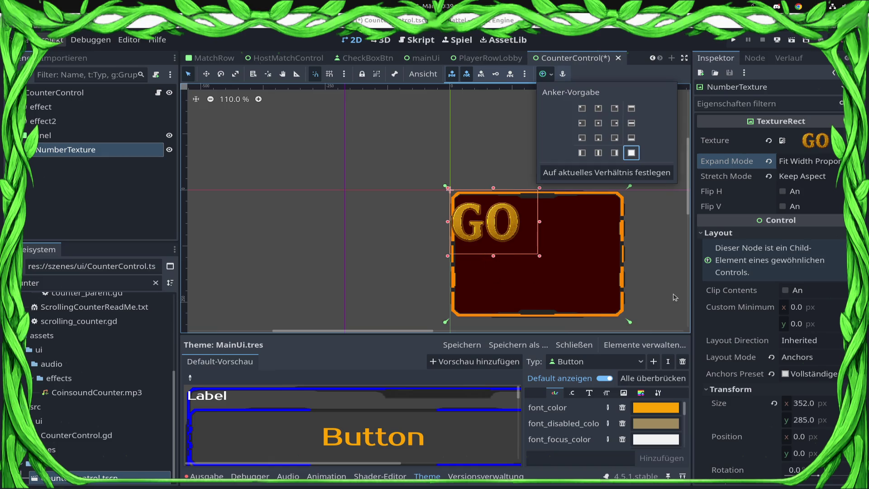
{"action": "scroll", "coordinate": [762, 327], "scroll_direction": "down", "scroll_amount": 4}
{"action": "left_click", "coordinate": [774, 304]}
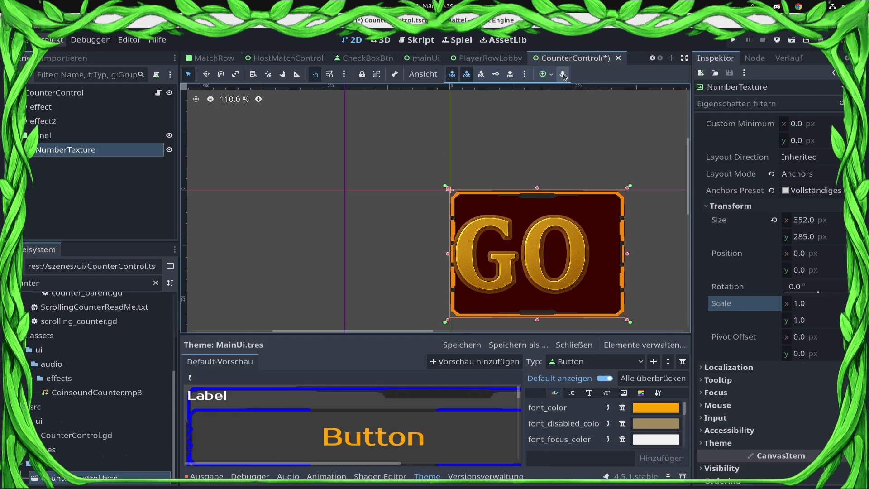
{"action": "left_click", "coordinate": [545, 74]}
{"action": "left_click", "coordinate": [28, 132]}
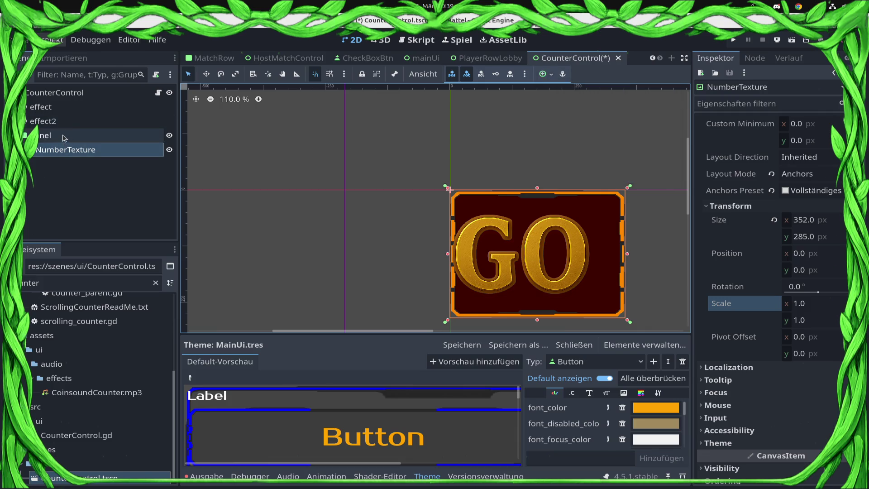
{"action": "left_click", "coordinate": [46, 135]}
{"action": "left_click", "coordinate": [66, 150]}
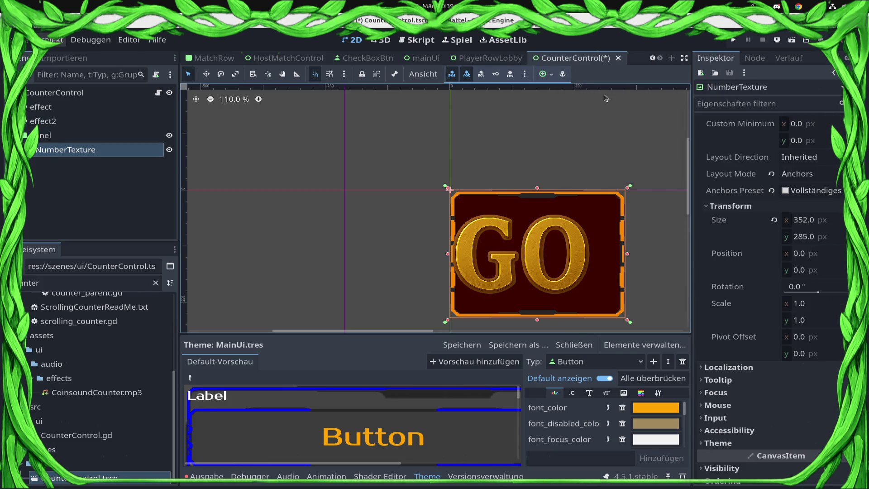
{"action": "left_click", "coordinate": [545, 73]}
{"action": "left_click", "coordinate": [598, 123]}
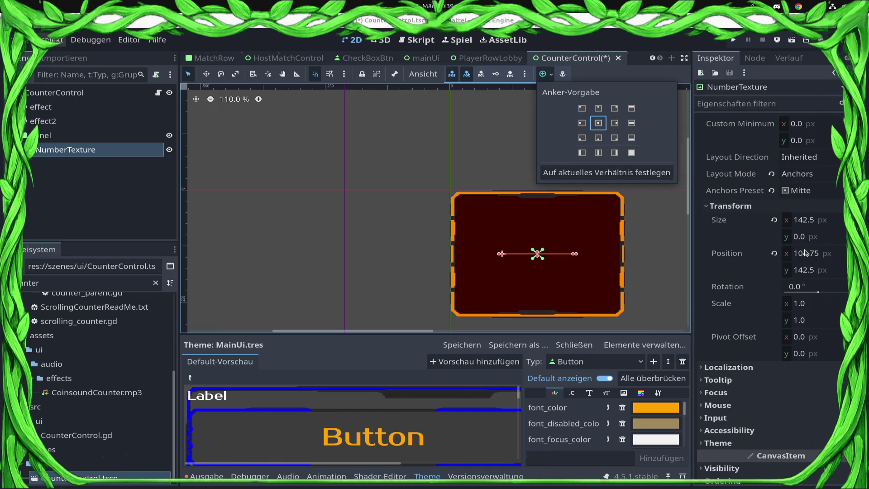
- Set NumberTexture's height to 128, then to 256 px
{"action": "left_click", "coordinate": [817, 238]}
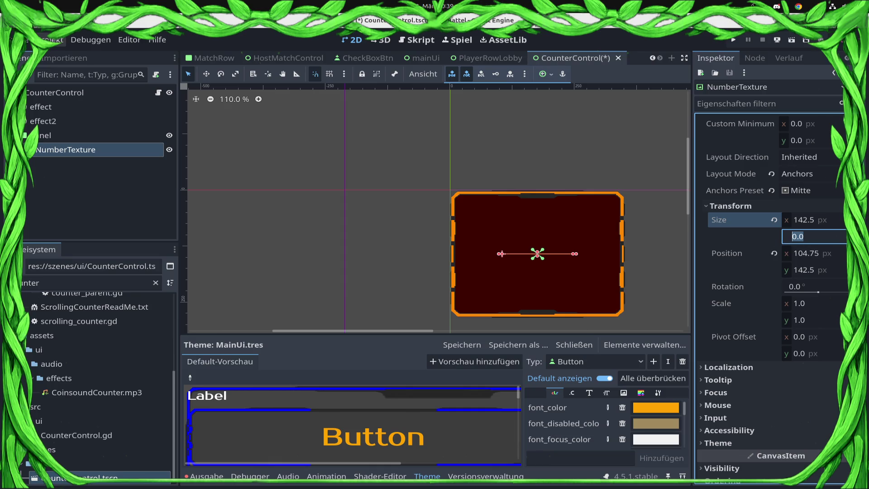
{"action": "type", "text": "1"}
{"action": "type", "text": "28"}
{"action": "key", "text": "Return"}
{"action": "left_click", "coordinate": [839, 241]}
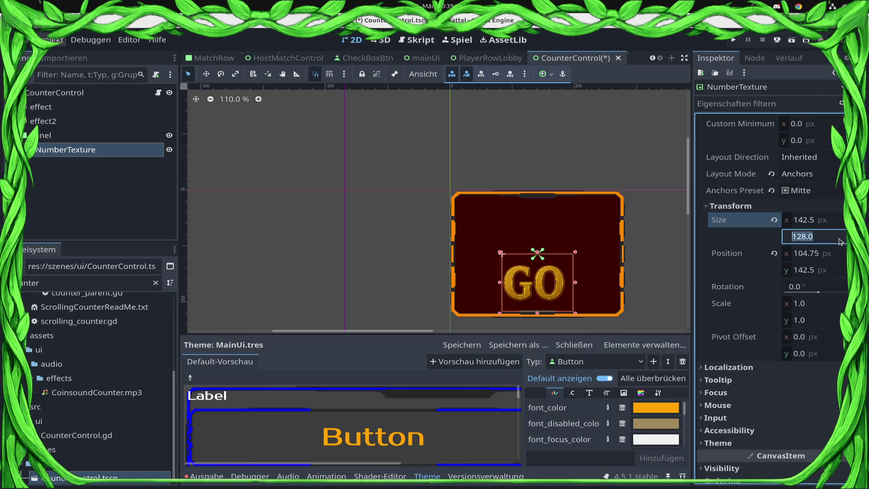
{"action": "type", "text": "256"}
{"action": "key", "text": "Return"}
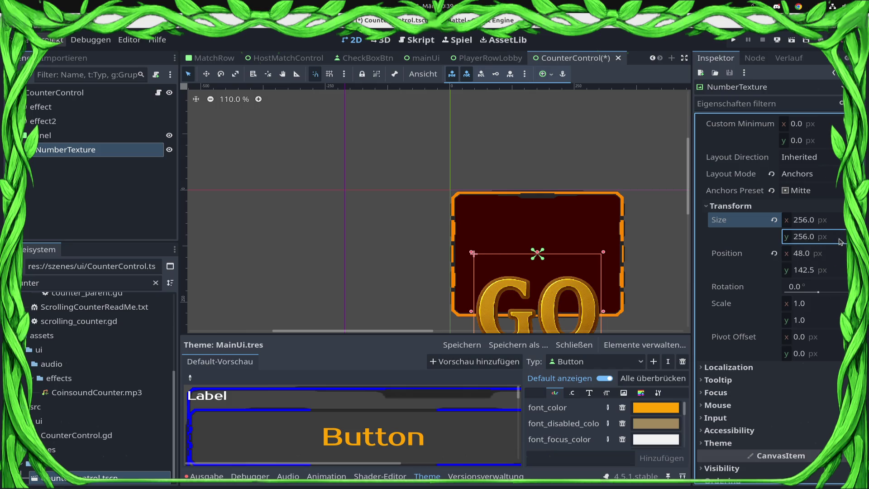
- Nudge the GO texture up to 48, 14.5 using ruler guides, and save the scene
{"action": "key", "text": "w"}
{"action": "key", "text": "Up"}
{"action": "key", "text": "Up"}
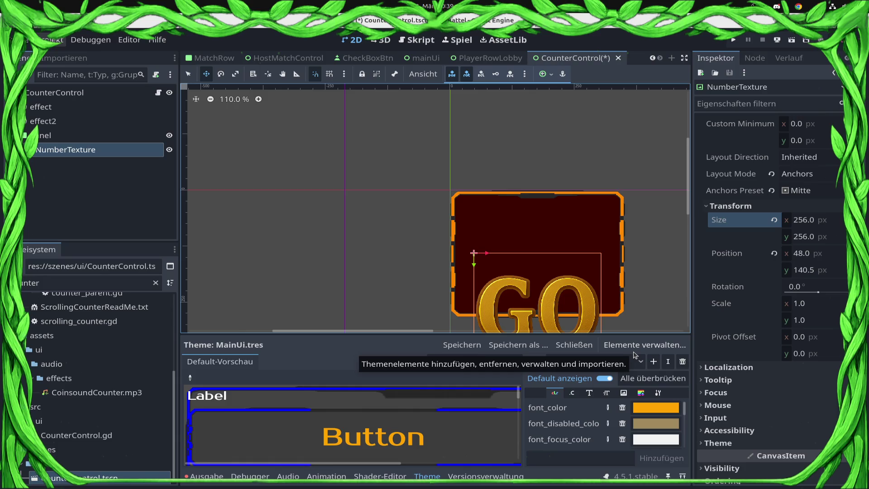
{"action": "key", "text": "Up"}
{"action": "key", "text": "Up"}
{"action": "key", "text": "Up"}
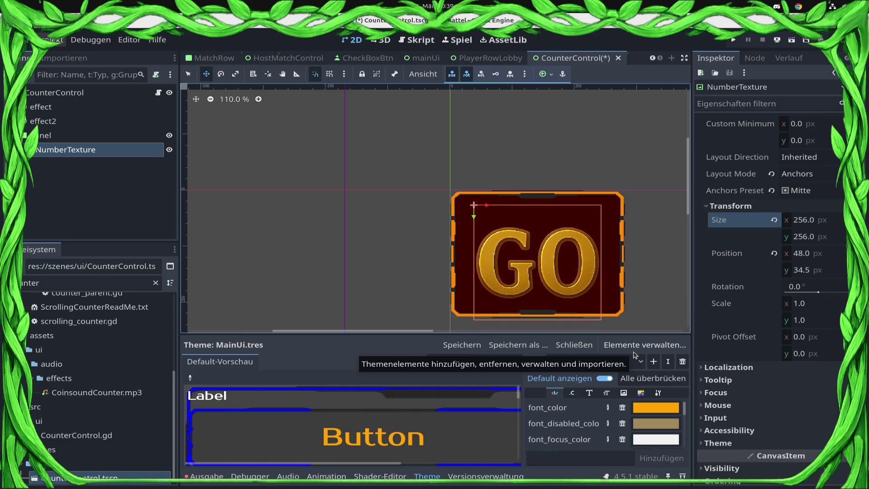
{"action": "key", "text": "Up"}
{"action": "key", "text": "Up"}
{"action": "key", "text": "Up"}
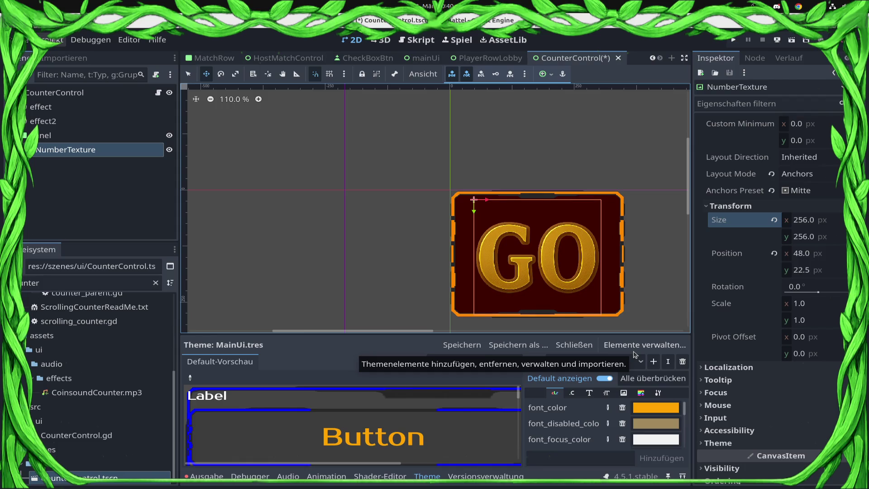
{"action": "key", "text": "Up"}
{"action": "key", "text": "Up"}
{"action": "key", "text": "Up"}
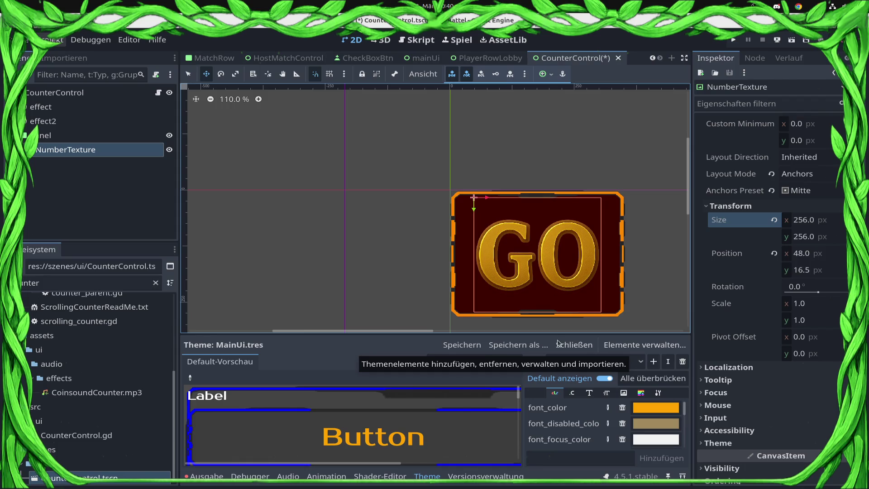
{"action": "mouse_move", "coordinate": [413, 87]}
{"action": "left_mouse_down"}
{"action": "mouse_move", "coordinate": [362, 142]}
{"action": "mouse_move", "coordinate": [326, 270]}
{"action": "mouse_move", "coordinate": [303, 254]}
{"action": "left_mouse_up"}
{"action": "left_click_drag", "start_coordinate": [186, 152], "coordinate": [536, 165]}
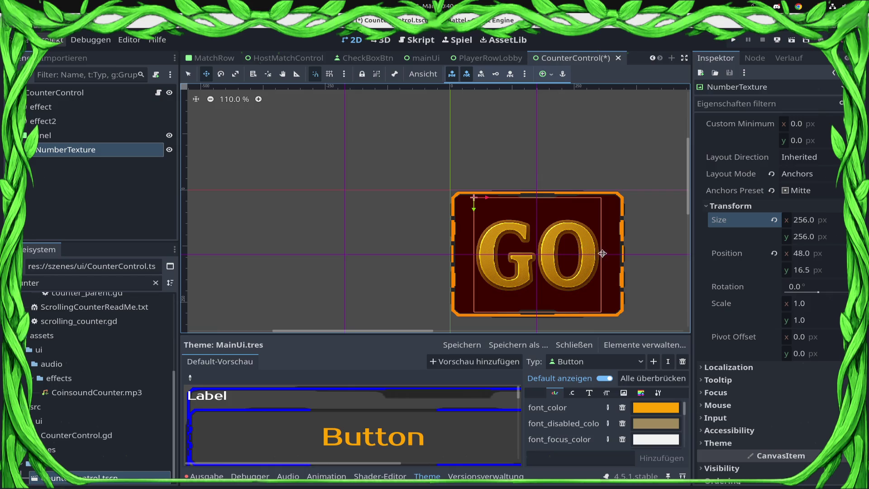
{"action": "key", "text": "Up"}
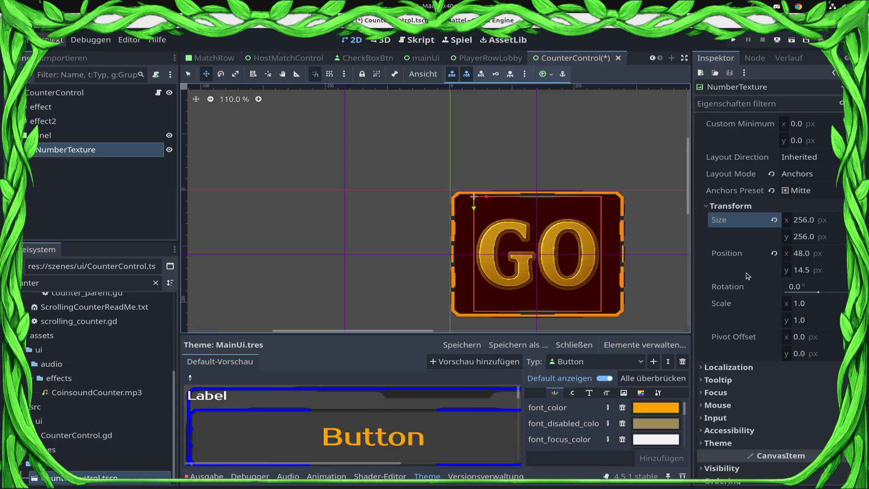
{"action": "key", "text": "ctrl+s"}
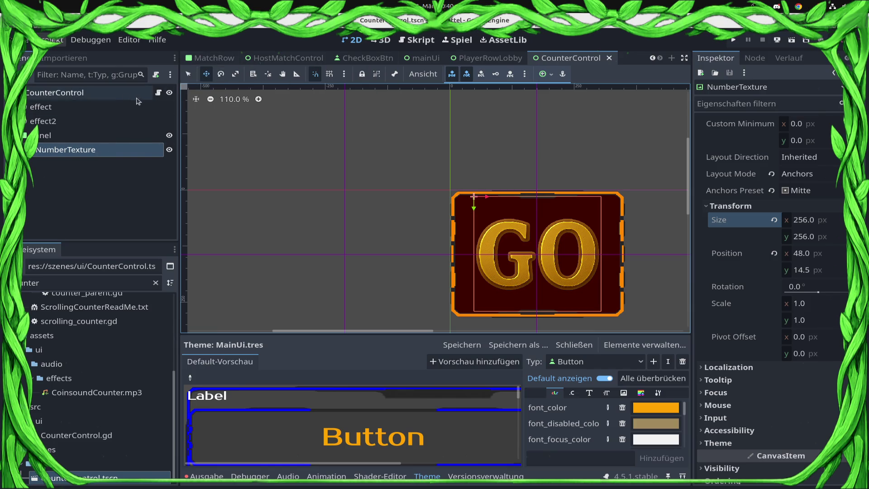
{"action": "left_click", "coordinate": [158, 93]}
- Replace line 7's $NumberTexture with a dragged-in $Panel/NumberTexture reference for number_texture, then save CounterControl.gd
{"action": "left_click", "coordinate": [586, 185]}
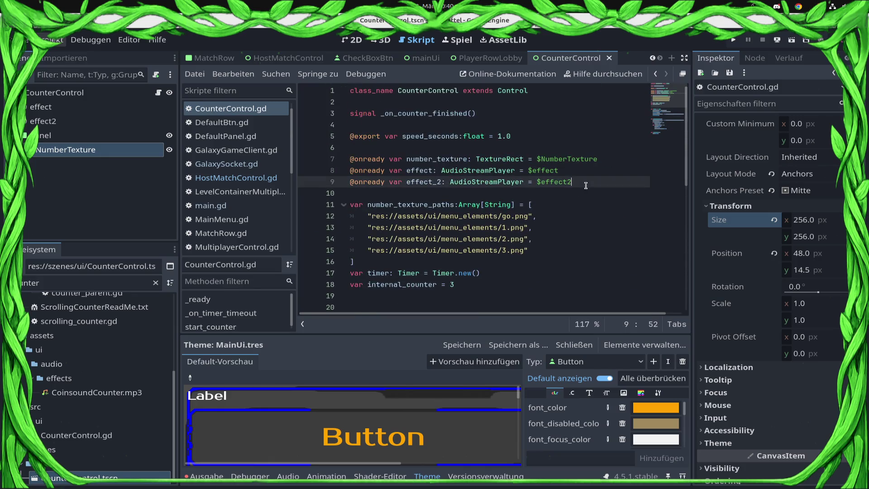
{"action": "left_click", "coordinate": [632, 163]}
{"action": "key", "text": "shift+Left"}
{"action": "key", "text": "shift+Left"}
{"action": "key", "text": "shift+Left"}
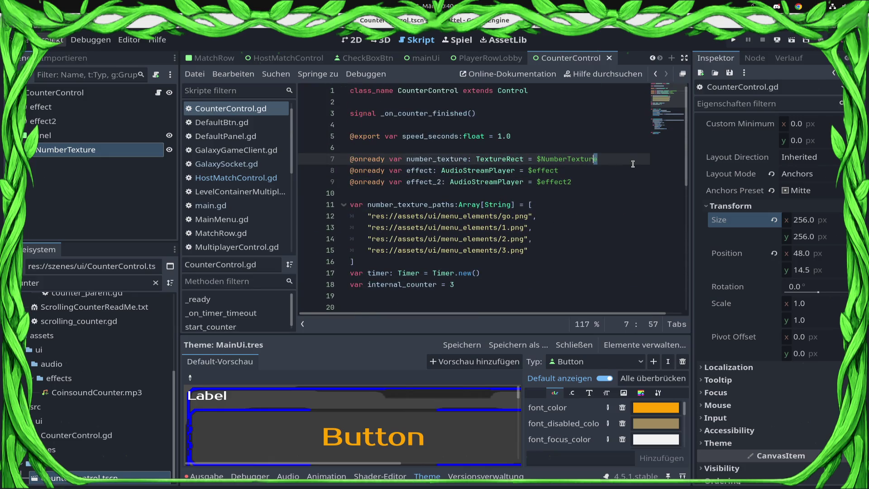
{"action": "key", "text": "BackSpace"}
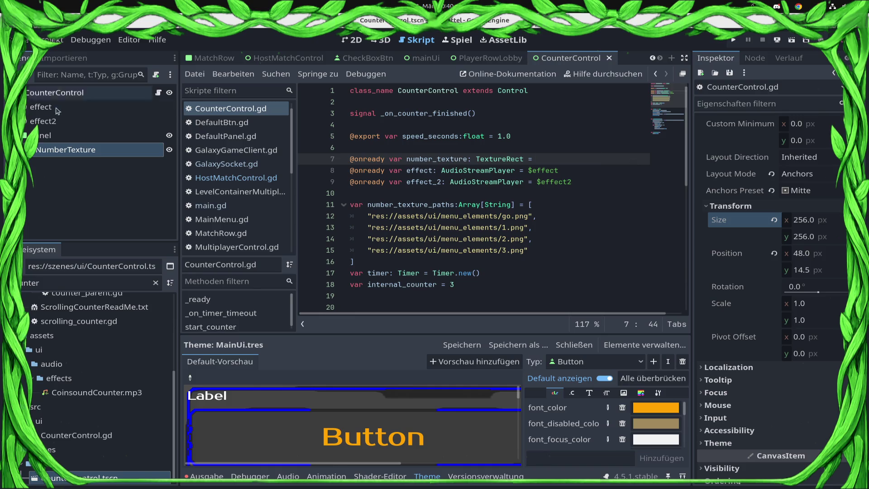
{"action": "mouse_move", "coordinate": [70, 151]}
{"action": "left_mouse_down"}
{"action": "mouse_move", "coordinate": [488, 211]}
{"action": "mouse_move", "coordinate": [549, 158]}
{"action": "left_mouse_up"}
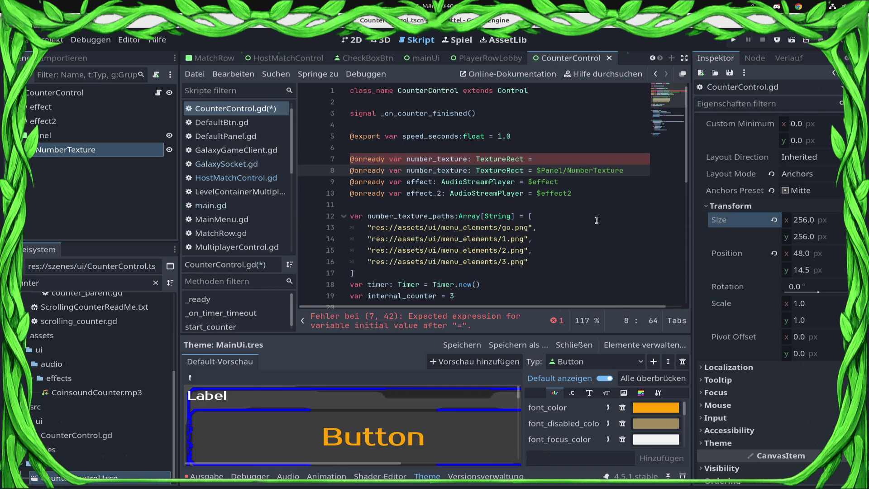
{"action": "left_click", "coordinate": [581, 159]}
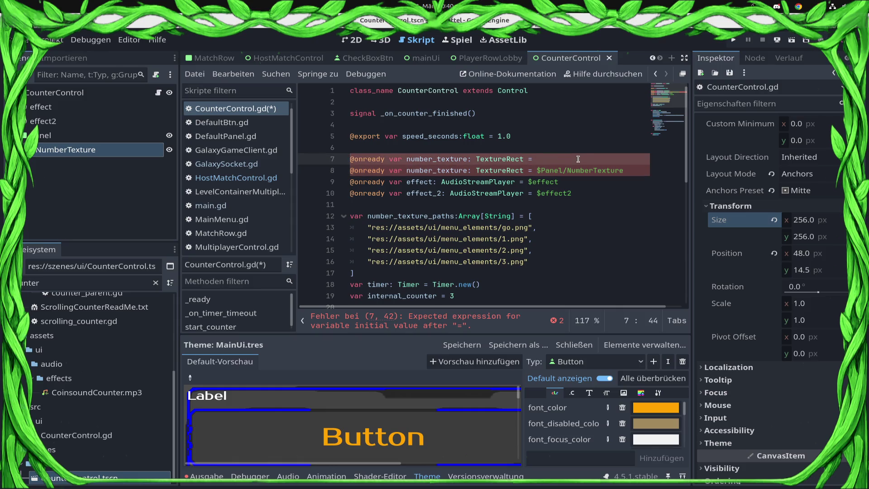
{"action": "key", "text": "ctrl+shift+k"}
{"action": "key", "text": "ctrl+s"}
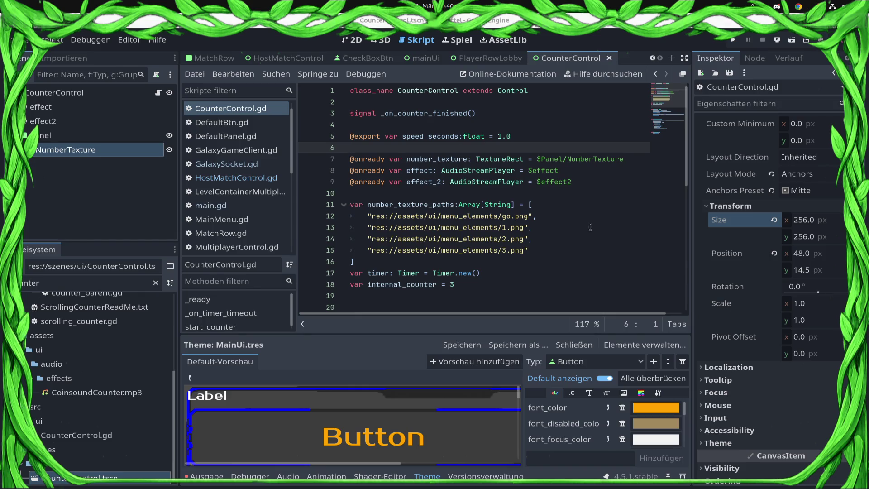
{"action": "left_click", "coordinate": [566, 206]}
{"action": "left_click", "coordinate": [540, 195]}
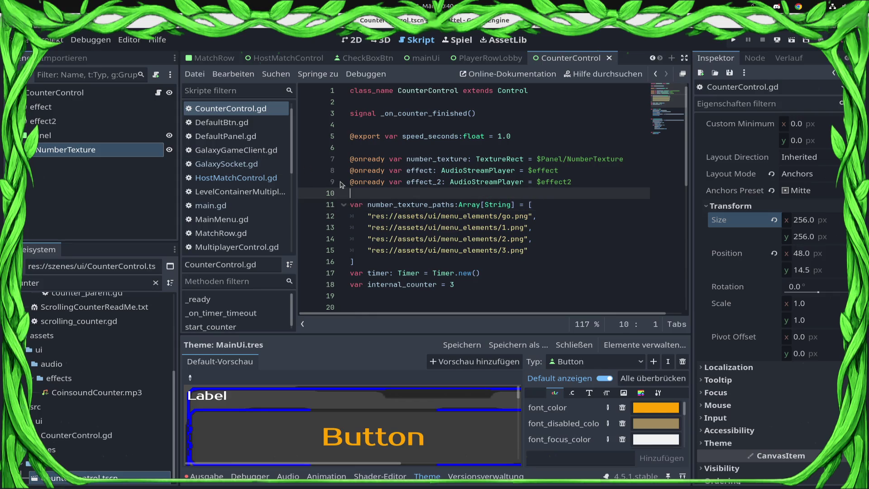
- Open HostMatchControl.gd and add a blank line after the client_is_ready function at line 158
{"action": "left_click", "coordinate": [236, 178]}
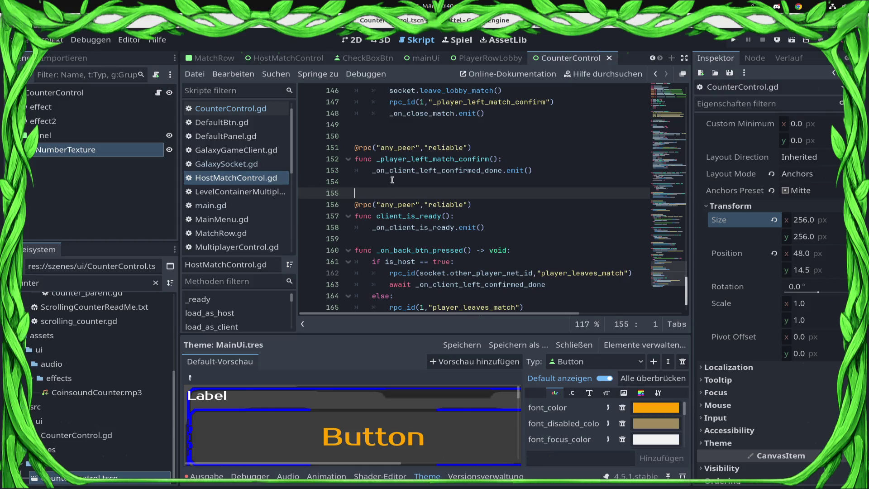
{"action": "left_click", "coordinate": [417, 149]}
{"action": "left_click", "coordinate": [366, 171]}
{"action": "left_click", "coordinate": [369, 182]}
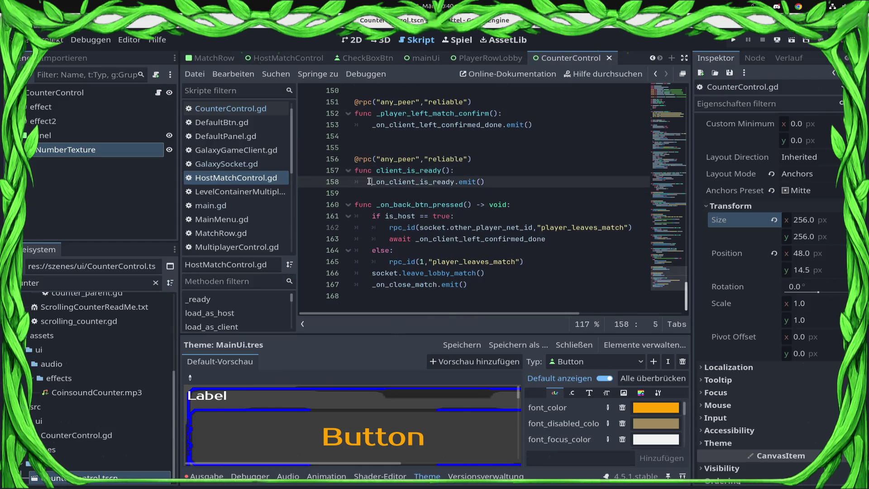
{"action": "left_click_drag", "start_coordinate": [364, 185], "coordinate": [364, 193]}
{"action": "left_click", "coordinate": [371, 198]}
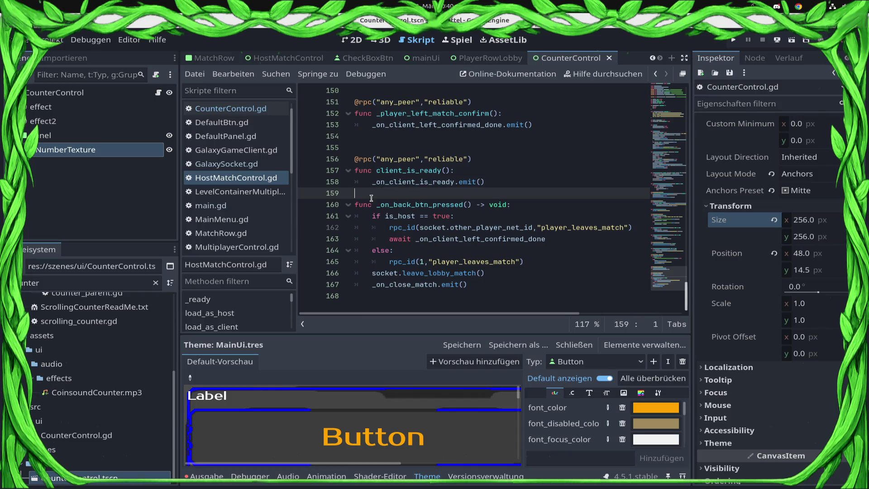
{"action": "key", "text": "Return"}
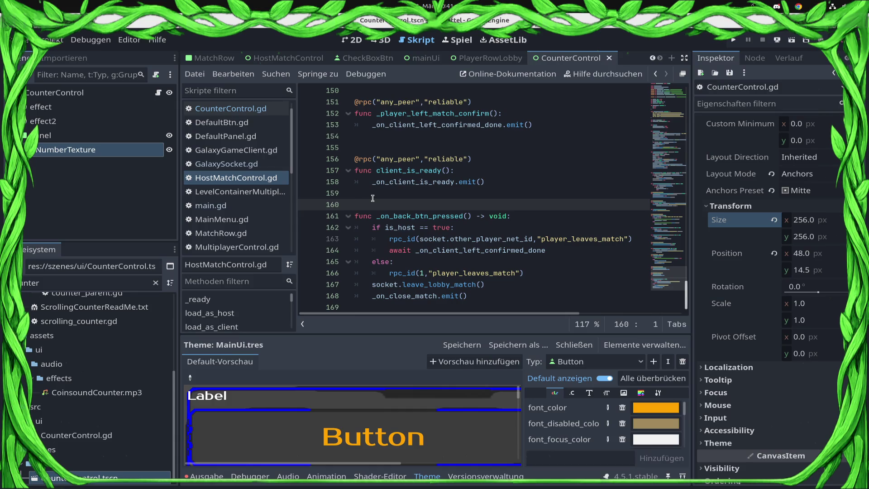
- Insert a blank line after line 140, below the map-name selection handler
{"action": "key", "text": "Up"}
{"action": "key", "text": "Up"}
{"action": "key", "text": "Up"}
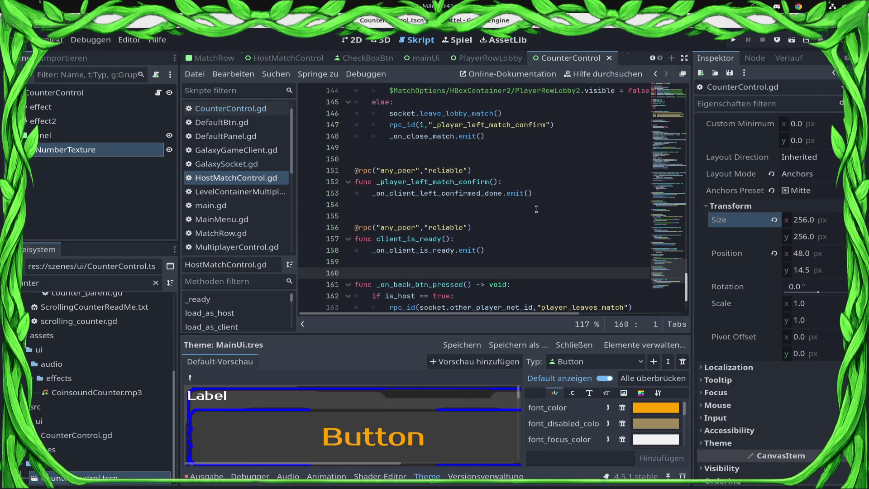
{"action": "scroll", "coordinate": [489, 210], "scroll_direction": "up", "scroll_amount": 3}
{"action": "left_click", "coordinate": [488, 147]}
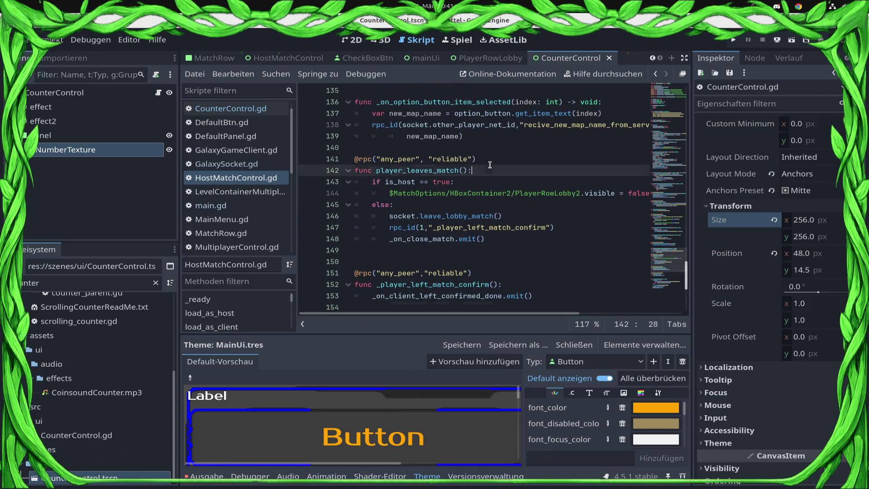
{"action": "key", "text": "Return"}
- Review the map-name receiver function and its rpc annotation on line 131, then open GalaxySocket.gd
{"action": "scroll", "coordinate": [488, 186], "scroll_direction": "up", "scroll_amount": 3}
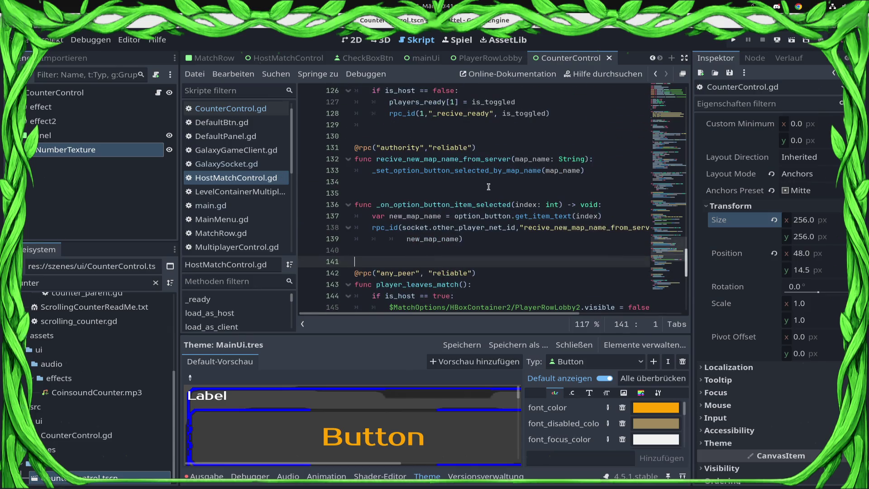
{"action": "mouse_move", "coordinate": [612, 171]}
{"action": "left_mouse_down"}
{"action": "mouse_move", "coordinate": [407, 160]}
{"action": "mouse_move", "coordinate": [251, 137]}
{"action": "left_mouse_up"}
{"action": "left_click", "coordinate": [445, 159]}
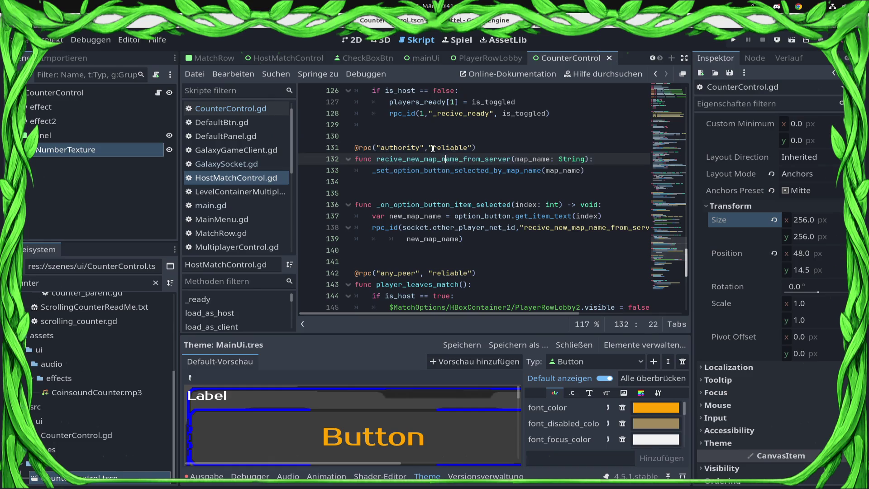
{"action": "scroll", "coordinate": [433, 147], "scroll_direction": "up", "scroll_amount": 2}
{"action": "left_click_drag", "start_coordinate": [357, 218], "coordinate": [491, 215]}
{"action": "left_click", "coordinate": [494, 214]}
{"action": "key", "text": "shift+Home"}
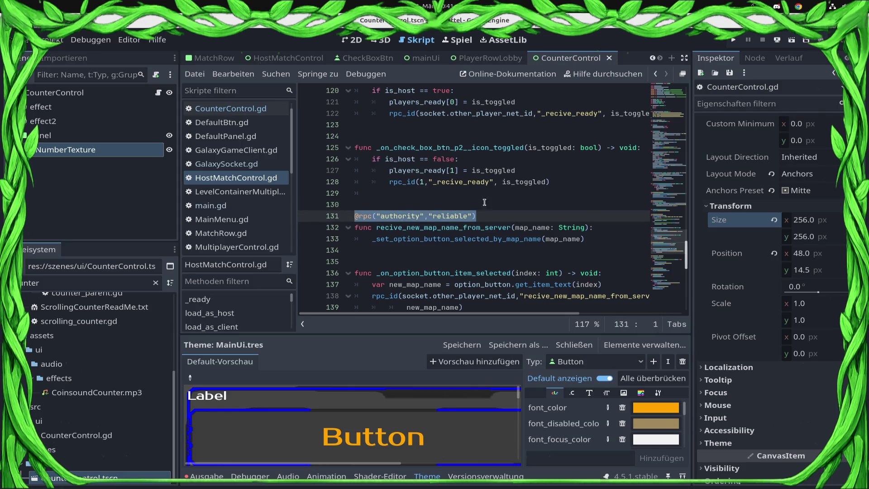
{"action": "left_click", "coordinate": [524, 204]}
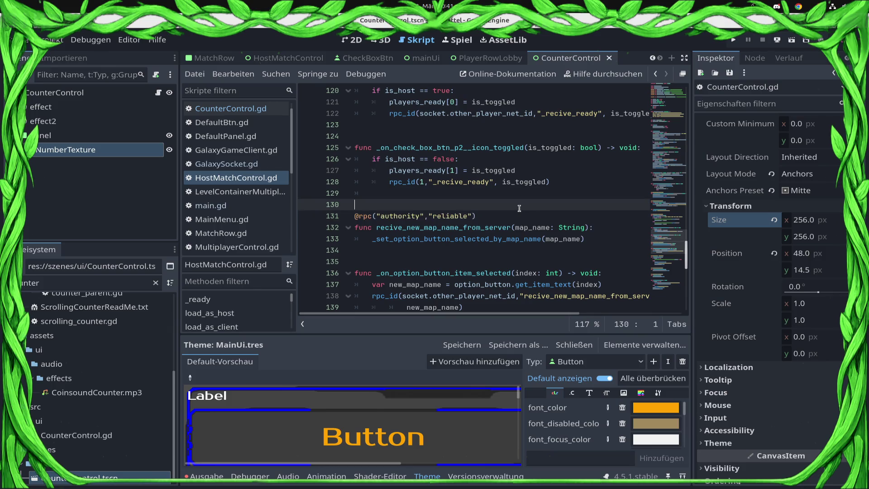
{"action": "scroll", "coordinate": [497, 145], "scroll_direction": "down", "scroll_amount": 10}
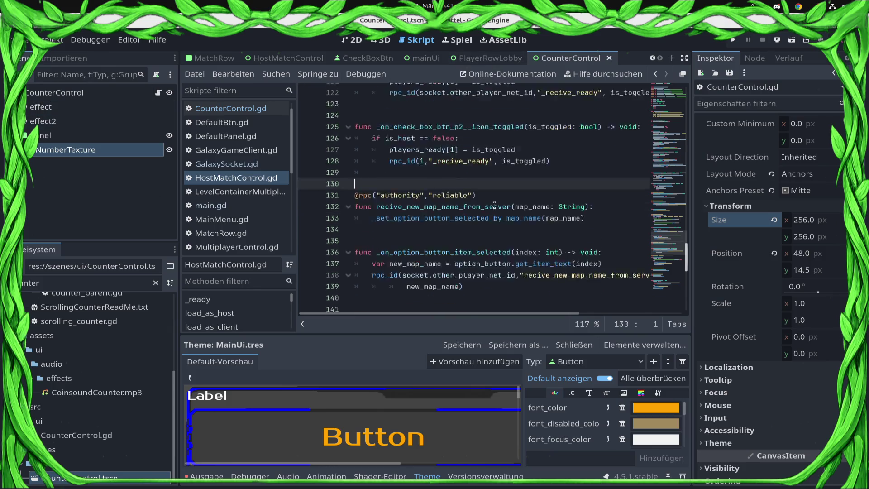
{"action": "left_click", "coordinate": [267, 166]}
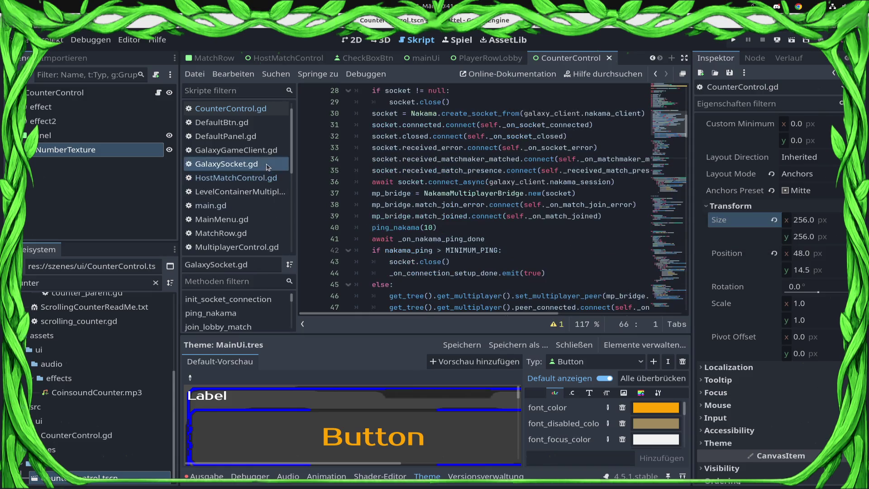
- Add blank lines at line 96 just above ## LOBBY CODE END in GalaxySocket.gd, then open a new browser tab
{"action": "scroll", "coordinate": [514, 248], "scroll_direction": "up", "scroll_amount": 15}
{"action": "scroll", "coordinate": [514, 248], "scroll_direction": "down", "scroll_amount": 18}
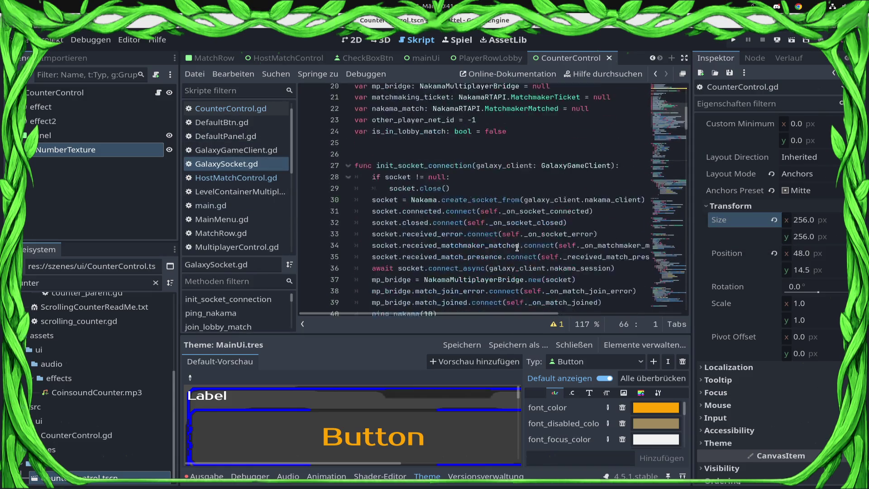
{"action": "left_click", "coordinate": [538, 234]}
{"action": "scroll", "coordinate": [538, 233], "scroll_direction": "down", "scroll_amount": 4}
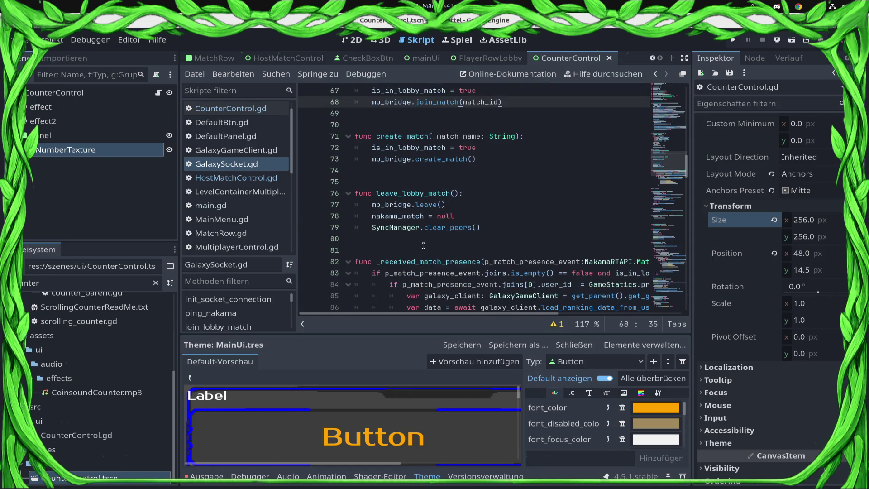
{"action": "scroll", "coordinate": [575, 226], "scroll_direction": "down", "scroll_amount": 6}
{"action": "left_click", "coordinate": [452, 224]}
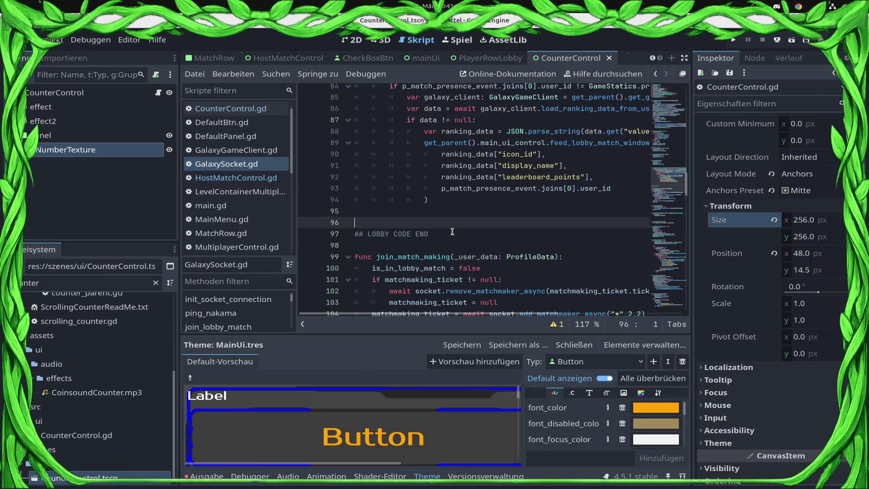
{"action": "key", "text": "Return"}
{"action": "key", "text": "Return"}
{"action": "key", "text": "Up"}
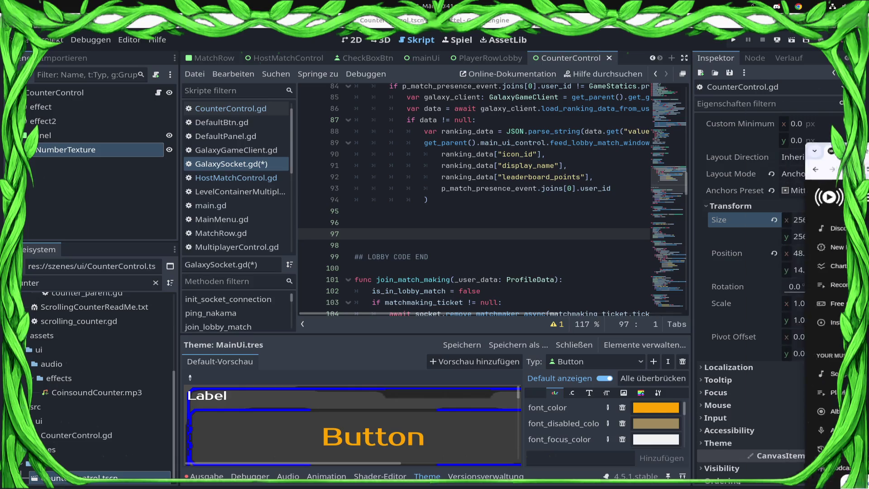
{"action": "key", "text": "alt+Tab"}
{"action": "key", "text": "ctrl+t"}
- Search Google for 'netfox godot', view the netfox Asset Library page, and return to Godot
{"action": "type", "text": "netfox"}
{"action": "key", "text": "Return"}
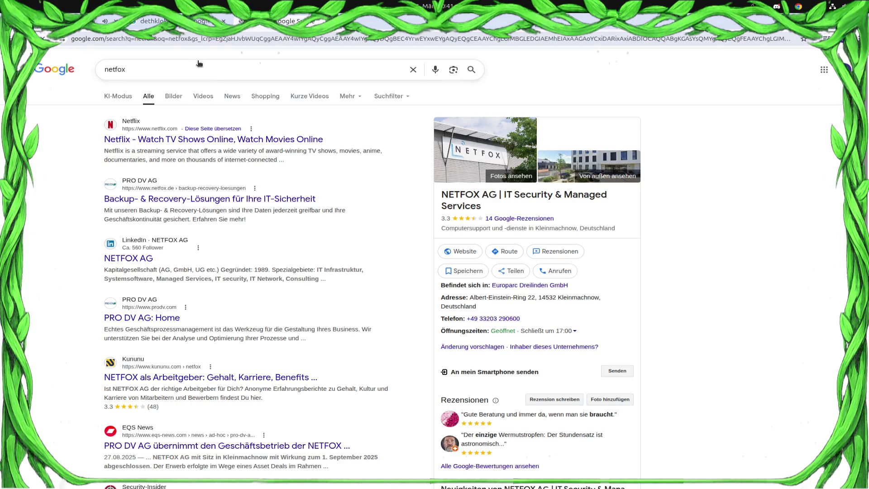
{"action": "type", "text": "godot"}
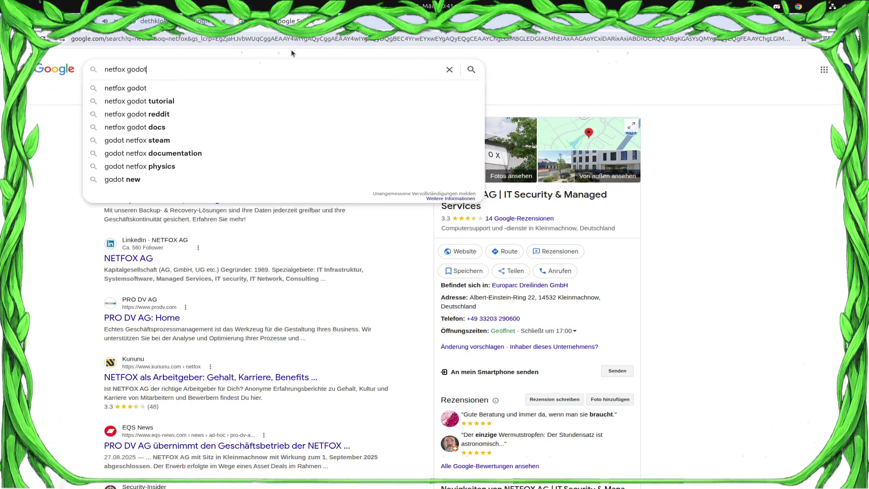
{"action": "key", "text": "Return"}
{"action": "left_click", "coordinate": [113, 172]}
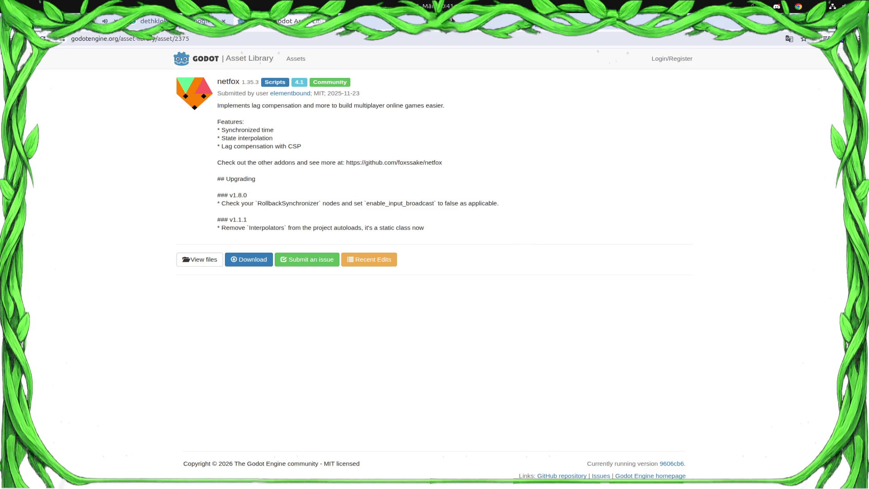
{"action": "left_click_drag", "start_coordinate": [454, 19], "coordinate": [458, 42]}
{"action": "key", "text": "alt+Tab"}
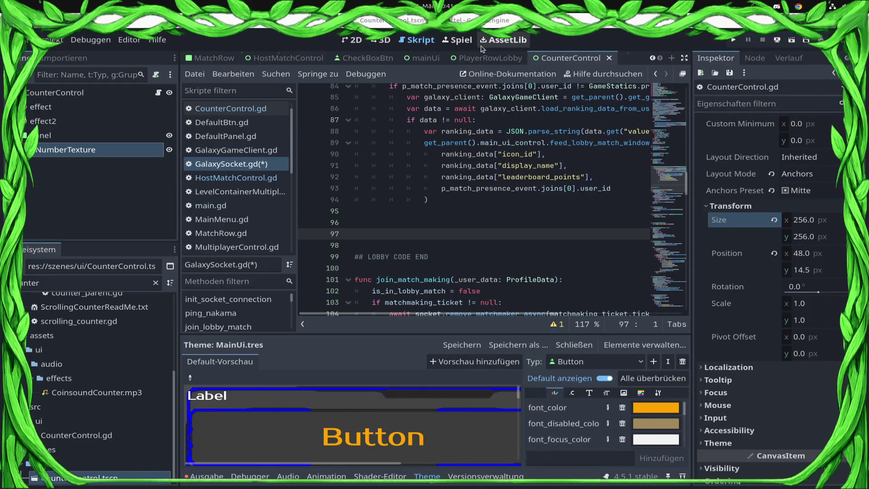
- Open AssetLib and search for 'Rollback' to list Delta Rollback and Godot Rollback Netcode (Godot 4)
{"action": "left_click", "coordinate": [461, 42]}
{"action": "left_click", "coordinate": [418, 40]}
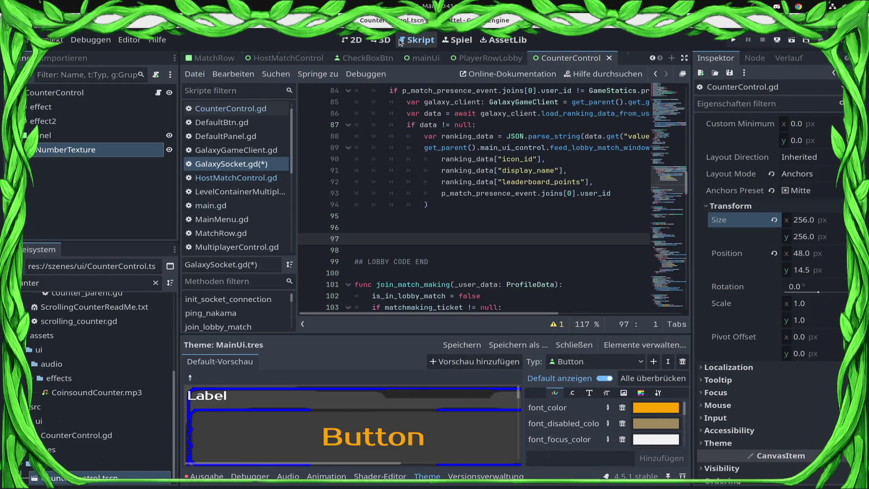
{"action": "left_click", "coordinate": [385, 41]}
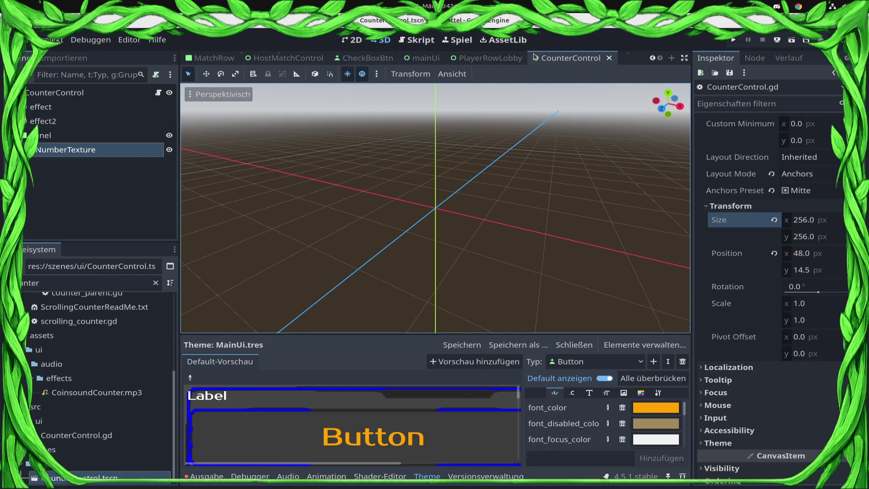
{"action": "left_click", "coordinate": [503, 40]}
{"action": "type", "text": "Rollback"}
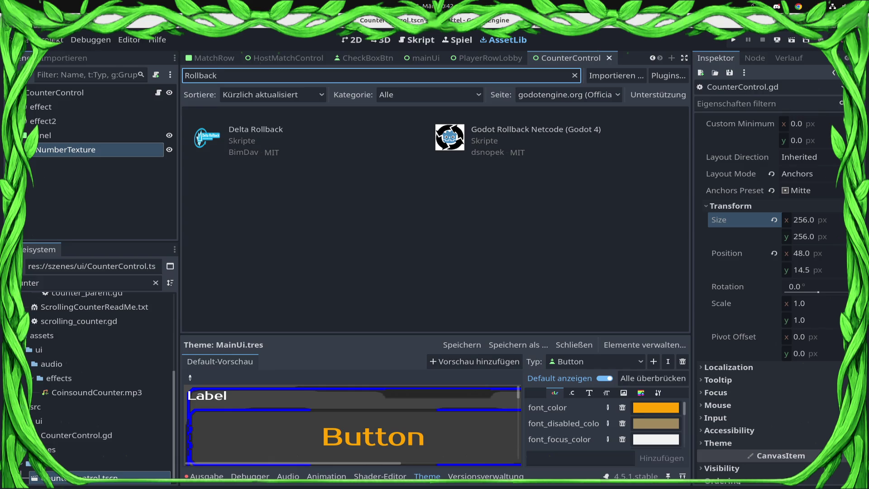
{"action": "left_click", "coordinate": [82, 54]}
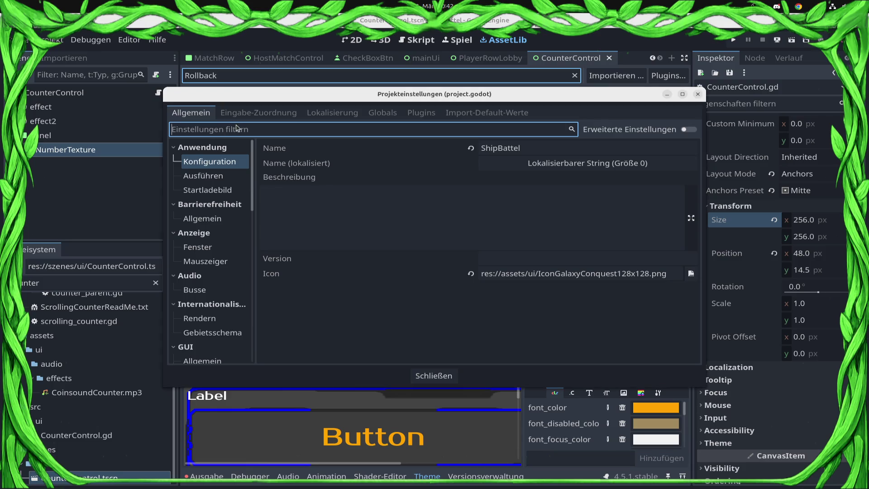
{"action": "type", "text": "rolback"}
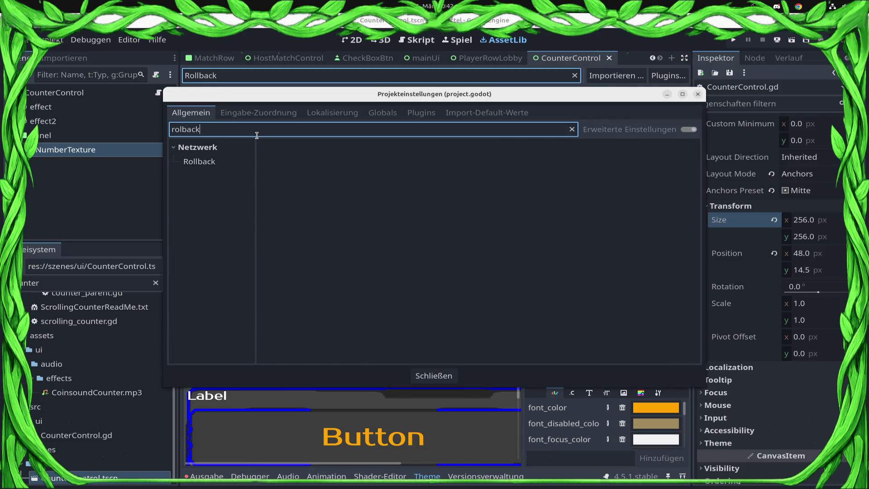
{"action": "left_click", "coordinate": [199, 161]}
{"action": "scroll", "coordinate": [373, 299], "scroll_direction": "down", "scroll_amount": 5}
{"action": "scroll", "coordinate": [369, 275], "scroll_direction": "up", "scroll_amount": 2}
{"action": "scroll", "coordinate": [375, 271], "scroll_direction": "down", "scroll_amount": 5}
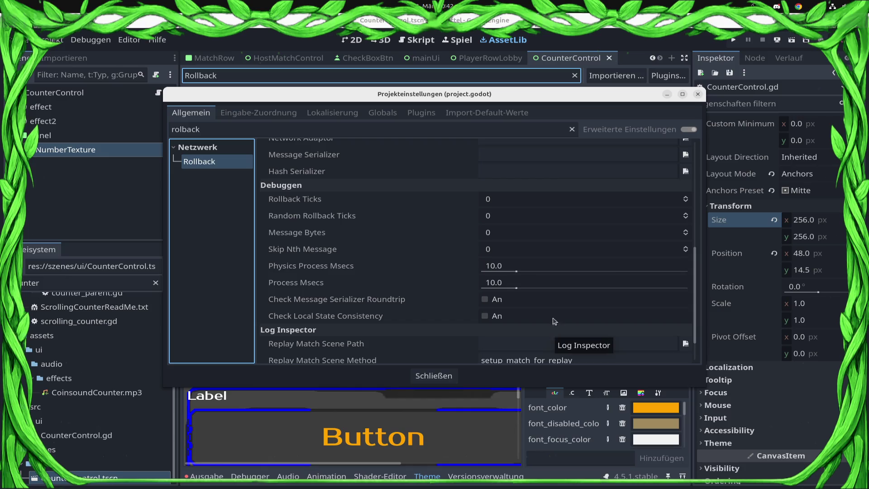
{"action": "scroll", "coordinate": [553, 333], "scroll_direction": "down", "scroll_amount": 2}
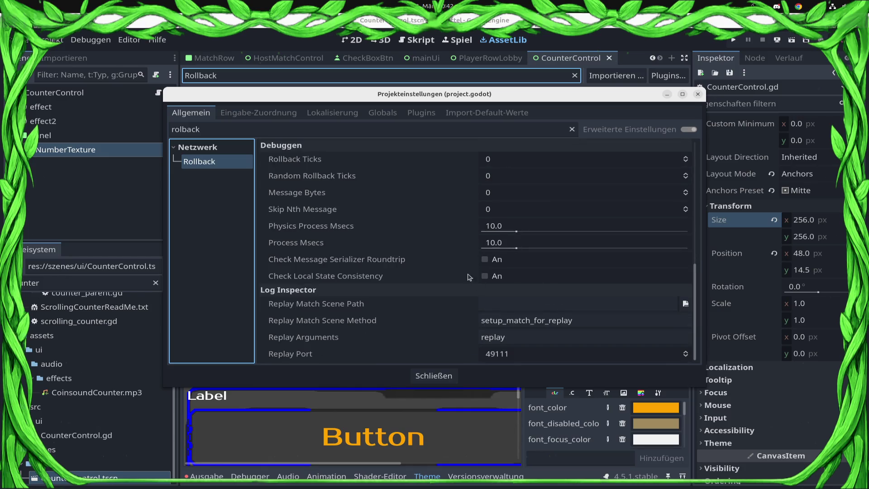
{"action": "scroll", "coordinate": [454, 349], "scroll_direction": "up", "scroll_amount": 6}
{"action": "scroll", "coordinate": [458, 351], "scroll_direction": "up", "scroll_amount": 6}
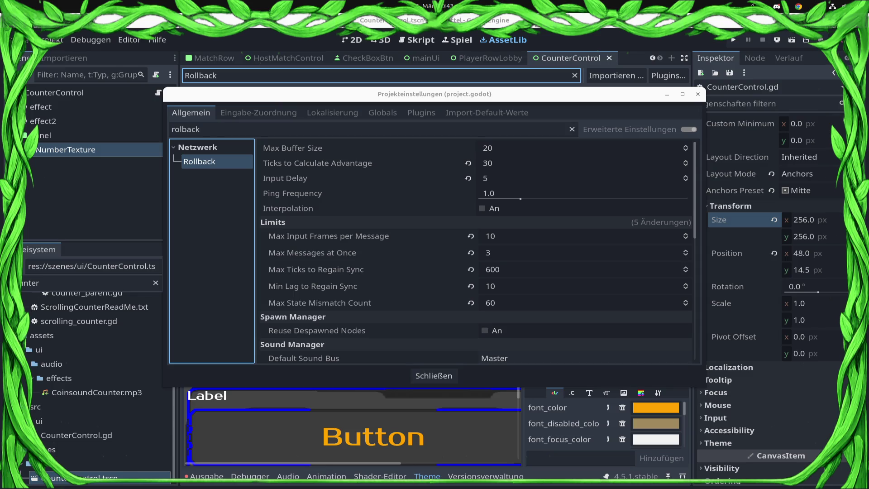
{"action": "left_click", "coordinate": [697, 93]}
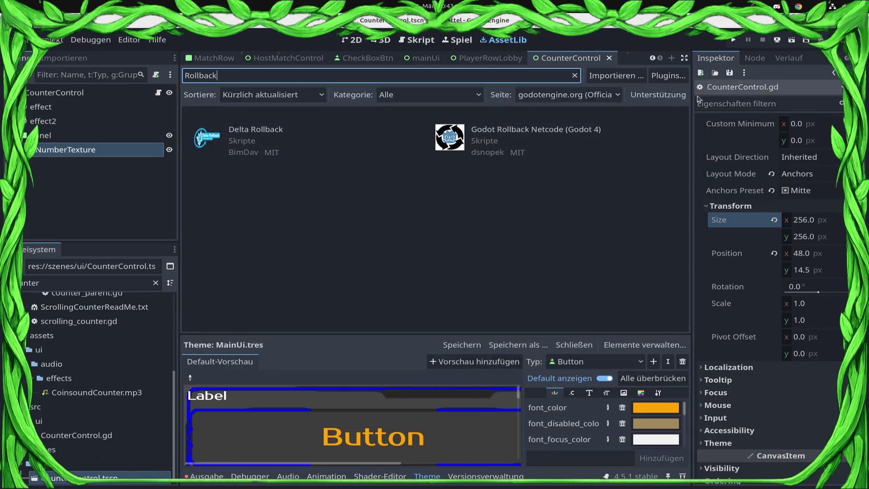
- On line 96 of GalaxySocket.gd write 'func start_lobby_match():' with a 'pass' body, and save
{"action": "left_click", "coordinate": [427, 42]}
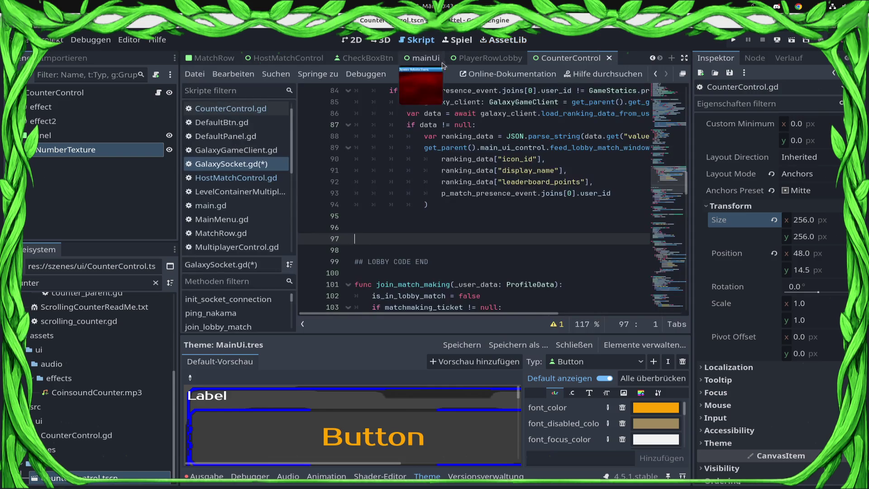
{"action": "key", "text": "Up"}
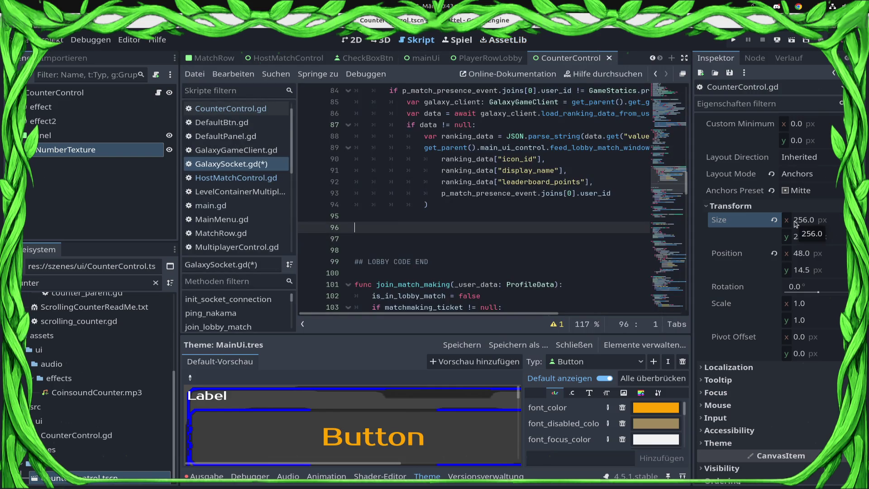
{"action": "type", "text": "func"}
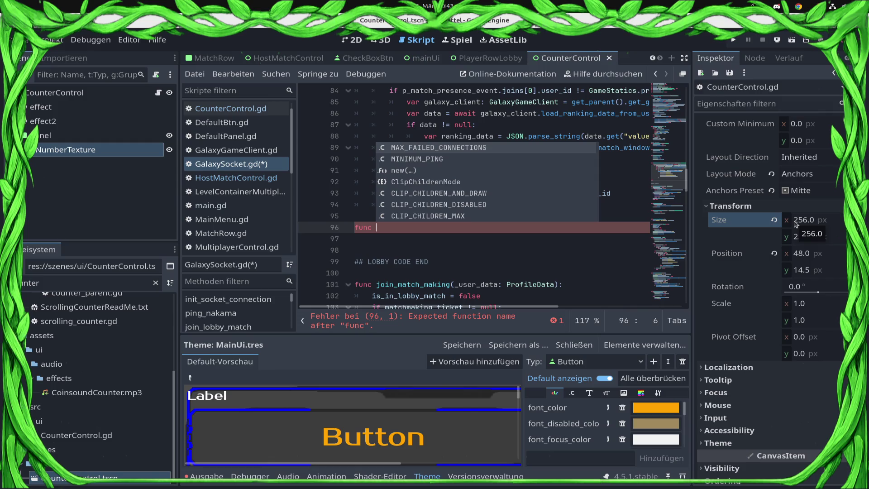
{"action": "key", "text": "BackSpace"}
{"action": "key", "text": "BackSpace"}
{"action": "key", "text": "BackSpace"}
{"action": "type", "text": "fu"}
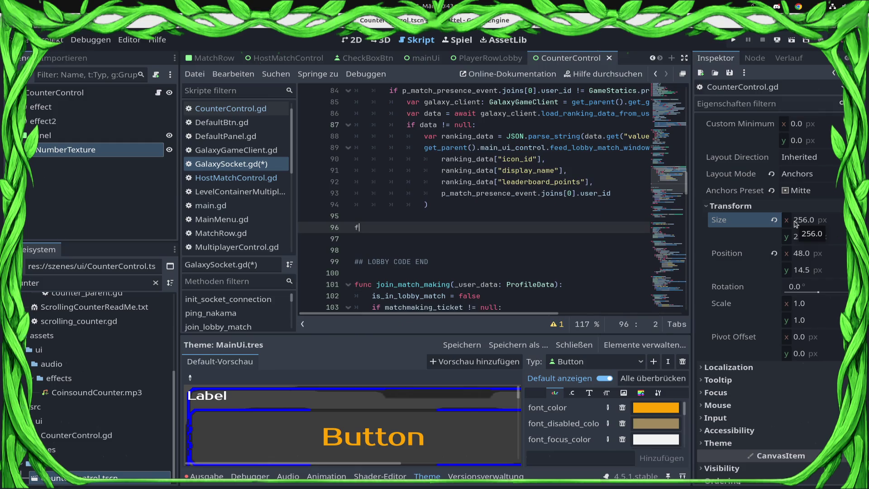
{"action": "type", "text": "mnc"}
{"action": "key", "text": "BackSpace"}
{"action": "key", "text": "BackSpace"}
{"action": "key", "text": "BackSpace"}
{"action": "type", "text": "ncy"}
{"action": "key", "text": "BackSpace"}
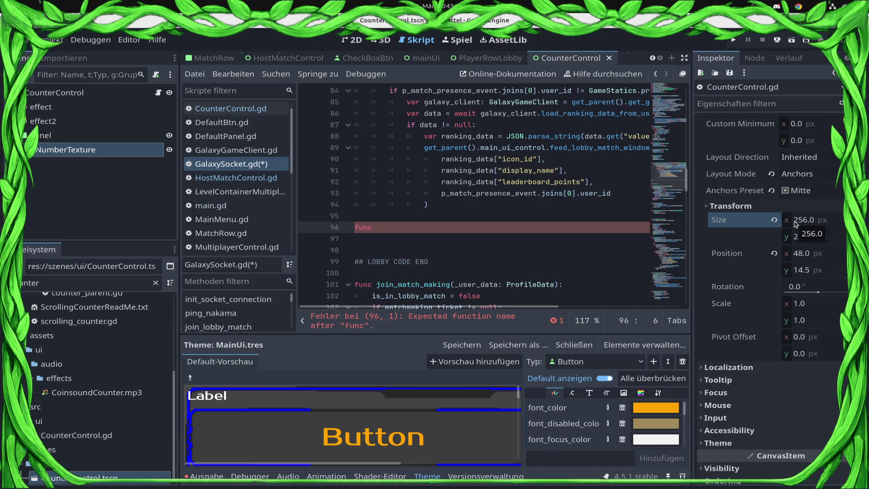
{"action": "type", "text": "start_"}
{"action": "type", "text": "loib"}
{"action": "key", "text": "BackSpace"}
{"action": "type", "text": "bby_match"}
{"action": "type", "text": "():"}
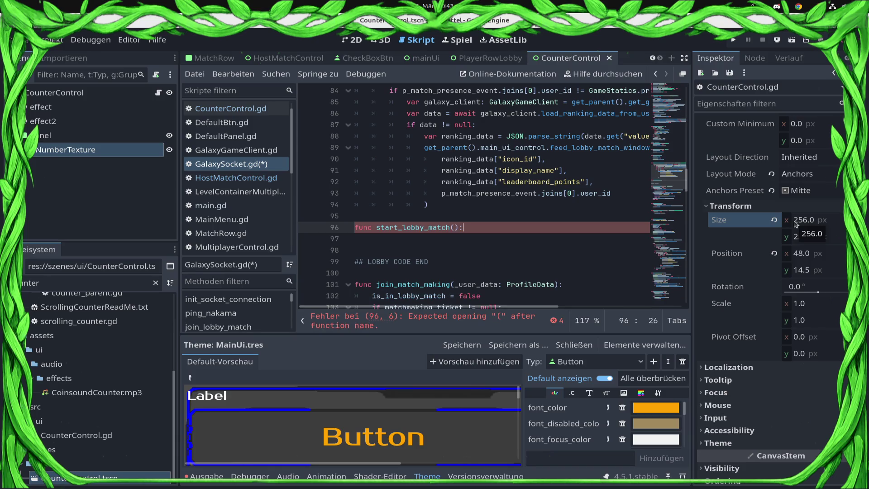
{"action": "key", "text": "Return"}
{"action": "type", "text": "pass"}
{"action": "key", "text": "ctrl+s"}
{"action": "left_click", "coordinate": [273, 178]}
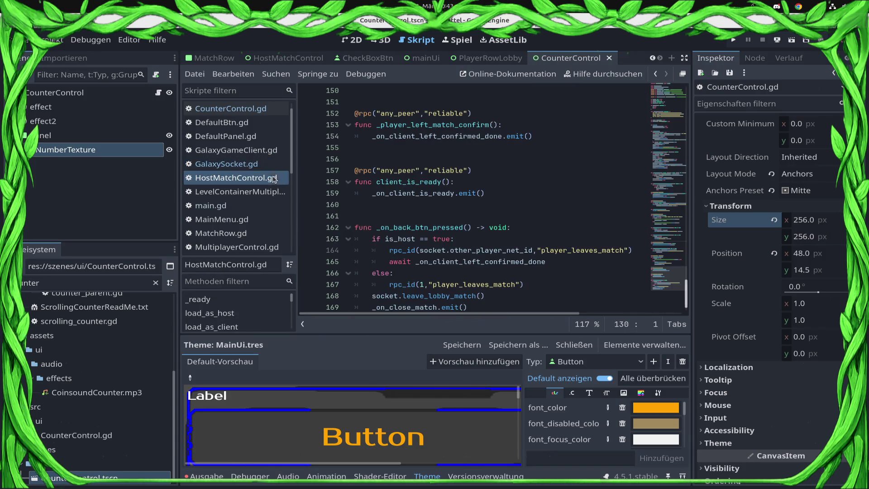
{"action": "scroll", "coordinate": [475, 234], "scroll_direction": "up", "scroll_amount": 6}
{"action": "scroll", "coordinate": [475, 234], "scroll_direction": "up", "scroll_amount": 2}
{"action": "scroll", "coordinate": [540, 182], "scroll_direction": "up", "scroll_amount": 4}
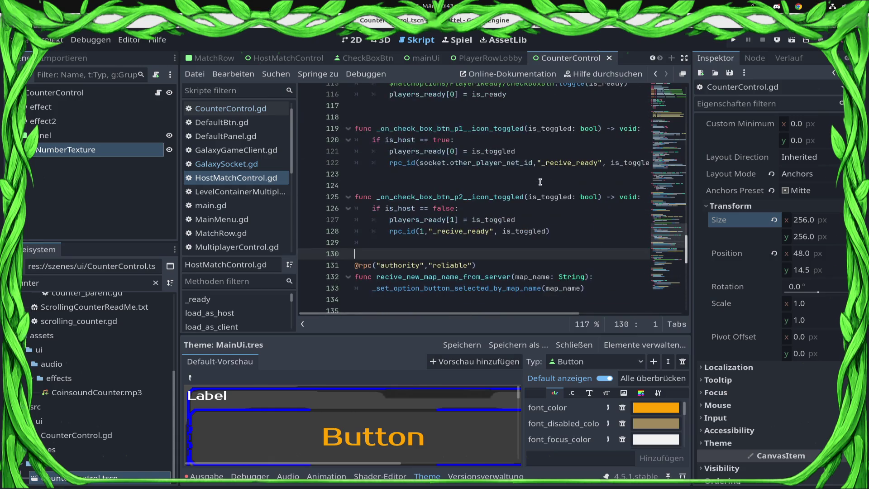
{"action": "scroll", "coordinate": [540, 181], "scroll_direction": "down", "scroll_amount": 9}
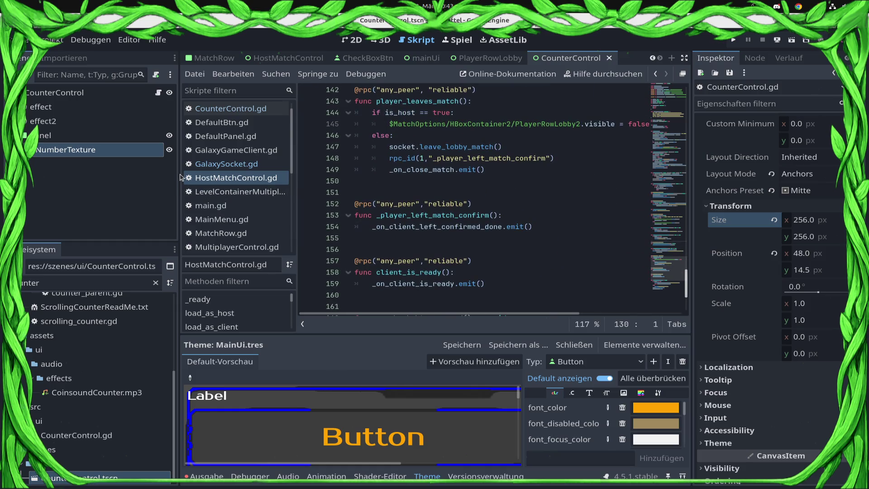
{"action": "left_click", "coordinate": [285, 58]}
{"action": "scroll", "coordinate": [109, 121], "scroll_direction": "up", "scroll_amount": 5}
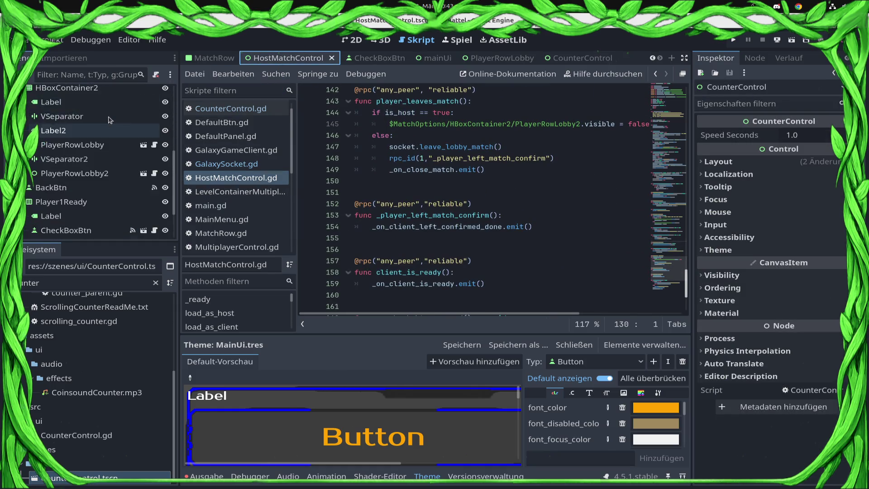
{"action": "scroll", "coordinate": [109, 122], "scroll_direction": "up", "scroll_amount": 3}
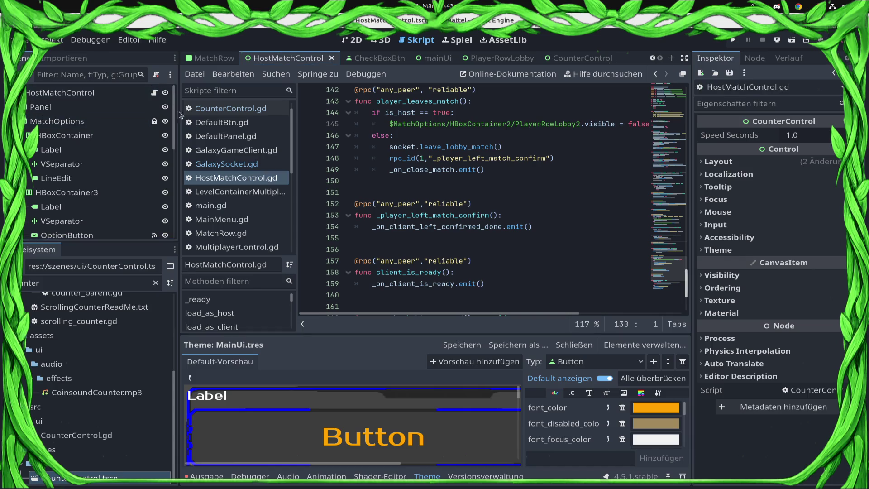
{"action": "left_click_drag", "start_coordinate": [179, 123], "coordinate": [81, 123]}
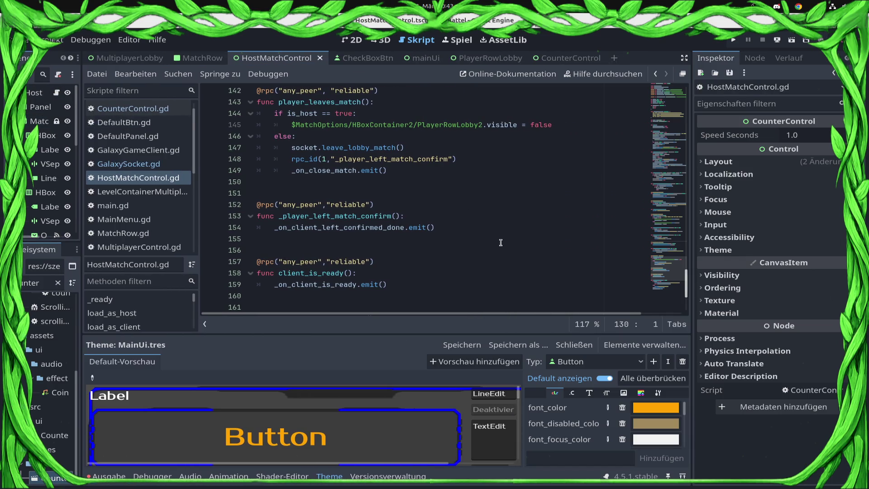
{"action": "scroll", "coordinate": [499, 247], "scroll_direction": "up", "scroll_amount": 4}
{"action": "scroll", "coordinate": [498, 247], "scroll_direction": "down", "scroll_amount": 5}
{"action": "scroll", "coordinate": [438, 241], "scroll_direction": "up", "scroll_amount": 7}
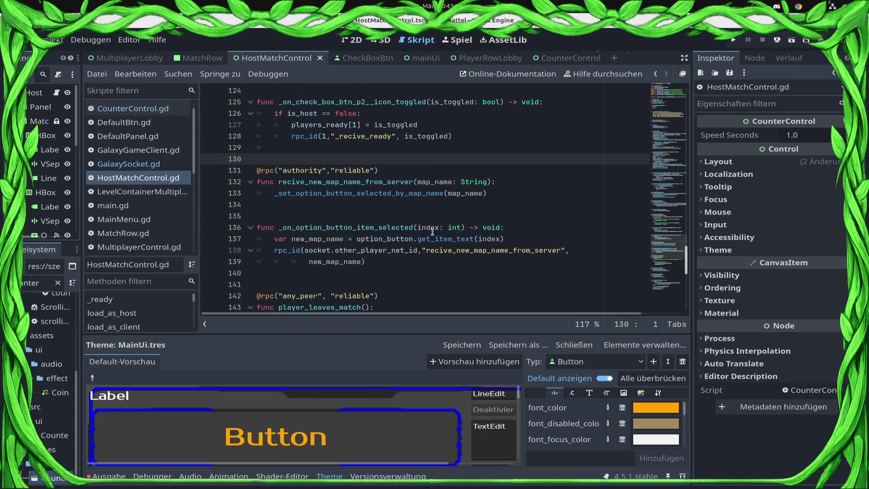
{"action": "key", "text": "Down"}
{"action": "key", "text": "Down"}
{"action": "key", "text": "Down"}
{"action": "scroll", "coordinate": [532, 205], "scroll_direction": "down", "scroll_amount": 4}
{"action": "scroll", "coordinate": [527, 206], "scroll_direction": "up", "scroll_amount": 3}
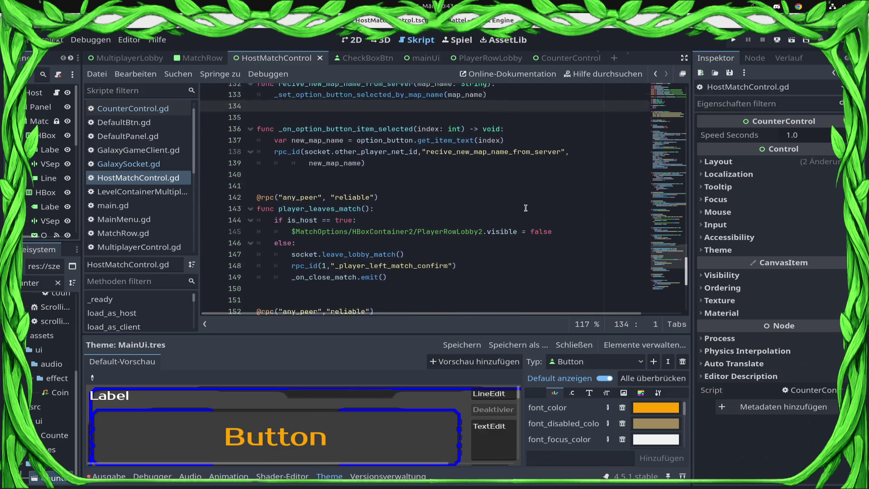
{"action": "scroll", "coordinate": [390, 128], "scroll_direction": "up", "scroll_amount": 2}
{"action": "double_click", "coordinate": [427, 170]}
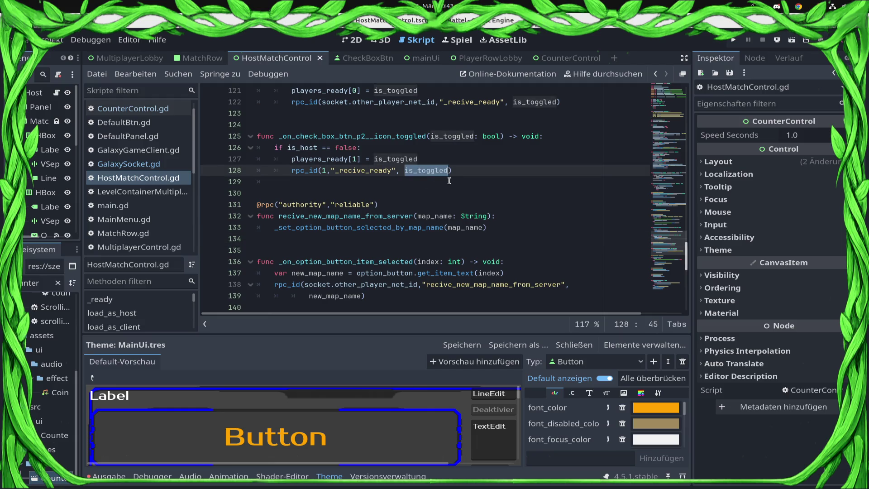
{"action": "double_click", "coordinate": [377, 172]}
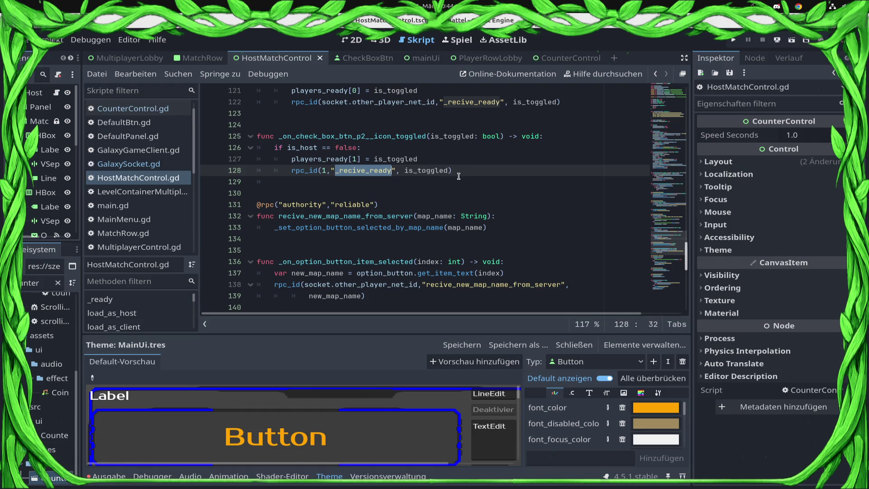
{"action": "mouse_move", "coordinate": [454, 174]}
{"action": "left_mouse_down"}
{"action": "mouse_move", "coordinate": [466, 173]}
{"action": "mouse_move", "coordinate": [226, 157]}
{"action": "mouse_move", "coordinate": [226, 136]}
{"action": "mouse_move", "coordinate": [273, 149]}
{"action": "left_mouse_up"}
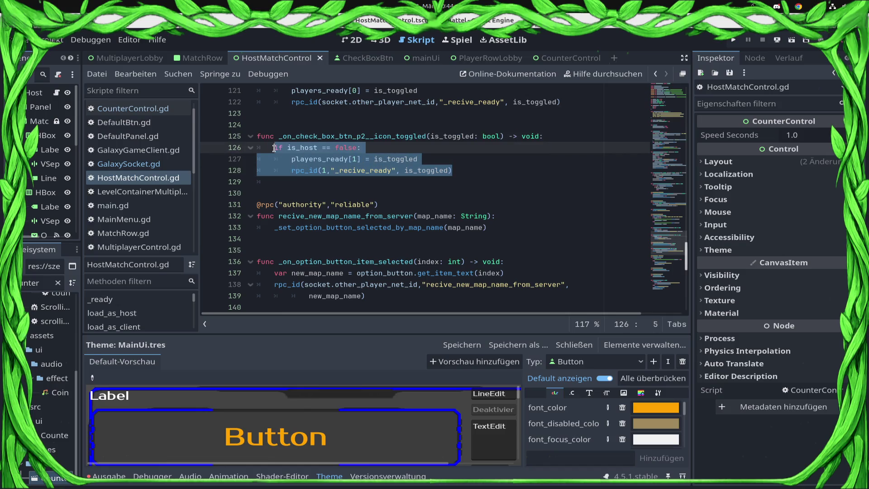
{"action": "left_click", "coordinate": [275, 148]}
{"action": "scroll", "coordinate": [484, 155], "scroll_direction": "up", "scroll_amount": 1}
{"action": "left_click", "coordinate": [500, 207]}
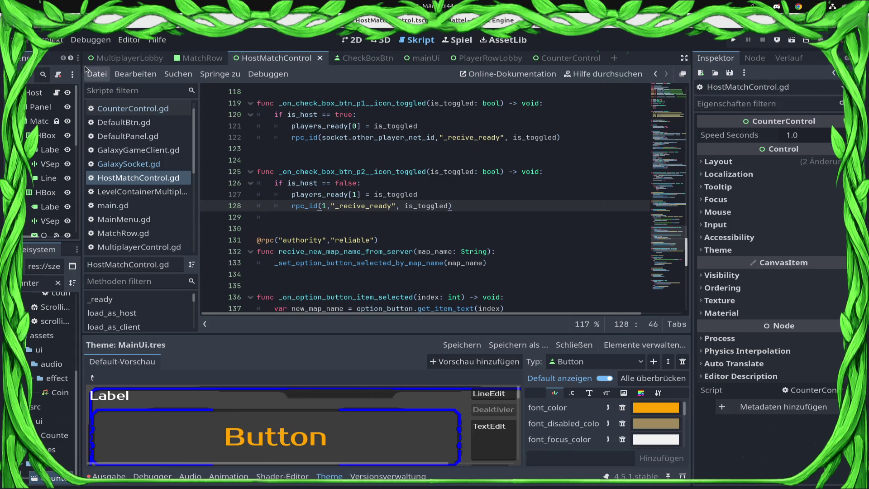
{"action": "scroll", "coordinate": [437, 201], "scroll_direction": "up", "scroll_amount": 6}
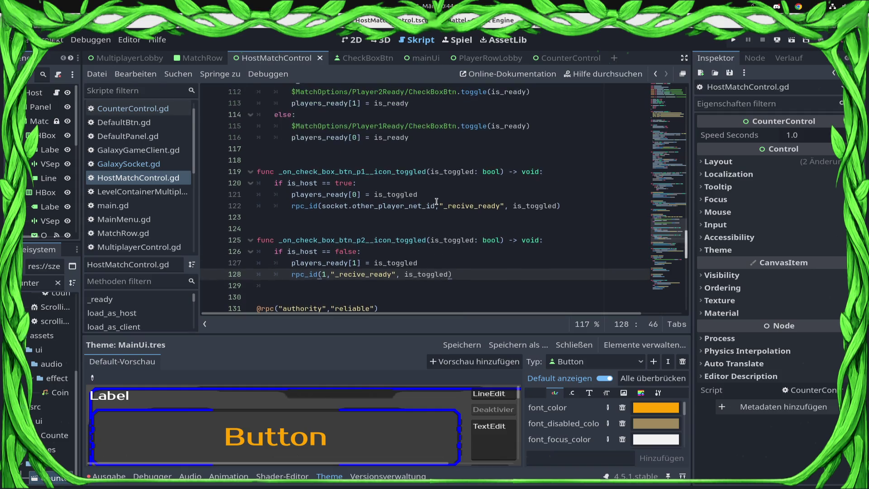
{"action": "scroll", "coordinate": [436, 201], "scroll_direction": "down", "scroll_amount": 4}
{"action": "left_click", "coordinate": [437, 137]}
{"action": "scroll", "coordinate": [436, 163], "scroll_direction": "up", "scroll_amount": 2}
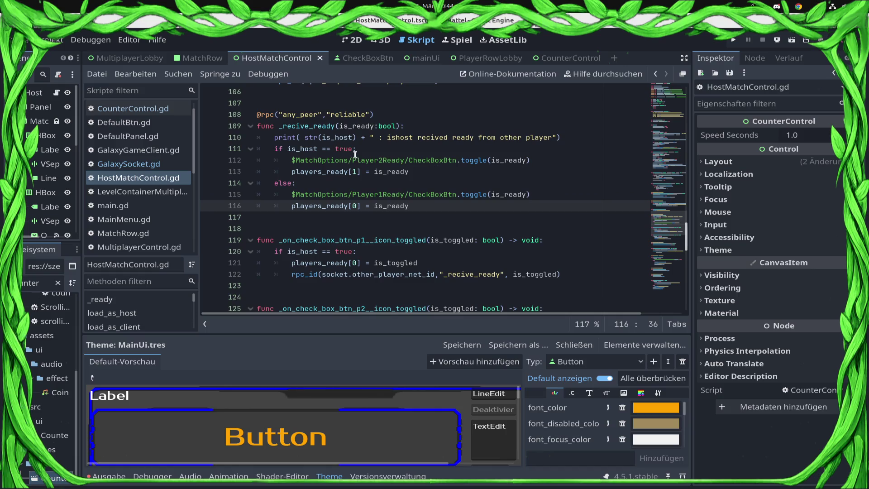
{"action": "double_click", "coordinate": [318, 126]}
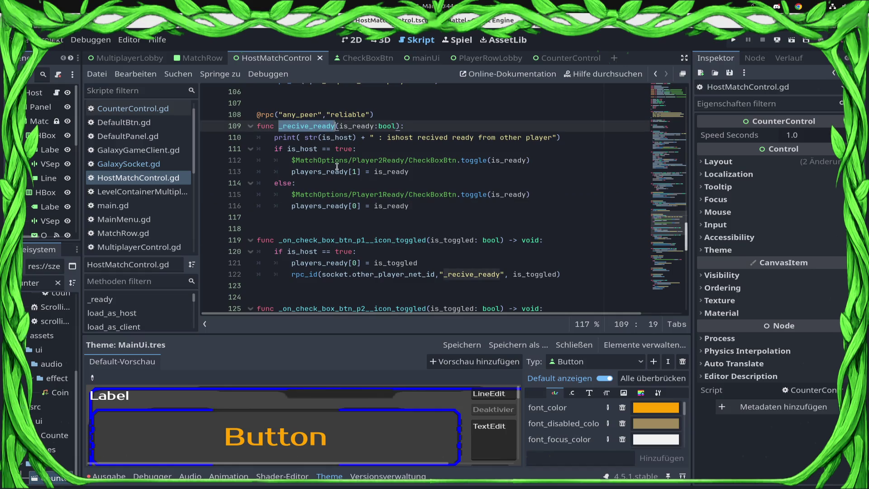
{"action": "left_click", "coordinate": [428, 172]}
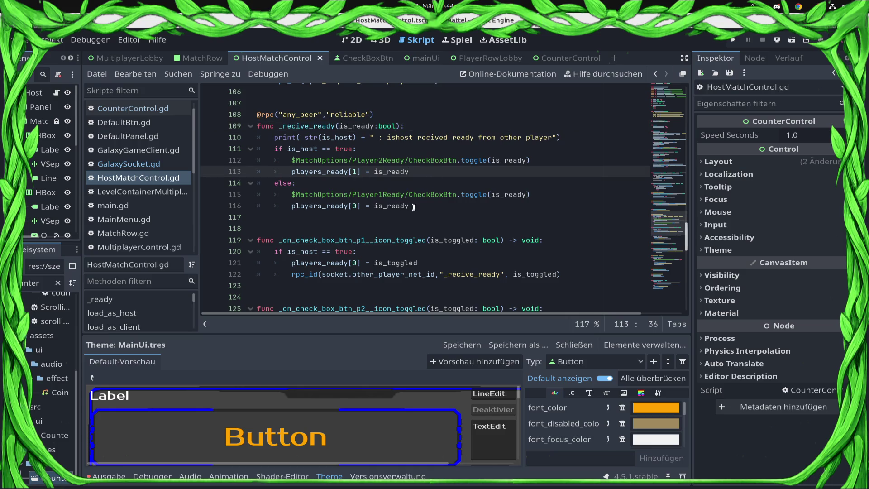
- Start a 'players_ready[0] == true and' condition on a new line after line 116
{"action": "left_click", "coordinate": [435, 216]}
{"action": "left_click", "coordinate": [430, 205]}
{"action": "key", "text": "Return"}
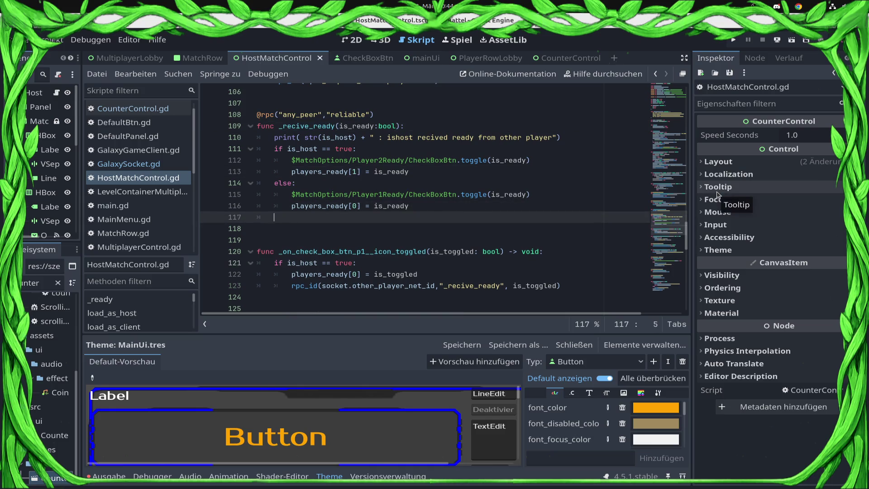
{"action": "key", "text": "BackSpace"}
{"action": "type", "text": "play"}
{"action": "key", "text": "BackSpace"}
{"action": "key", "text": "BackSpace"}
{"action": "key", "text": "BackSpace"}
{"action": "type", "text": "play"}
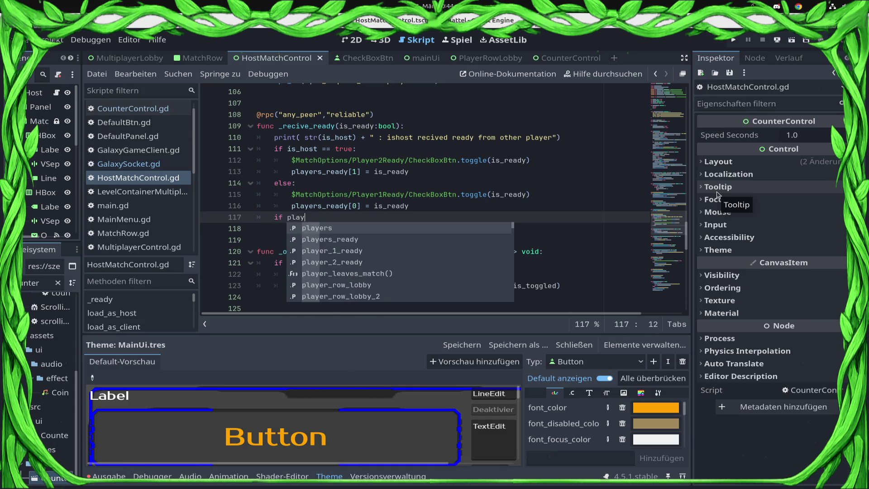
{"action": "key", "text": "Down"}
{"action": "key", "text": "Return"}
{"action": "type", "text": "[0] "}
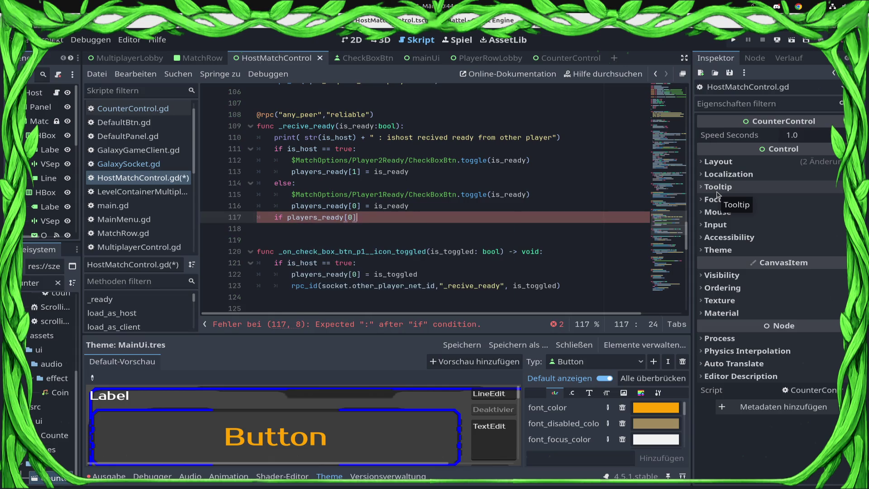
{"action": "type", "text": "== true and"}
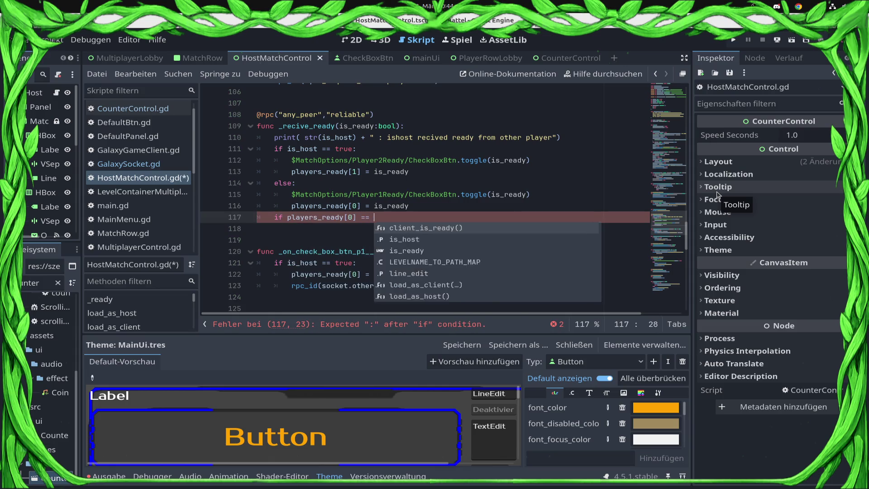
{"action": "key", "text": "Delete"}
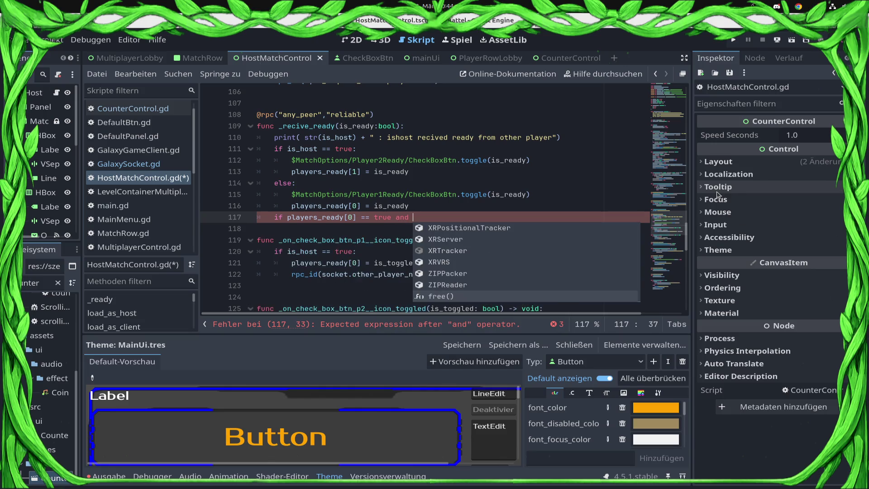
{"action": "key", "text": "Escape"}
- Cut the unfinished condition, briefly paste it below line 113, remove it, and save the script
{"action": "key", "text": "shift+Home"}
{"action": "key", "text": "BackSpace"}
{"action": "key", "text": "Up"}
{"action": "key", "text": "Up"}
{"action": "key", "text": "Up"}
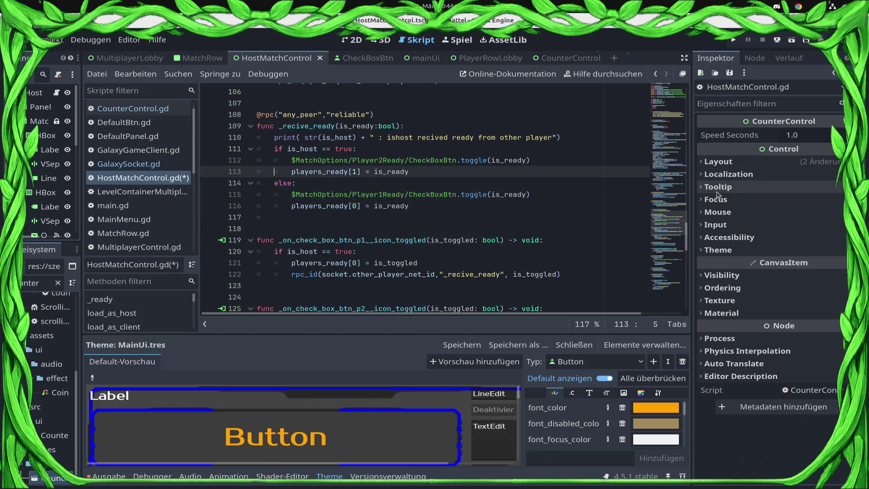
{"action": "key", "text": "End"}
{"action": "key", "text": "Return"}
{"action": "type", "text": "if players_ready[0] == true and"}
{"action": "key", "text": "shift+Home"}
{"action": "key", "text": "BackSpace"}
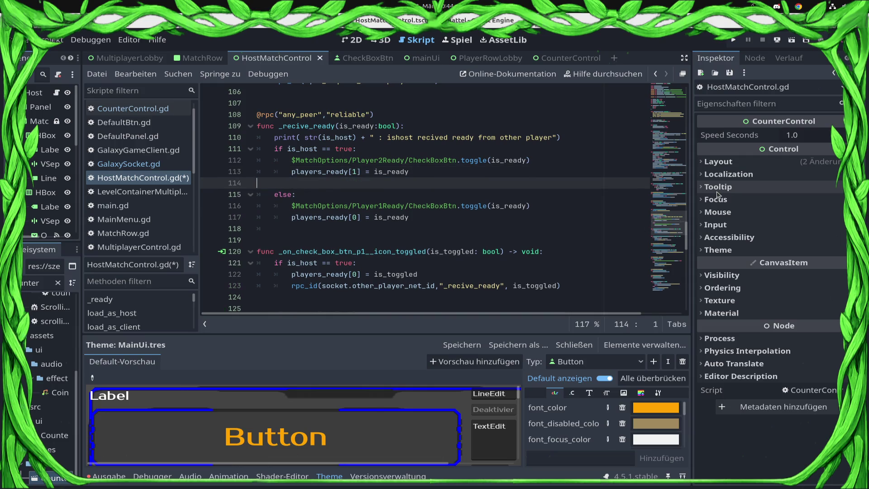
{"action": "key", "text": "BackSpace"}
{"action": "key", "text": "BackSpace"}
{"action": "key", "text": "ctrl+s"}
- Add an indented blank line 117 at the end of _recive_ready's else branch
{"action": "scroll", "coordinate": [324, 277], "scroll_direction": "down", "scroll_amount": 5}
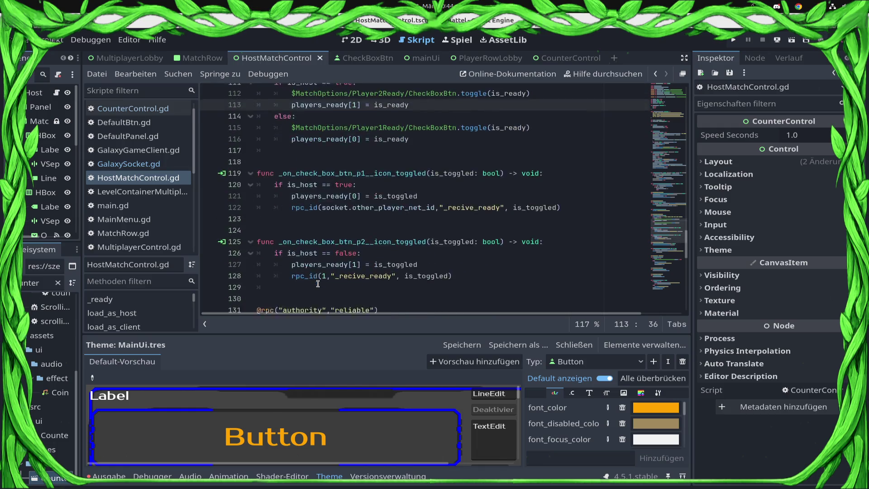
{"action": "scroll", "coordinate": [263, 242], "scroll_direction": "down", "scroll_amount": 4}
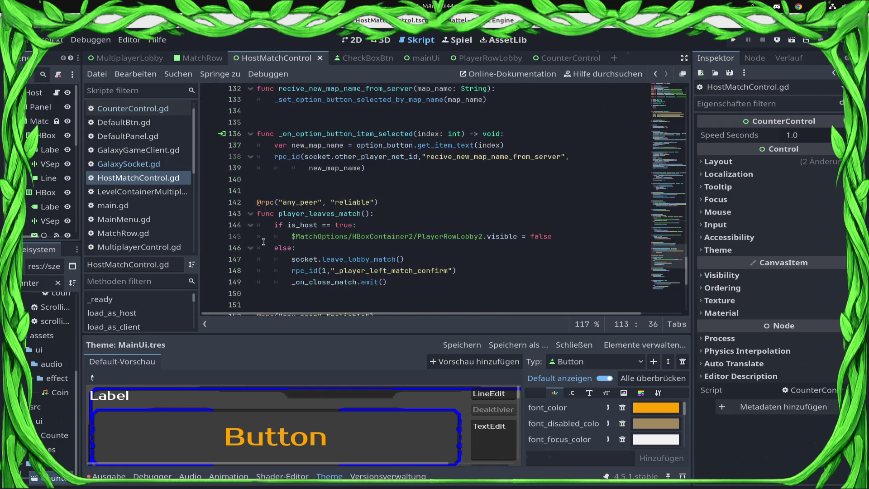
{"action": "scroll", "coordinate": [264, 242], "scroll_direction": "down", "scroll_amount": 7}
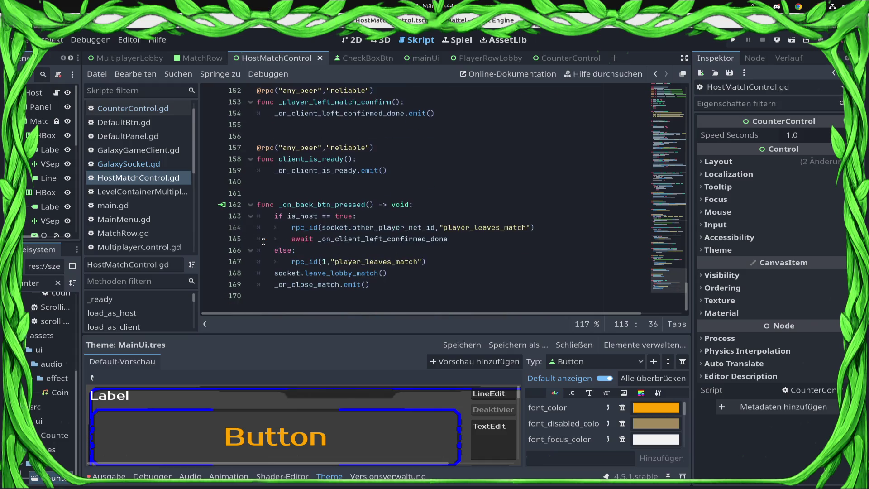
{"action": "scroll", "coordinate": [306, 164], "scroll_direction": "up", "scroll_amount": 14}
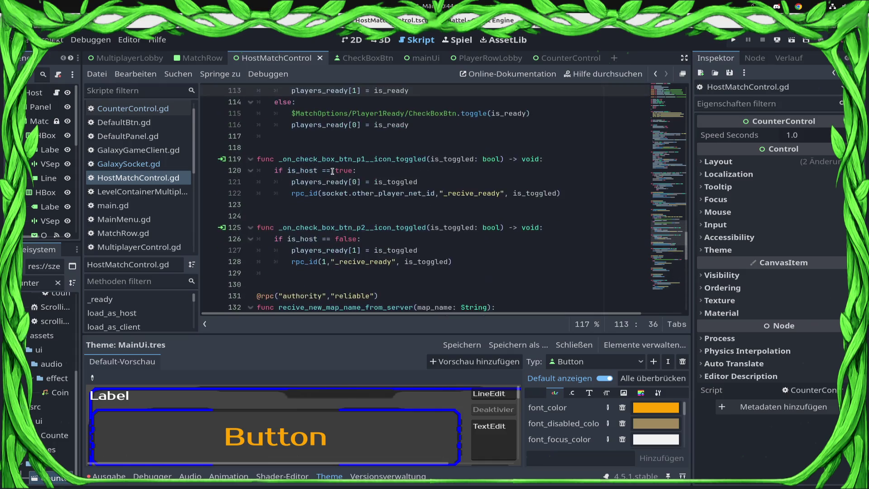
{"action": "left_click", "coordinate": [424, 162]}
{"action": "scroll", "coordinate": [397, 204], "scroll_direction": "up", "scroll_amount": 2}
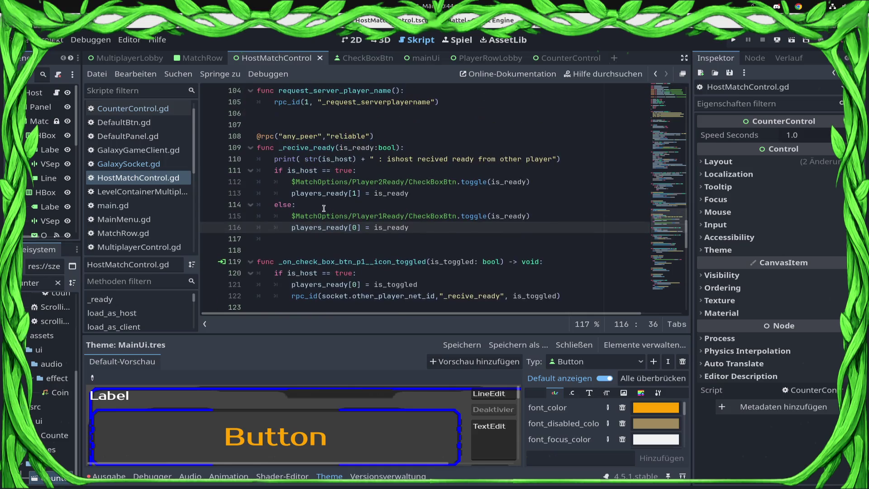
{"action": "key", "text": "Return"}
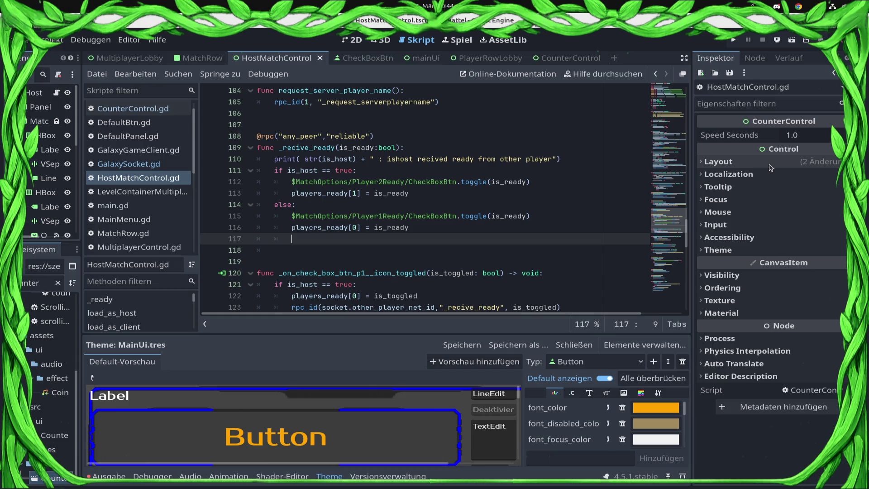
- Add 'if players_ready[0] == true and players_ready[1] == true:' and begin rpc_id(1, client_is_ready) below it
{"action": "type", "text": "if players_ready[0] == true and play"}
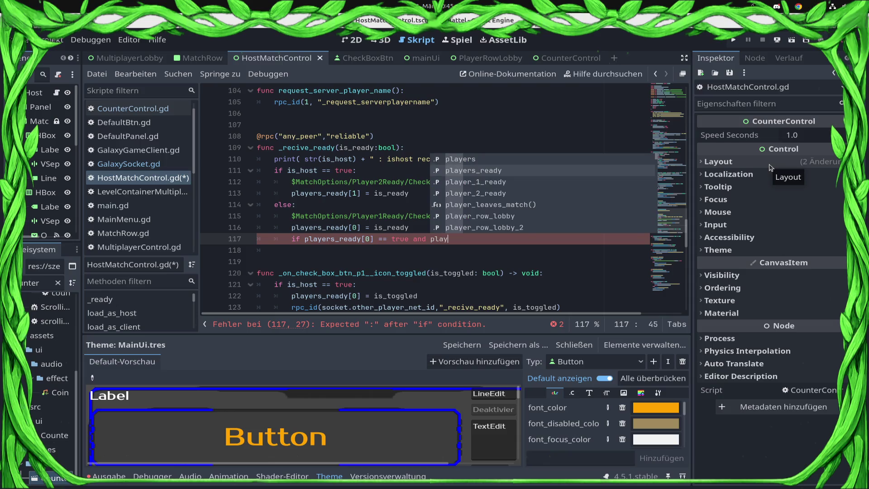
{"action": "type", "text": "ers_ready[1] == true:"}
{"action": "key", "text": "Return"}
{"action": "type", "text": "rpc_id(1"}
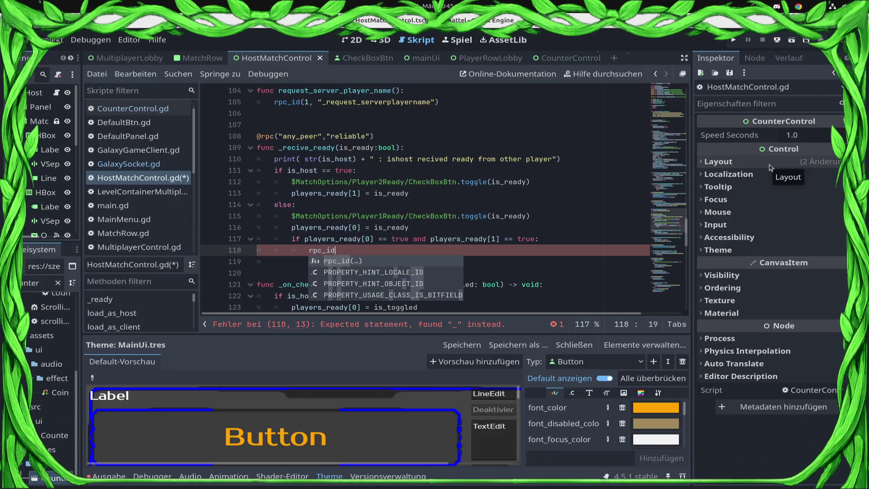
{"action": "type", "text": ","}
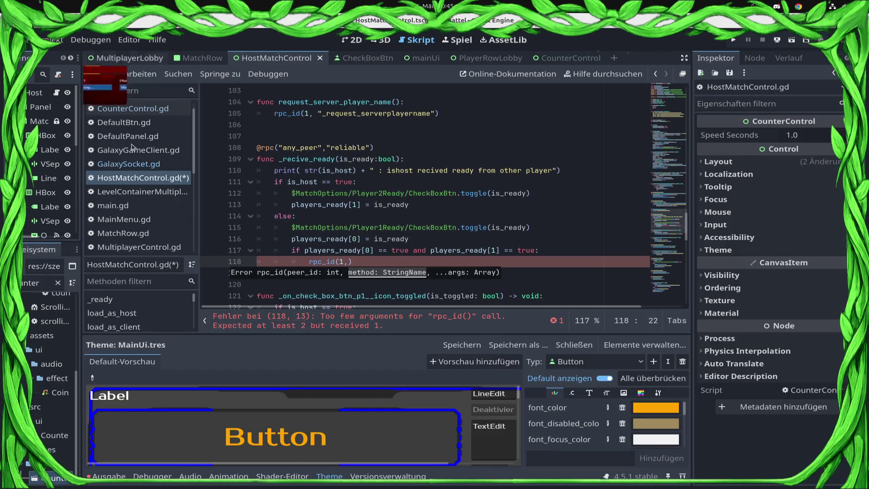
{"action": "scroll", "coordinate": [409, 229], "scroll_direction": "down", "scroll_amount": 4}
{"action": "scroll", "coordinate": [409, 229], "scroll_direction": "down", "scroll_amount": 13}
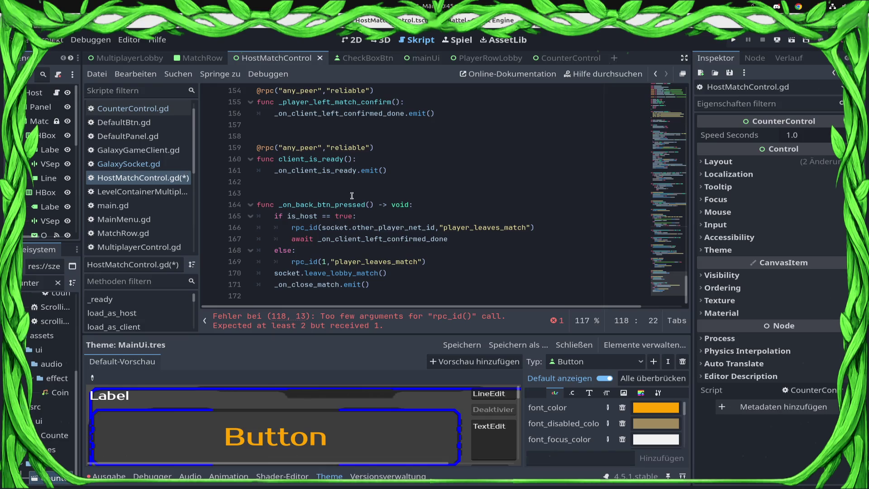
{"action": "double_click", "coordinate": [315, 162]}
{"action": "key", "text": "ctrl+c"}
{"action": "scroll", "coordinate": [371, 190], "scroll_direction": "up", "scroll_amount": 15}
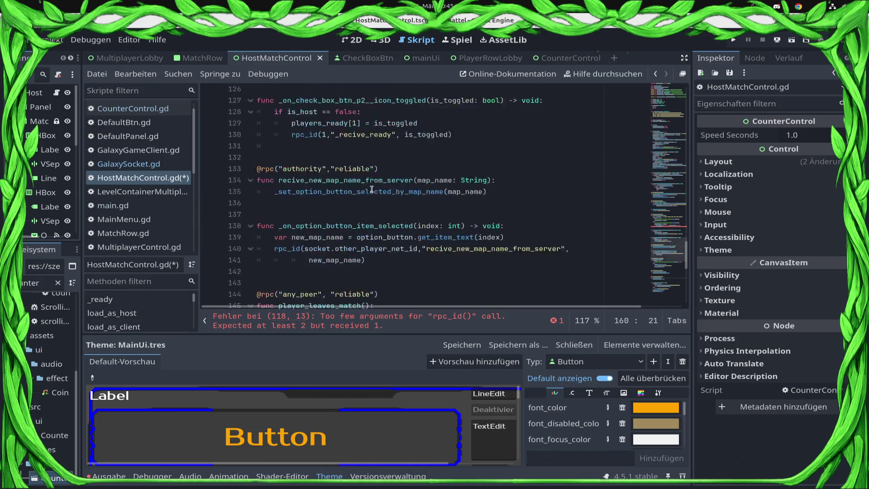
{"action": "left_click", "coordinate": [349, 200]}
{"action": "key", "text": "ctrl+v"}
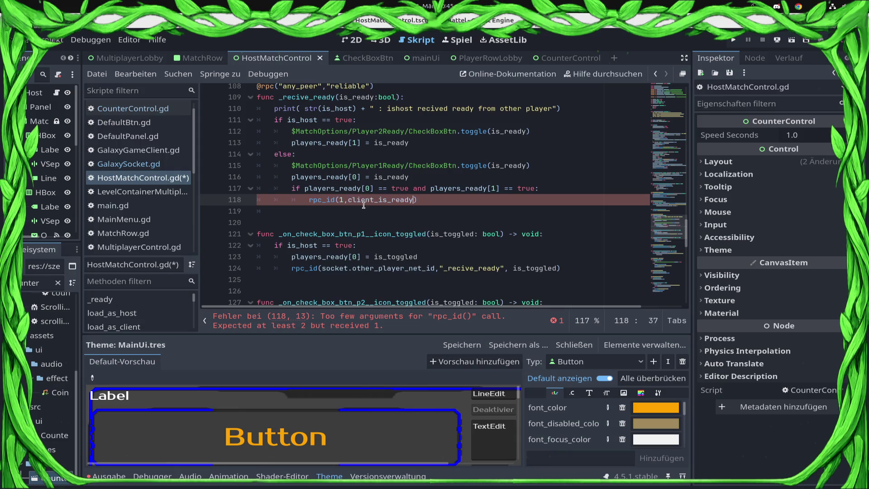
- Quote the name to form rpc_id(1,"client_is_ready"), save, and widen the left dock
{"action": "key", "text": "Right"}
{"action": "key", "text": "Right"}
{"action": "type", "text": "\""}
{"action": "left_click", "coordinate": [550, 200]}
{"action": "type", "text": "\""}
{"action": "key", "text": "ctrl+s"}
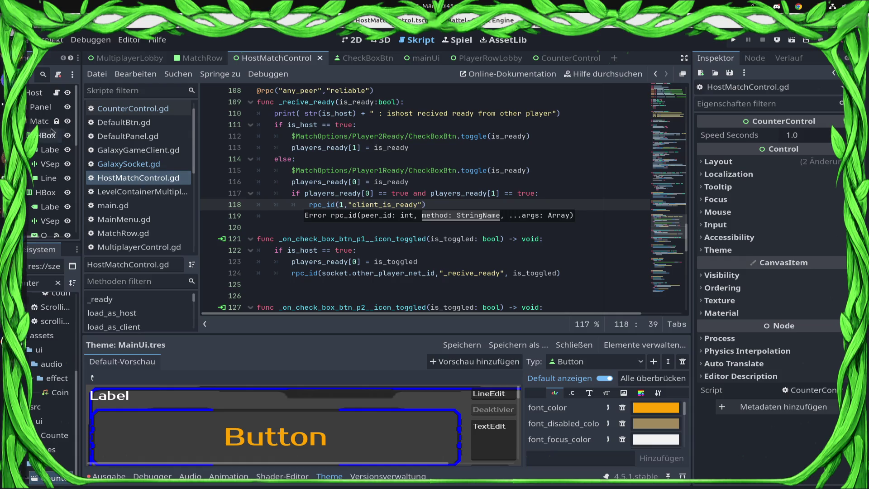
{"action": "left_click_drag", "start_coordinate": [81, 127], "coordinate": [110, 127]}
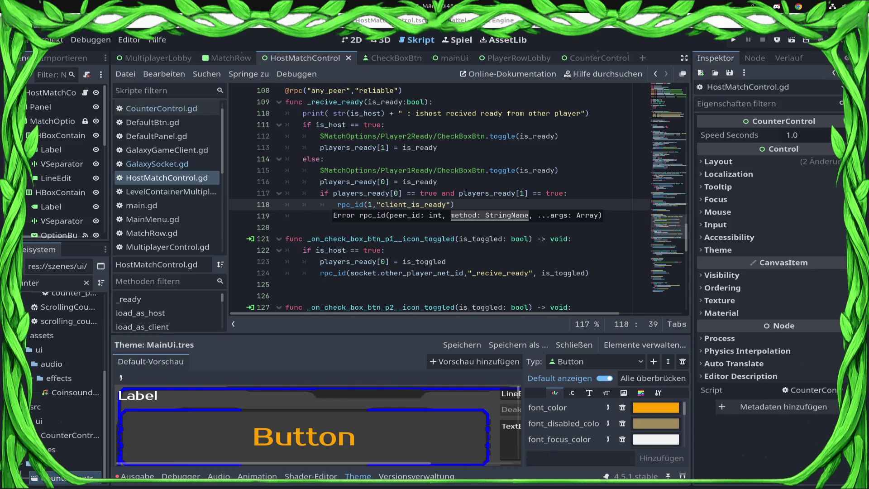
- Open the Nakama Console Status page showing node nakama1 with 0 sessions, then return to HostMatchControl.gd
{"action": "key", "text": "alt+Tab"}
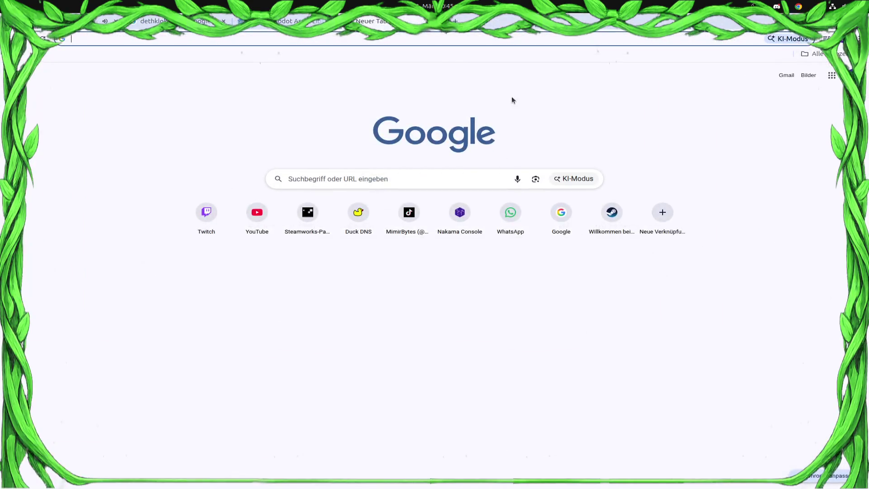
{"action": "type", "text": "m"}
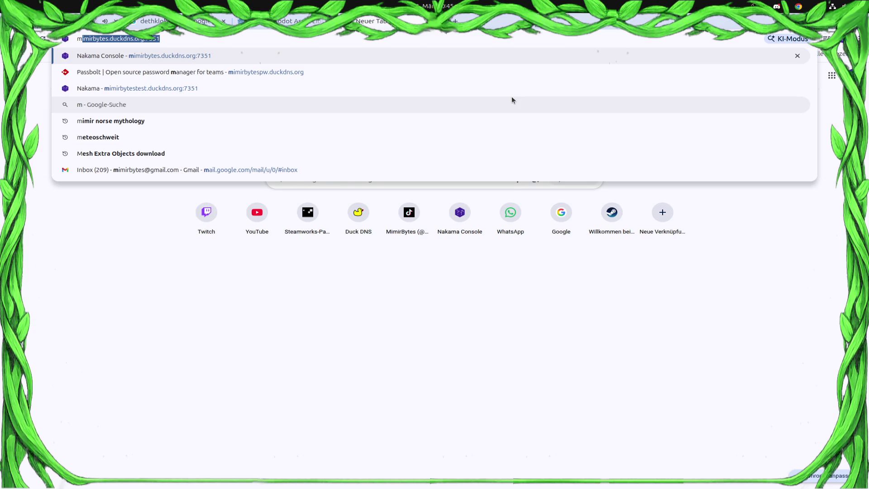
{"action": "key", "text": "Return"}
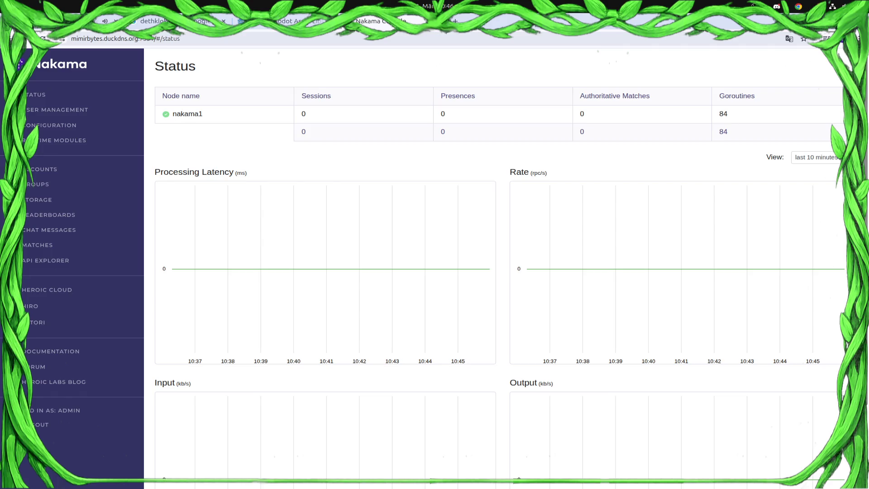
{"action": "key", "text": "alt+Tab"}
{"action": "left_click", "coordinate": [563, 214]}
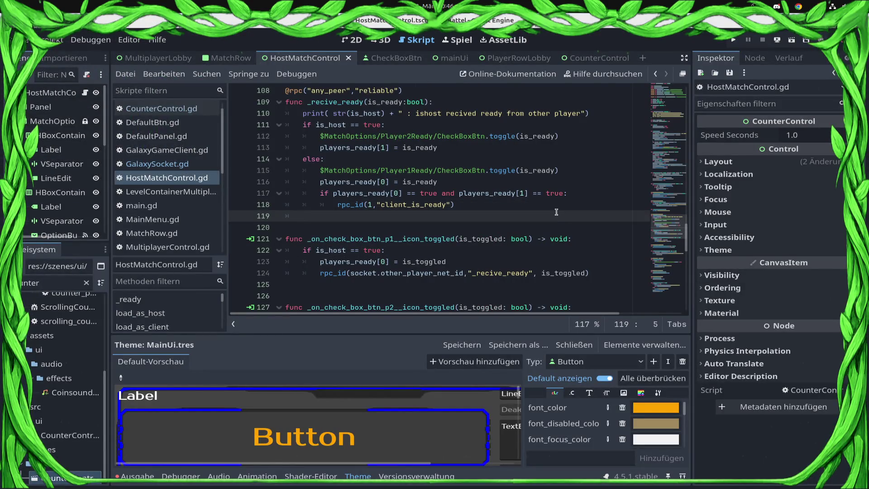
- Locate the _on_client_is_ready emit in client_is_ready, then view HostMatchControl's signals in the Node dock
{"action": "left_click", "coordinate": [546, 201]}
{"action": "scroll", "coordinate": [547, 201], "scroll_direction": "down", "scroll_amount": 8}
{"action": "scroll", "coordinate": [520, 220], "scroll_direction": "up", "scroll_amount": 4}
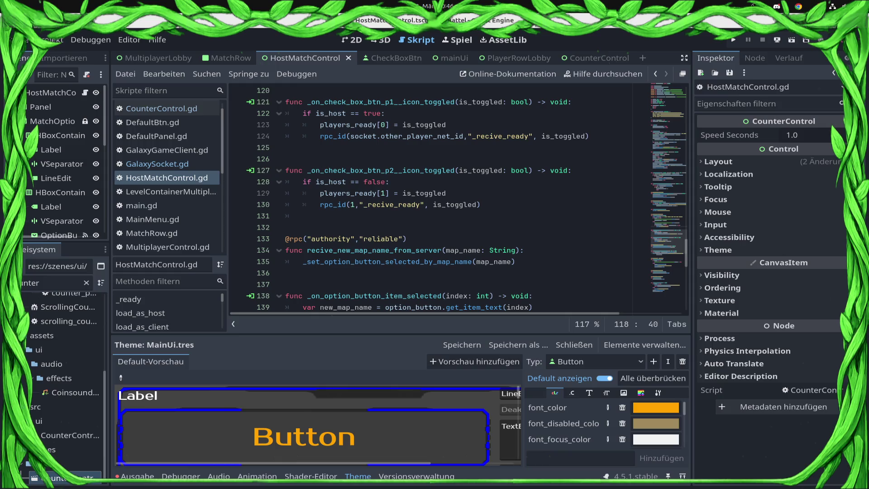
{"action": "scroll", "coordinate": [399, 274], "scroll_direction": "down", "scroll_amount": 3}
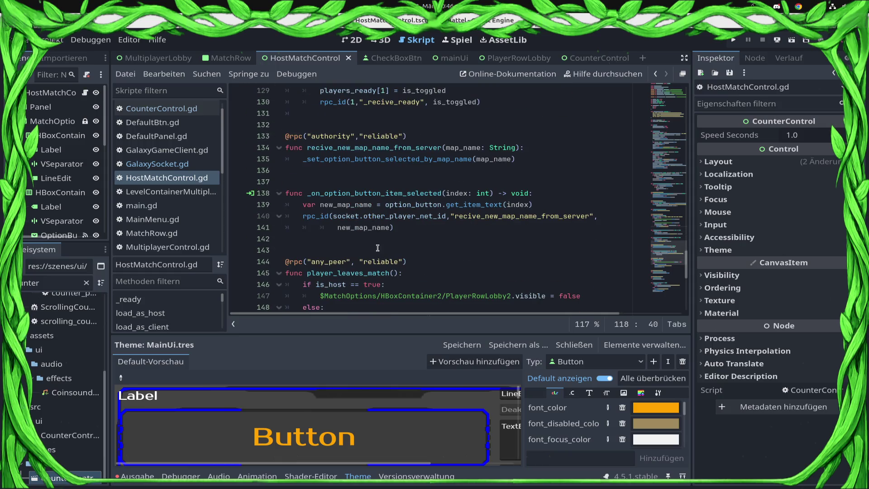
{"action": "left_click", "coordinate": [352, 239]}
{"action": "scroll", "coordinate": [349, 221], "scroll_direction": "down", "scroll_amount": 7}
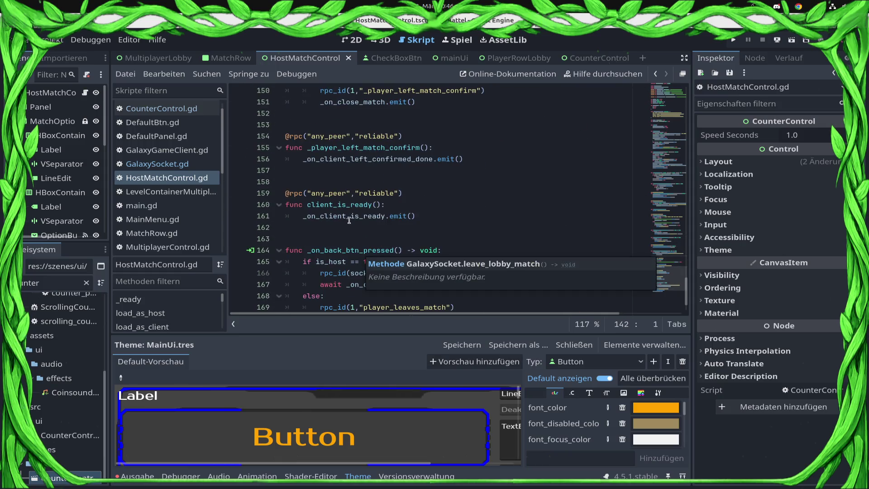
{"action": "scroll", "coordinate": [346, 199], "scroll_direction": "down", "scroll_amount": 2}
{"action": "left_click", "coordinate": [446, 275]}
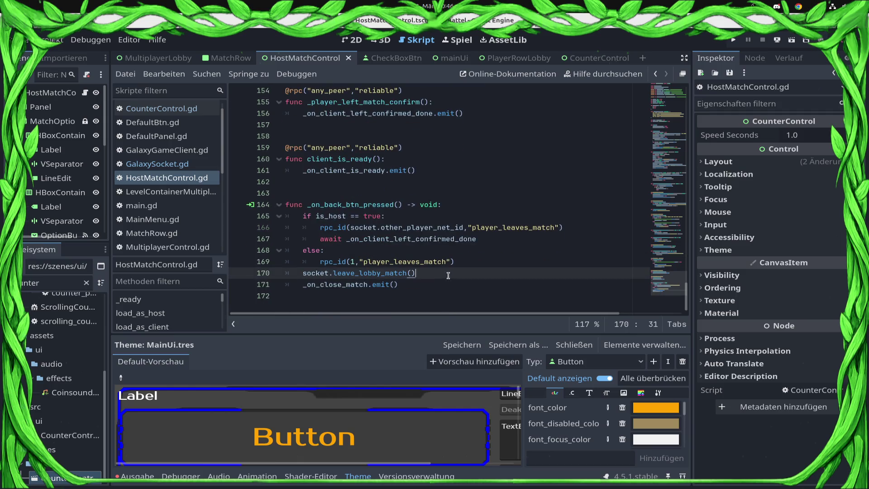
{"action": "scroll", "coordinate": [452, 277], "scroll_direction": "up", "scroll_amount": 3}
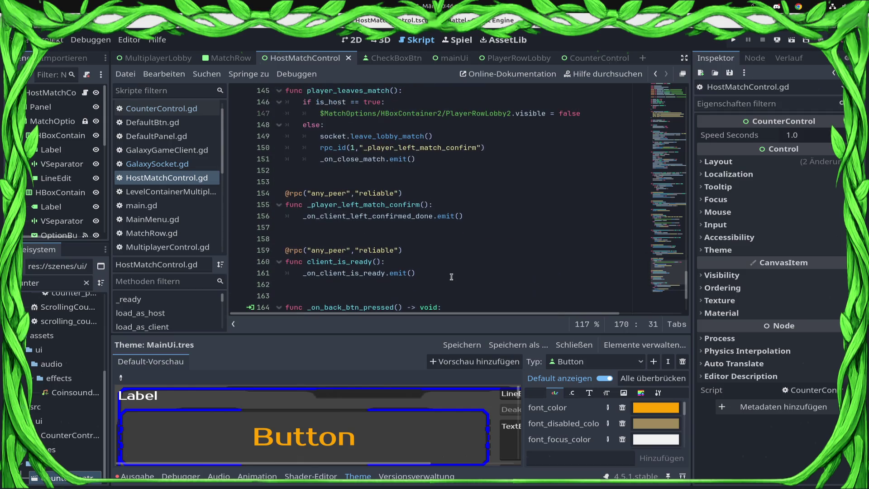
{"action": "double_click", "coordinate": [328, 275]}
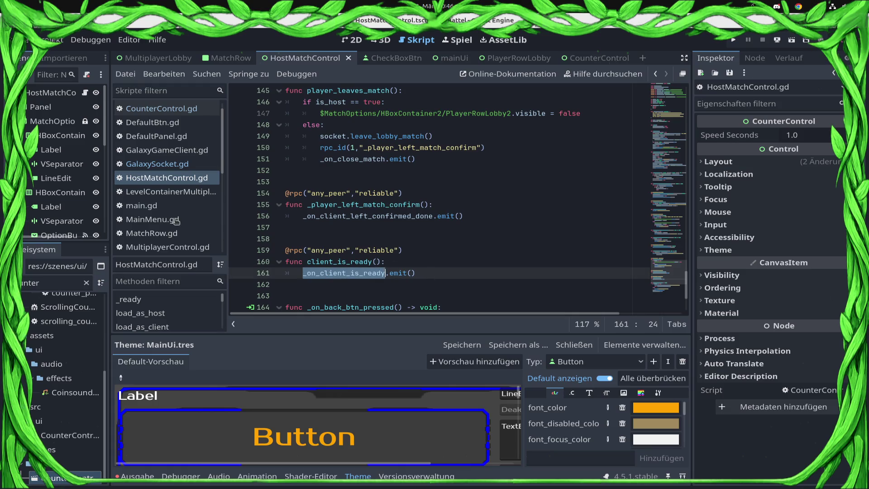
{"action": "left_click", "coordinate": [51, 93]}
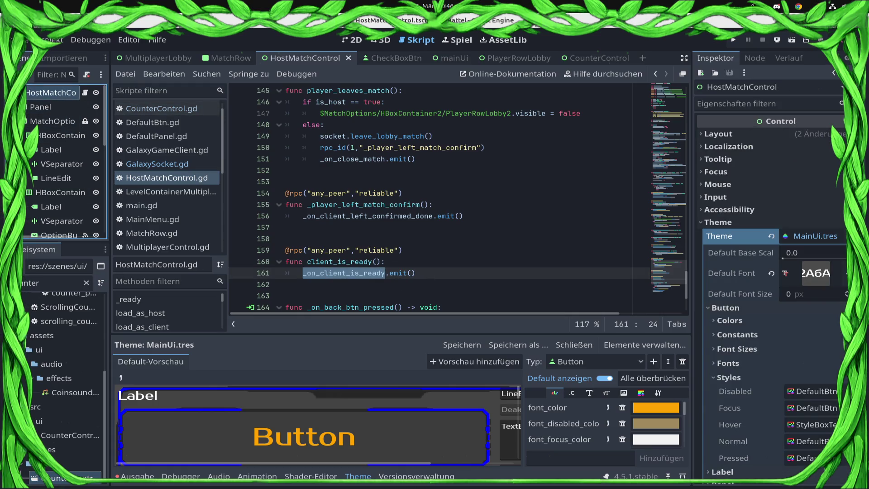
{"action": "left_click", "coordinate": [755, 58]}
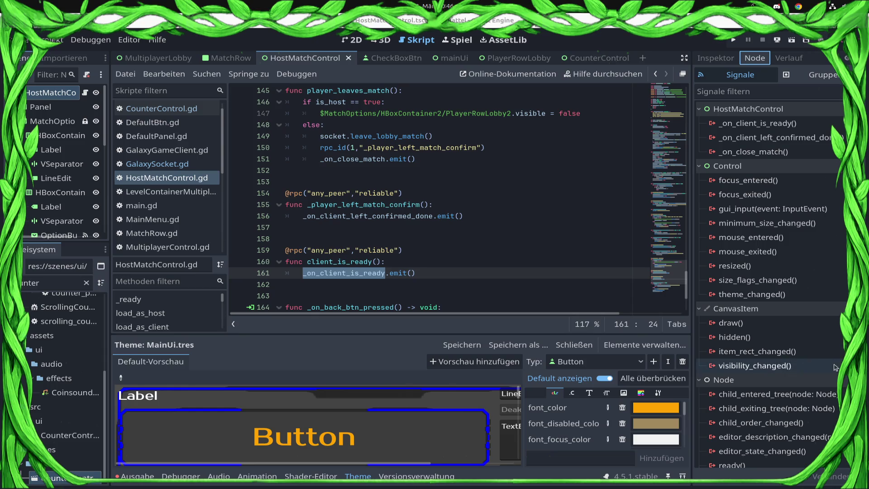
- Browse lines 139–162 of HostMatchControl.gd to find the _on_client_is_ready code
{"action": "mouse_move", "coordinate": [839, 350]}
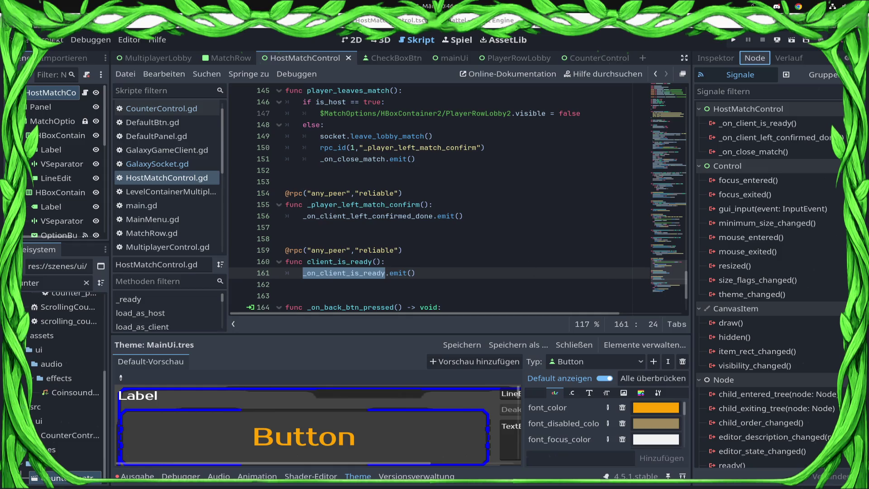
{"action": "scroll", "coordinate": [389, 296], "scroll_direction": "down", "scroll_amount": 1}
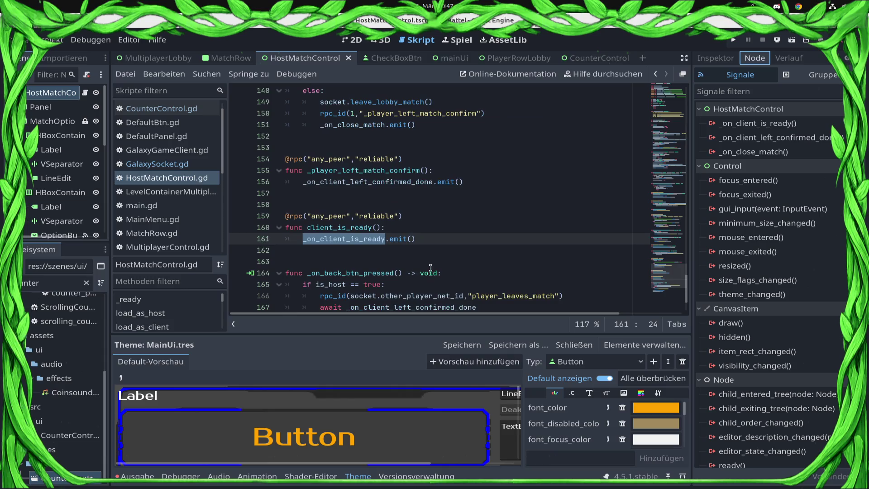
{"action": "left_click", "coordinate": [450, 245]}
{"action": "left_click", "coordinate": [448, 233]}
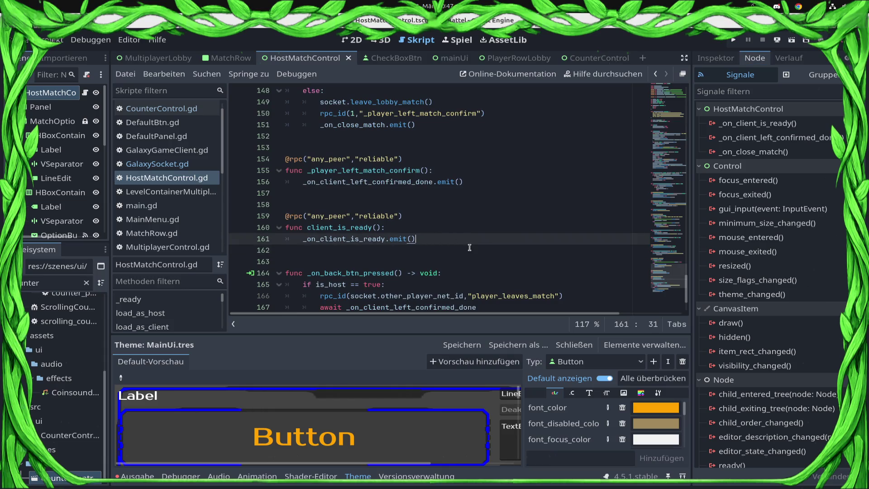
{"action": "triple_click", "coordinate": [445, 236]}
{"action": "left_click", "coordinate": [507, 148]}
{"action": "scroll", "coordinate": [504, 214], "scroll_direction": "down", "scroll_amount": 2}
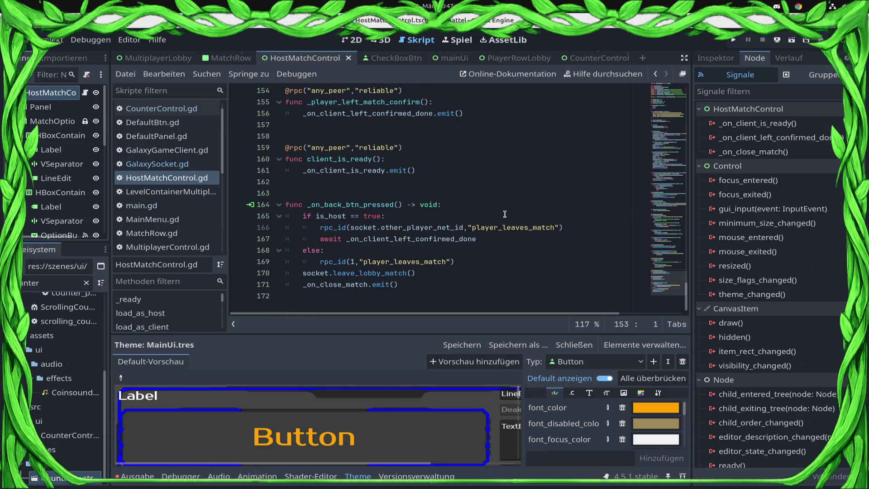
{"action": "scroll", "coordinate": [505, 214], "scroll_direction": "up", "scroll_amount": 1}
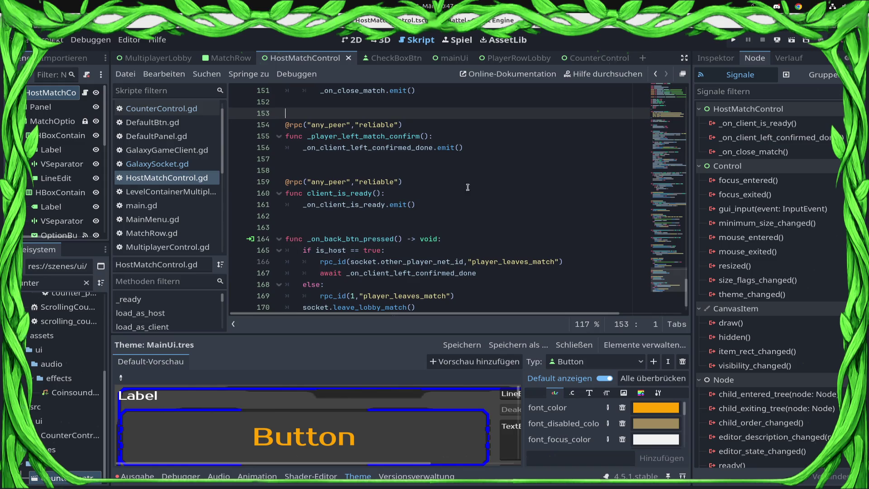
{"action": "left_click", "coordinate": [433, 169]}
{"action": "scroll", "coordinate": [448, 170], "scroll_direction": "up", "scroll_amount": 2}
{"action": "left_click", "coordinate": [426, 171]}
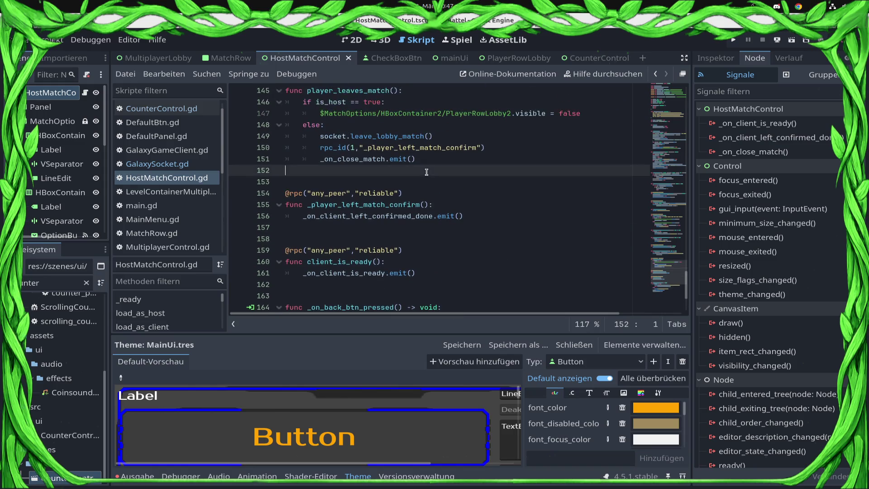
{"action": "scroll", "coordinate": [426, 172], "scroll_direction": "up", "scroll_amount": 1}
{"action": "left_click", "coordinate": [451, 196]}
{"action": "scroll", "coordinate": [460, 198], "scroll_direction": "up", "scroll_amount": 2}
{"action": "scroll", "coordinate": [464, 199], "scroll_direction": "down", "scroll_amount": 1}
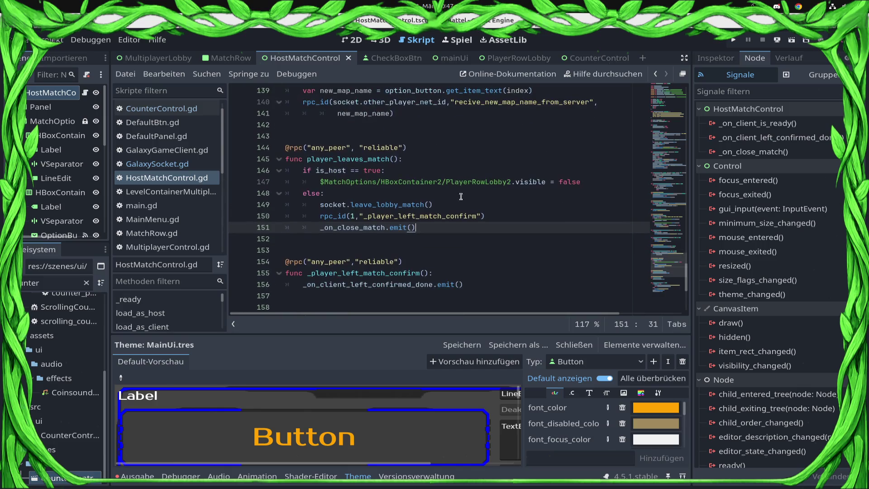
{"action": "left_click", "coordinate": [421, 130]}
{"action": "scroll", "coordinate": [421, 130], "scroll_direction": "up", "scroll_amount": 1}
{"action": "left_click", "coordinate": [531, 139]}
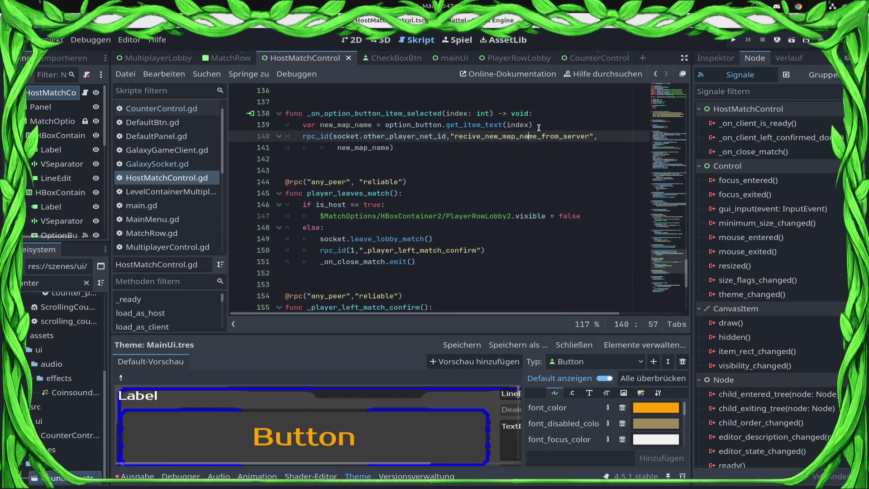
{"action": "left_click", "coordinate": [539, 125]}
{"action": "mouse_move", "coordinate": [540, 136]}
{"action": "scroll", "coordinate": [506, 168], "scroll_direction": "up", "scroll_amount": 1}
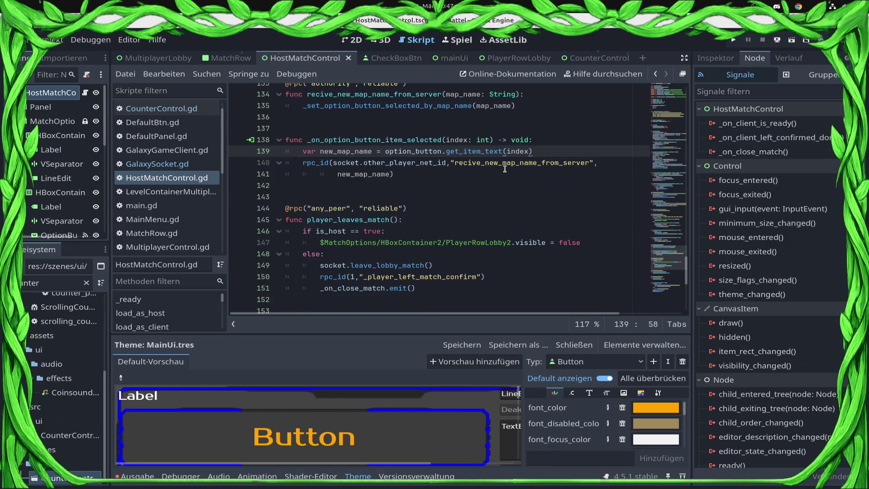
{"action": "scroll", "coordinate": [487, 192], "scroll_direction": "down", "scroll_amount": 1}
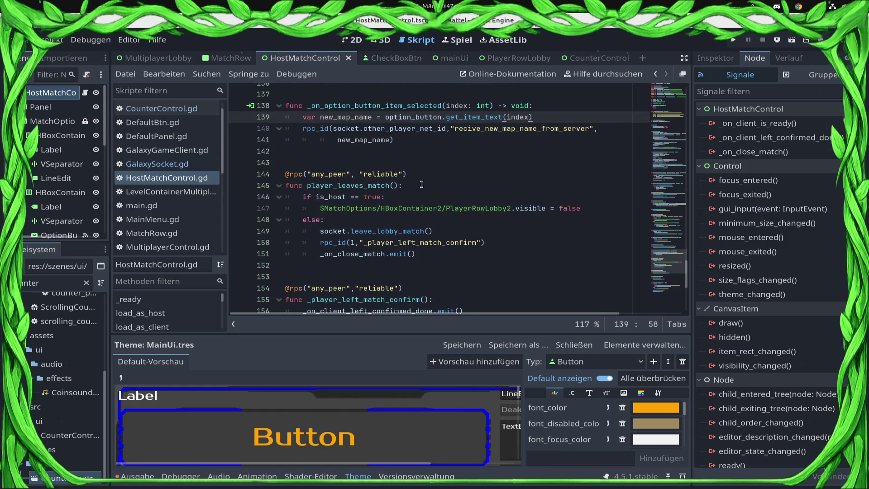
{"action": "scroll", "coordinate": [427, 277], "scroll_direction": "down", "scroll_amount": 6}
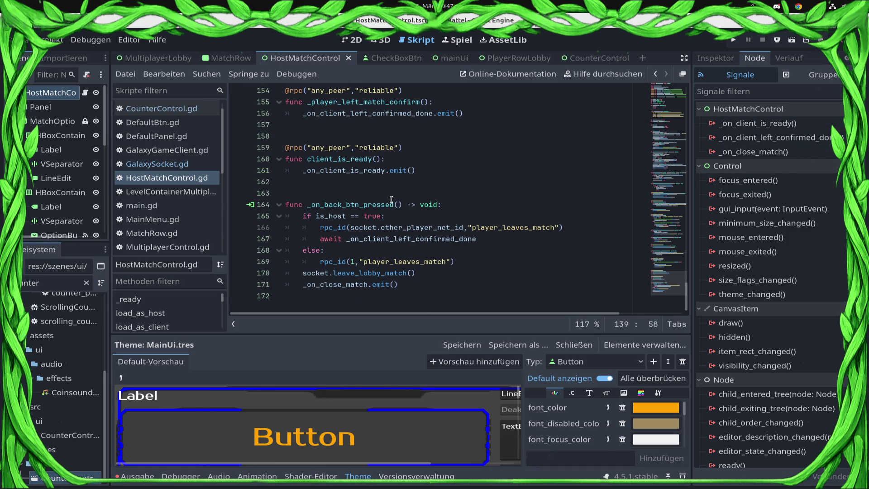
- Connect HostMatchControl's _on_client_is_ready signal to a new handler in the script
{"action": "double_click", "coordinate": [344, 173]}
{"action": "left_click", "coordinate": [760, 124]}
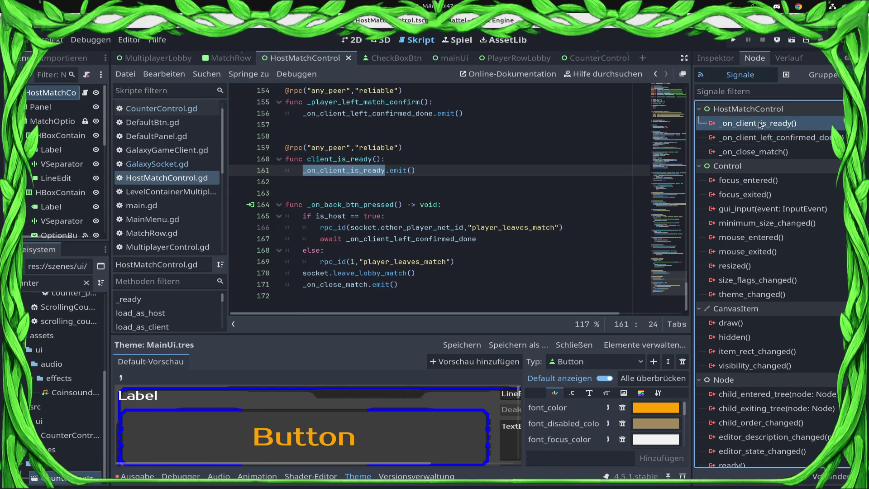
{"action": "double_click", "coordinate": [760, 124]}
{"action": "left_click", "coordinate": [471, 336]}
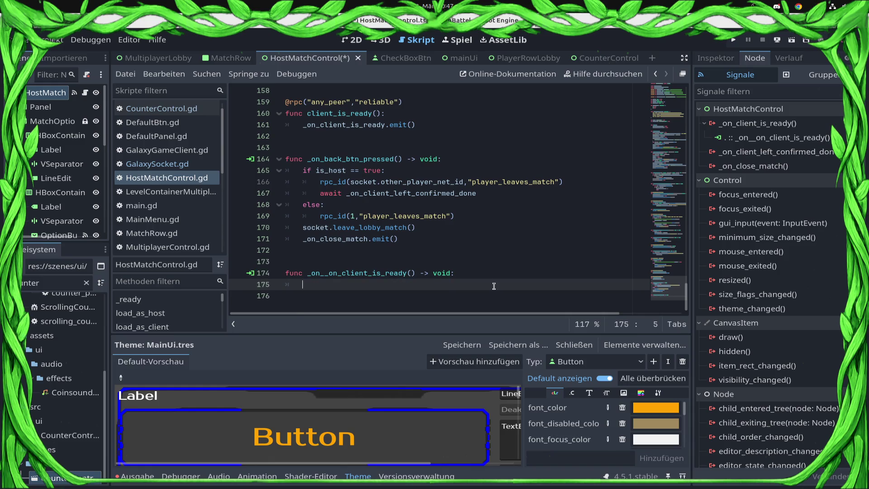
- Have the handler call socket.start_lobby_match() when is_host == true, and save
{"action": "type", "text": "if is_"}
{"action": "type", "text": "ho"}
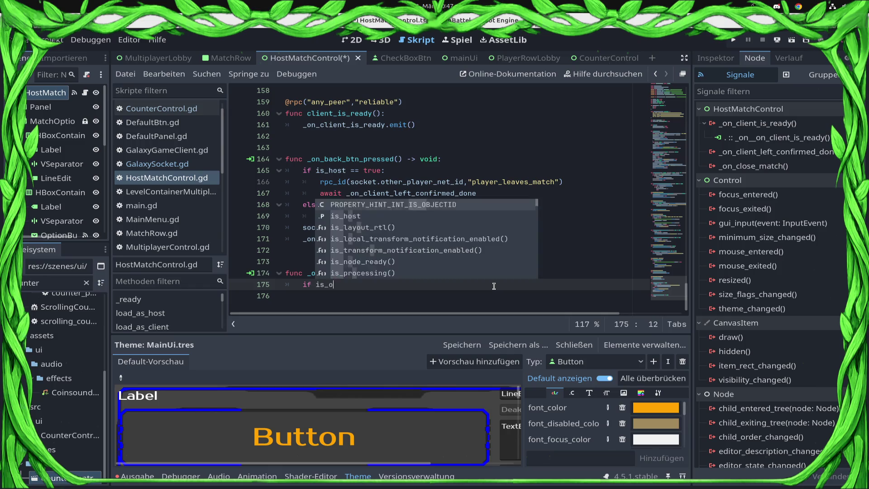
{"action": "key", "text": "Return"}
{"action": "type", "text": "== true:"}
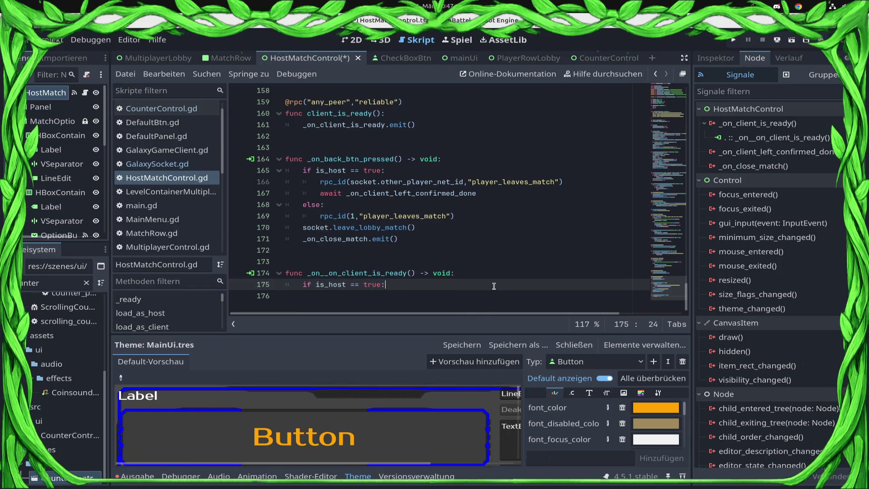
{"action": "key", "text": "Return"}
{"action": "type", "text": "sockert"}
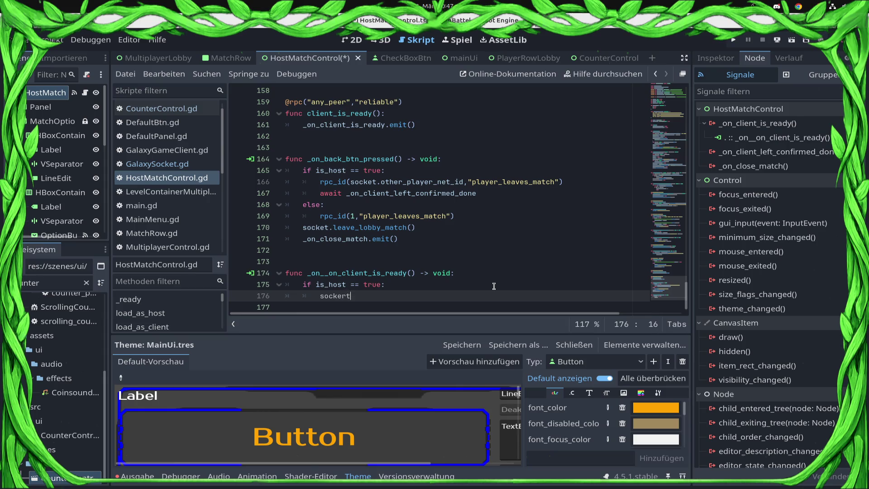
{"action": "key", "text": "BackSpace"}
{"action": "type", "text": "t.sta"}
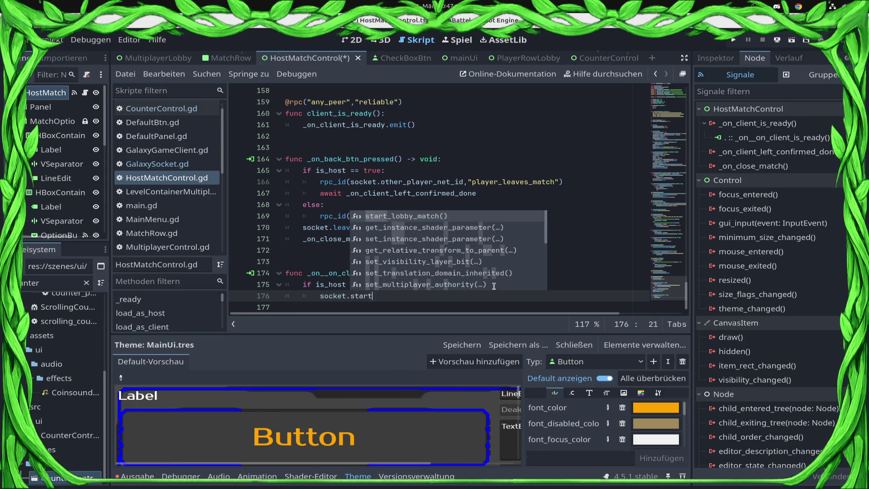
{"action": "key", "text": "Return"}
{"action": "key", "text": "ctrl+s"}
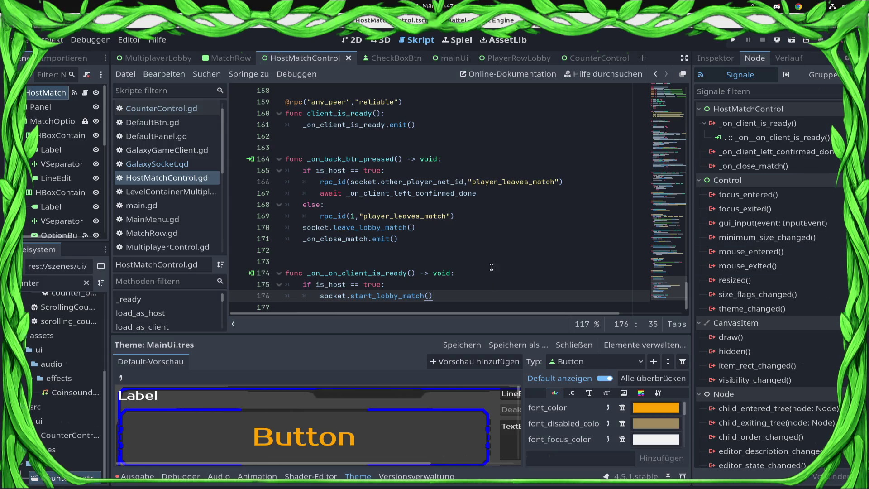
{"action": "scroll", "coordinate": [423, 233], "scroll_direction": "up", "scroll_amount": 14}
{"action": "scroll", "coordinate": [423, 233], "scroll_direction": "up", "scroll_amount": 2}
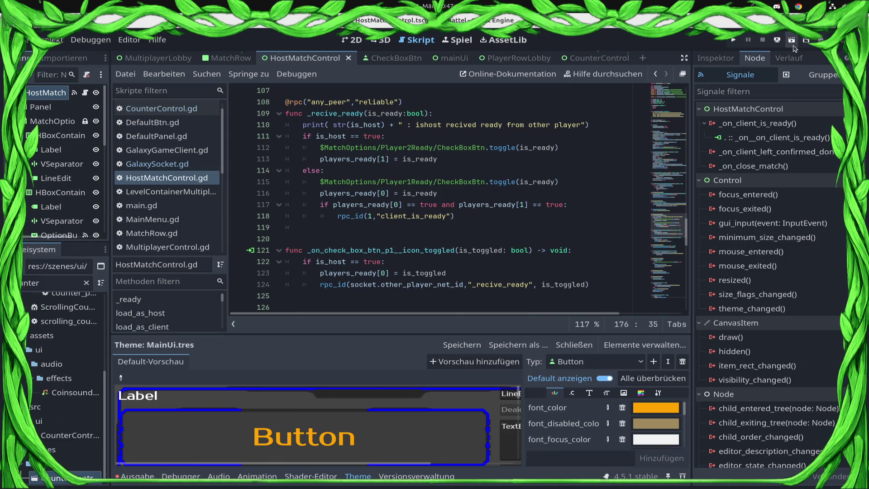
- Run the game until it reaches the Commander Profile menu, then stop it with F8
{"action": "left_click", "coordinate": [778, 41]}
{"action": "left_click", "coordinate": [782, 69]}
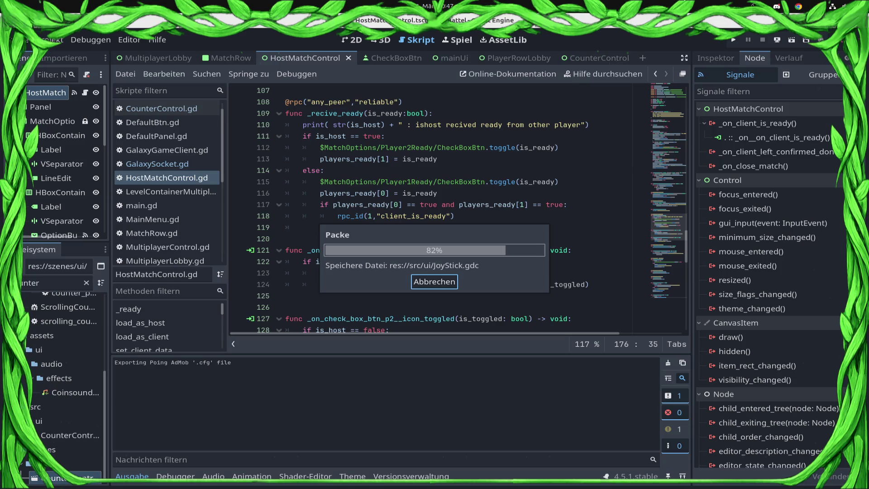
{"action": "mouse_move", "coordinate": [631, 23]}
{"action": "left_mouse_down"}
{"action": "mouse_move", "coordinate": [775, 208]}
{"action": "mouse_move", "coordinate": [868, 136]}
{"action": "left_mouse_up"}
{"action": "left_click", "coordinate": [733, 40]}
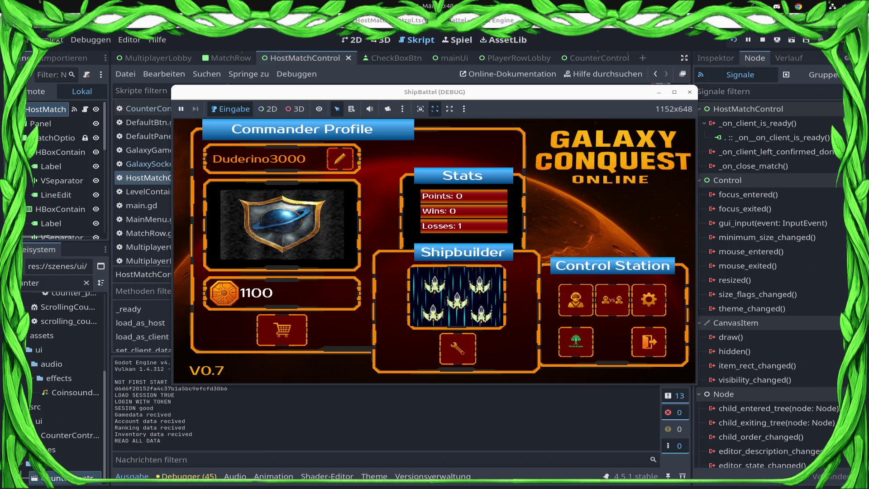
{"action": "key", "text": "F8"}
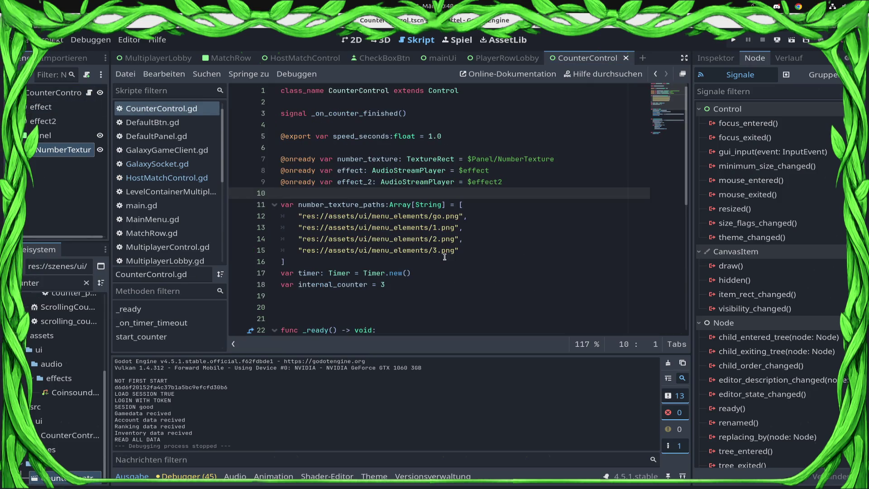
- Remove the start_counter() call from CounterControl's _ready and save
{"action": "scroll", "coordinate": [440, 294], "scroll_direction": "down", "scroll_amount": 6}
{"action": "left_click", "coordinate": [399, 185]}
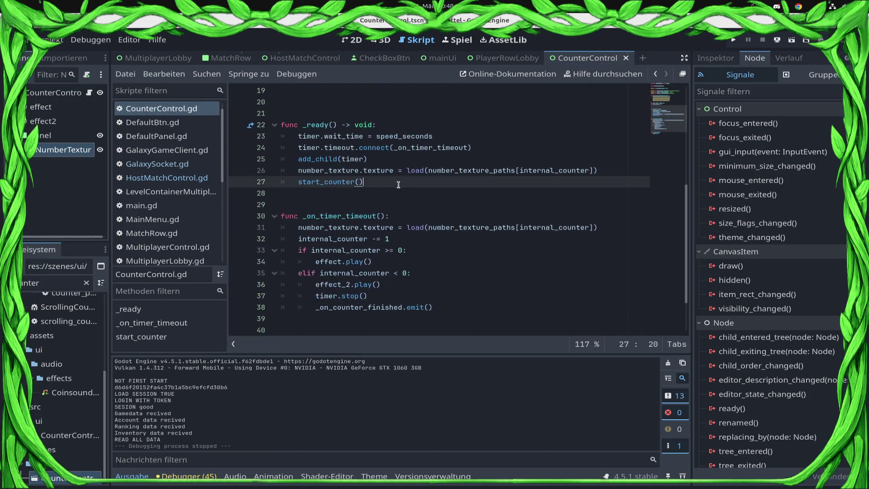
{"action": "key", "text": "shift+Home"}
{"action": "key", "text": "BackSpace"}
{"action": "key", "text": "ctrl+s"}
- Hide the Panel node and view the HostMatchControl scene layout in 2D
{"action": "left_click", "coordinate": [100, 135]}
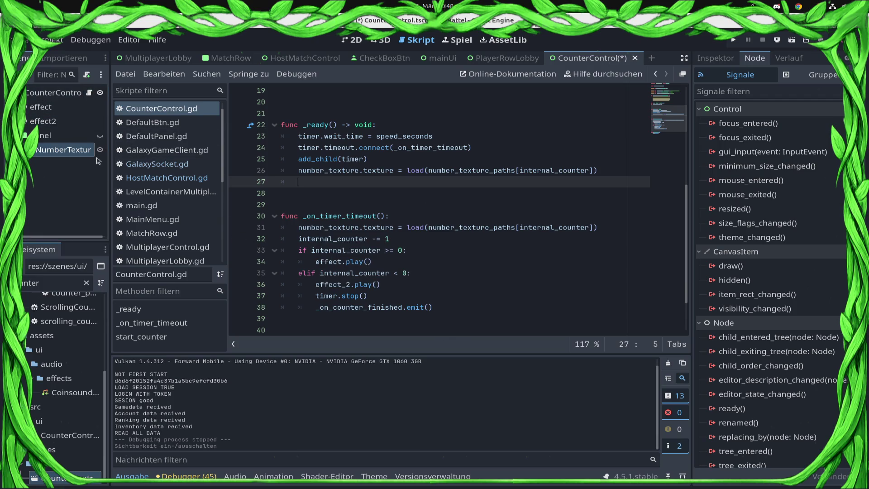
{"action": "left_click", "coordinate": [305, 58]}
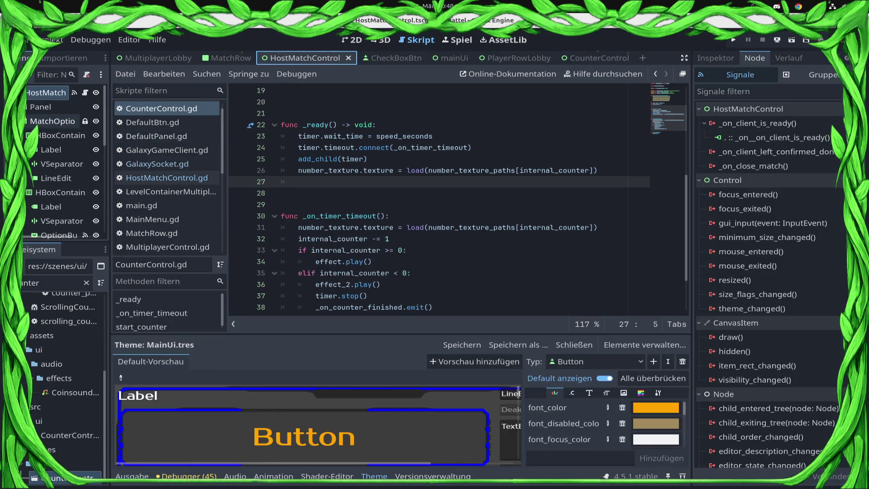
{"action": "scroll", "coordinate": [63, 172], "scroll_direction": "down", "scroll_amount": 5}
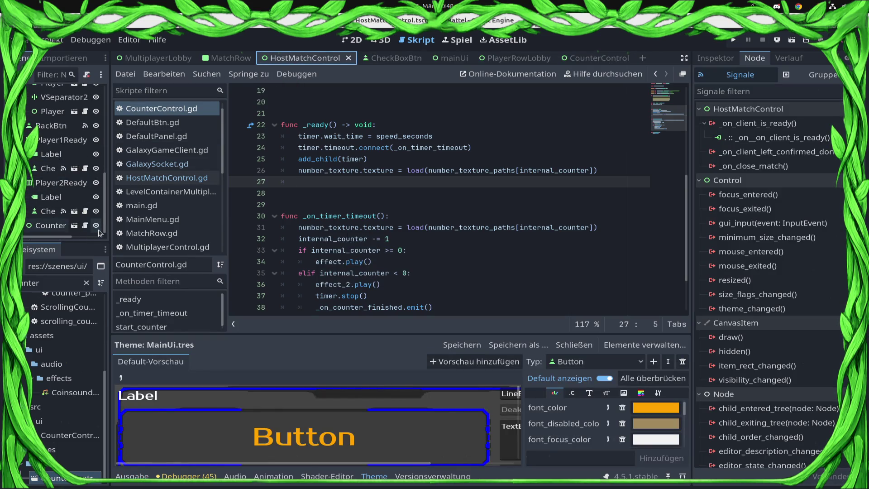
{"action": "left_click", "coordinate": [353, 40]}
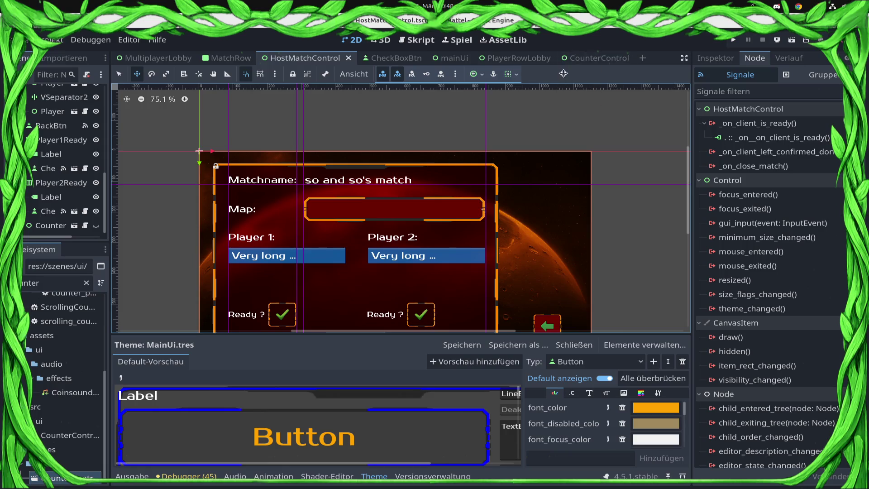
- Delete the trailing empty line in CounterControl.gd, then return to the HostMatchControl scene
{"action": "left_click", "coordinate": [597, 58]}
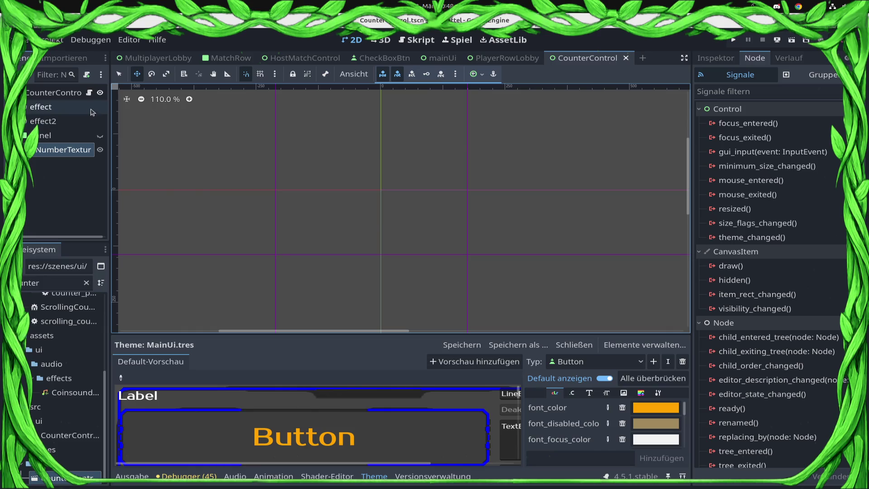
{"action": "left_click", "coordinate": [89, 93]}
{"action": "scroll", "coordinate": [521, 231], "scroll_direction": "down", "scroll_amount": 2}
{"action": "left_click", "coordinate": [293, 263]}
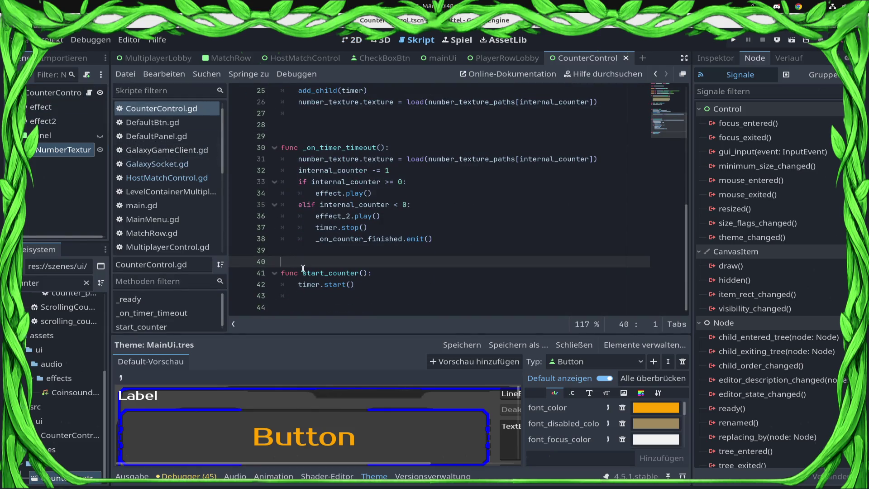
{"action": "left_click", "coordinate": [302, 305]}
{"action": "key", "text": "BackSpace"}
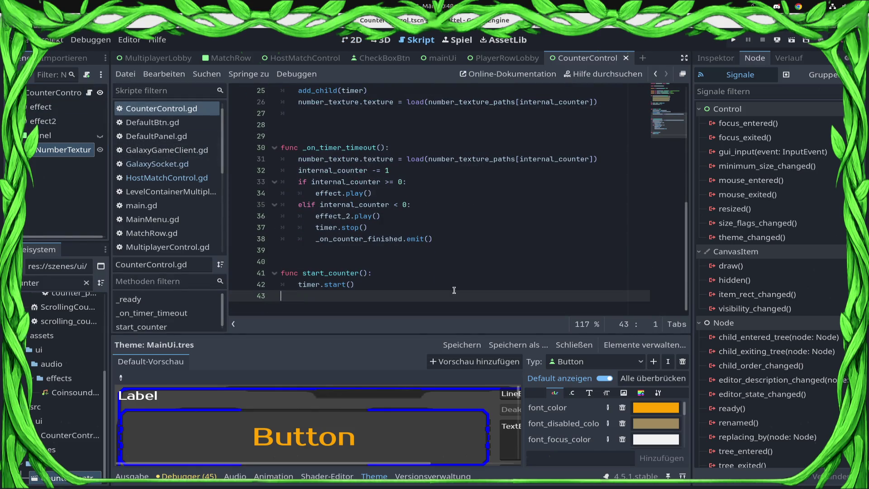
{"action": "left_click", "coordinate": [231, 58]}
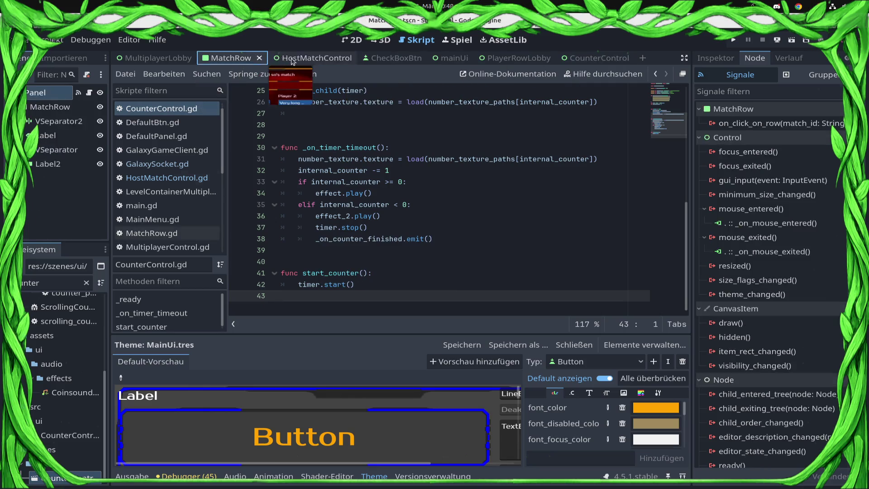
{"action": "left_click", "coordinate": [305, 57]}
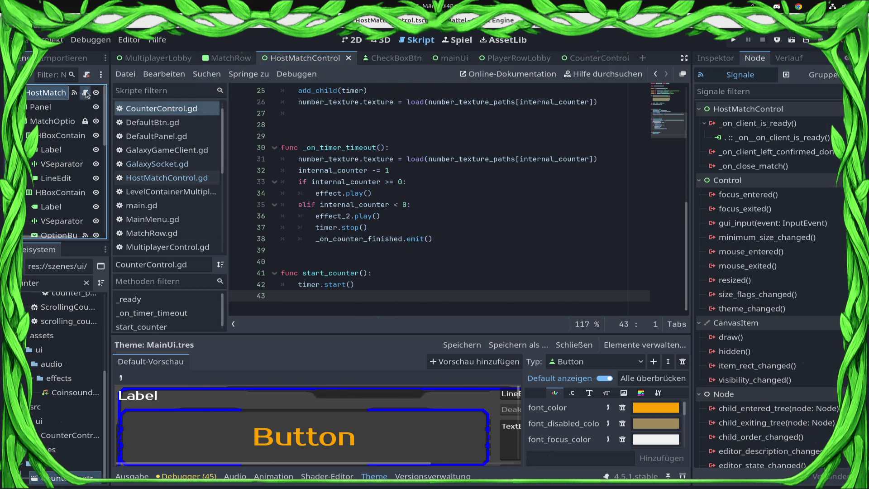
- Open HostMatchControl.gd and add blank lines inside the is_host branch
{"action": "left_click", "coordinate": [167, 177]}
{"action": "scroll", "coordinate": [432, 261], "scroll_direction": "down", "scroll_amount": 10}
{"action": "scroll", "coordinate": [432, 261], "scroll_direction": "down", "scroll_amount": 5}
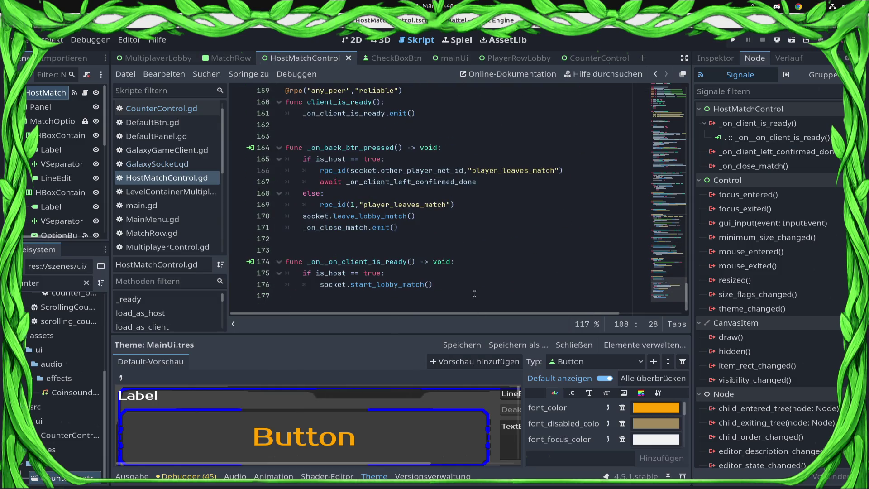
{"action": "left_click", "coordinate": [450, 273]}
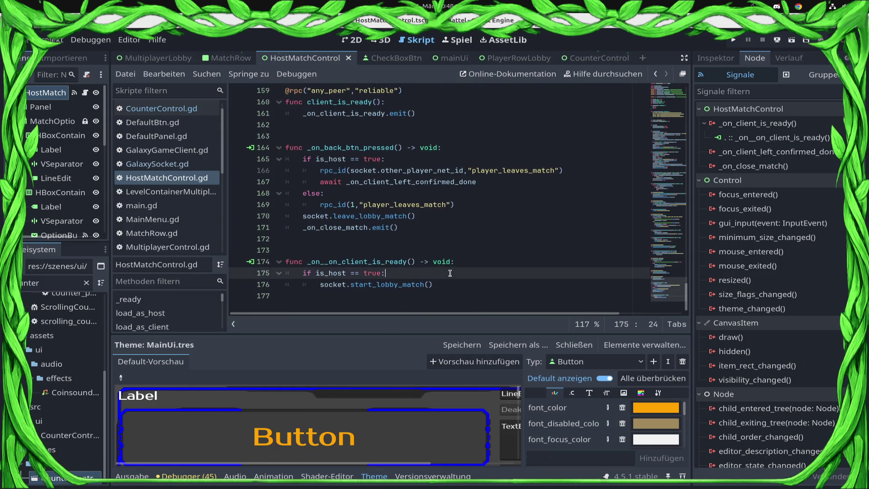
{"action": "key", "text": "Return"}
{"action": "key", "text": "Return"}
{"action": "key", "text": "Up"}
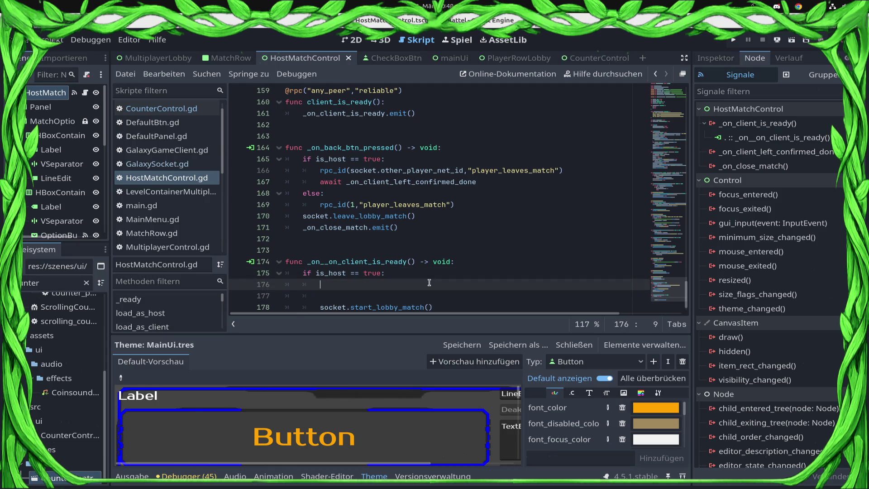
{"action": "type", "text": "$"}
{"action": "key", "text": "BackSpace"}
{"action": "scroll", "coordinate": [448, 171], "scroll_direction": "up", "scroll_amount": 5}
{"action": "scroll", "coordinate": [448, 171], "scroll_direction": "up", "scroll_amount": 15}
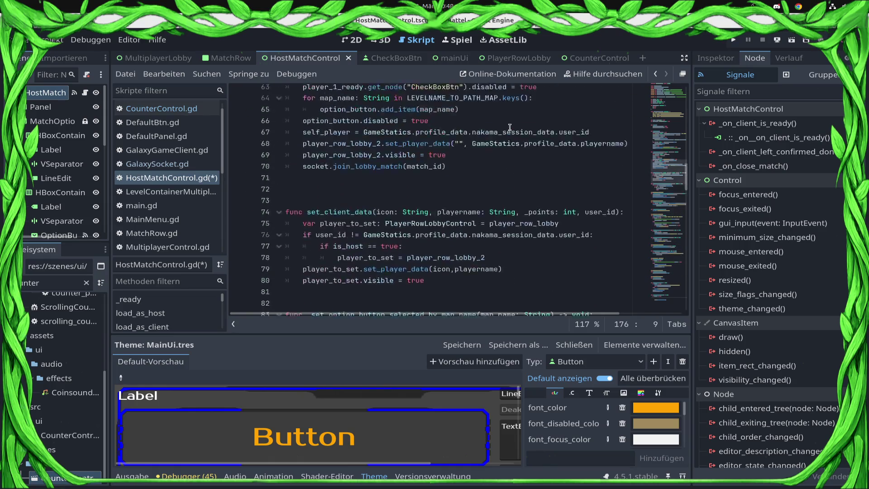
{"action": "scroll", "coordinate": [42, 187], "scroll_direction": "down", "scroll_amount": 5}
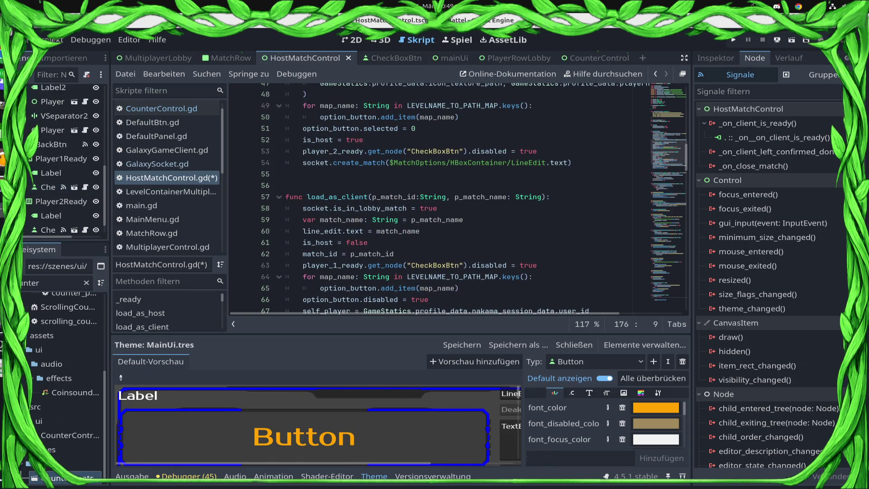
{"action": "scroll", "coordinate": [113, 152], "scroll_direction": "down", "scroll_amount": 1}
{"action": "scroll", "coordinate": [362, 195], "scroll_direction": "up", "scroll_amount": 8}
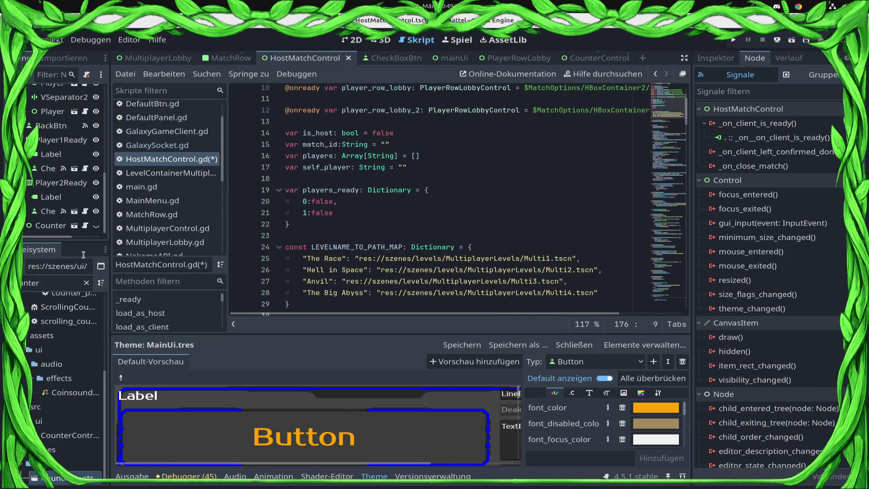
{"action": "scroll", "coordinate": [65, 232], "scroll_direction": "down", "scroll_amount": 1}
{"action": "mouse_move", "coordinate": [64, 232]}
{"action": "left_mouse_down"}
{"action": "mouse_move", "coordinate": [338, 217]}
{"action": "mouse_move", "coordinate": [273, 92]}
{"action": "mouse_move", "coordinate": [317, 206]}
{"action": "mouse_move", "coordinate": [371, 209]}
{"action": "left_mouse_up"}
{"action": "scroll", "coordinate": [340, 215], "scroll_direction": "up", "scroll_amount": 3}
{"action": "double_click", "coordinate": [378, 204]}
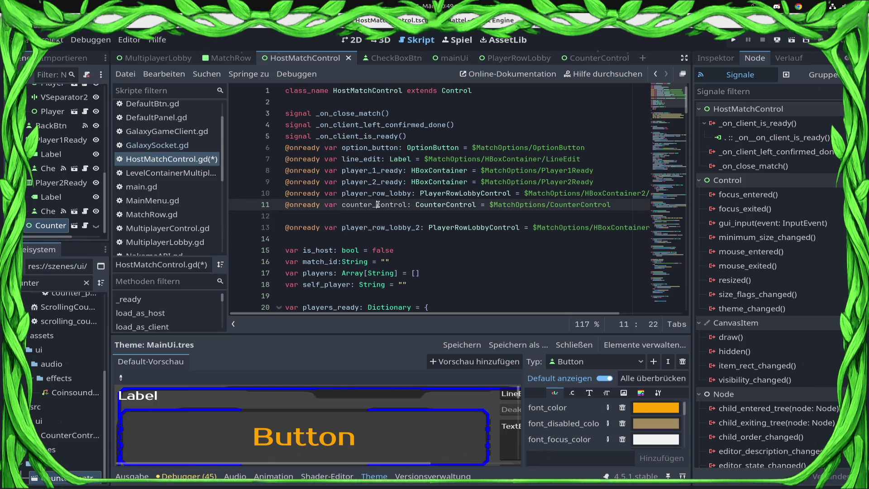
- Move the player_row_lobby_2 declaration above counter_control and save the script
{"action": "left_click", "coordinate": [413, 227]}
{"action": "key", "text": "End"}
{"action": "key", "text": "shift+Home"}
{"action": "key", "text": "BackSpace"}
{"action": "key", "text": "Up"}
{"action": "key", "text": "Up"}
{"action": "type", "text": "@onready var player_row_lobby_2: PlayerRowLobbyControl = $MatchOptions/HBoxContainer2/PlayerRowLobby2"}
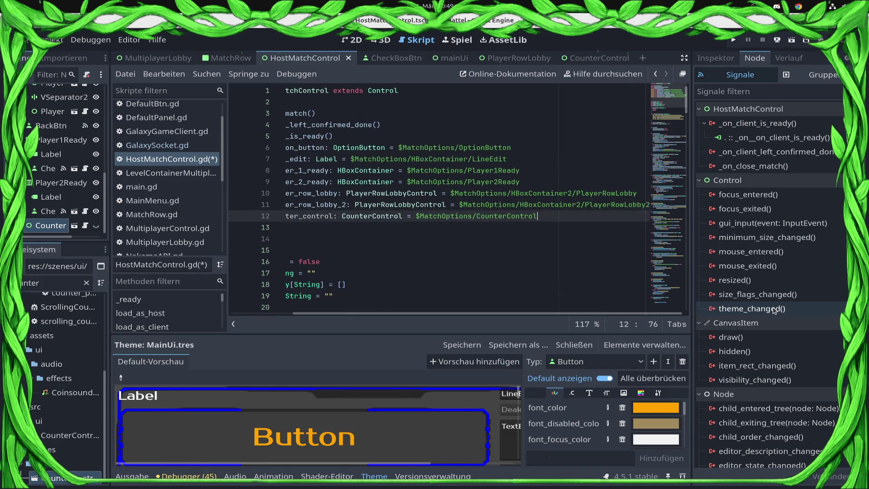
{"action": "key", "text": "Return"}
{"action": "key", "text": "ctrl+s"}
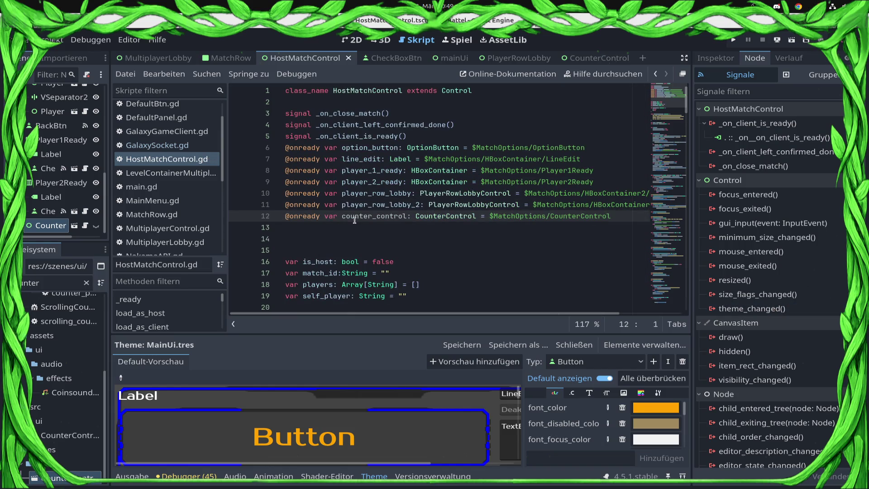
{"action": "double_click", "coordinate": [354, 220]}
{"action": "scroll", "coordinate": [648, 199], "scroll_direction": "down", "scroll_amount": 15}
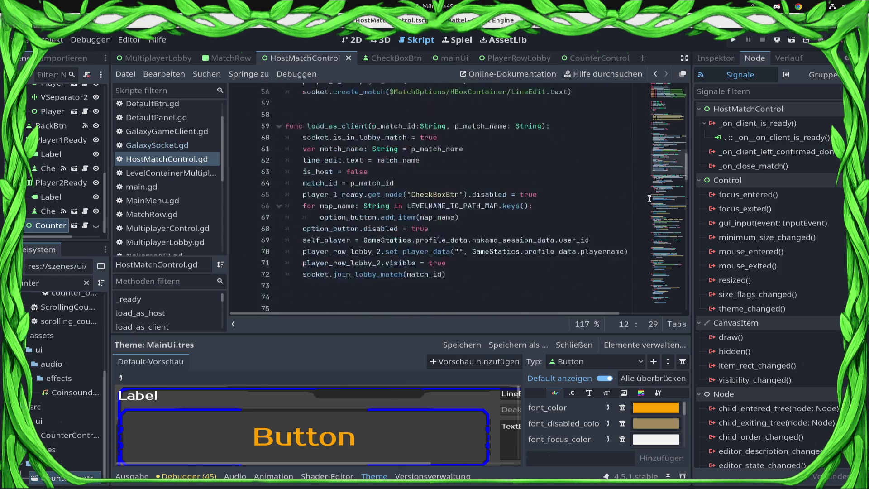
{"action": "key", "text": "Page_Down"}
{"action": "key", "text": "Page_Down"}
{"action": "key", "text": "Page_Down"}
{"action": "key", "text": "Page_Down"}
{"action": "key", "text": "Page_Down"}
{"action": "key", "text": "Page_Down"}
{"action": "key", "text": "Up"}
{"action": "key", "text": "Up"}
- Add counter_control.visible = true inside the host branch
{"action": "type", "text": "counter_control.vi"}
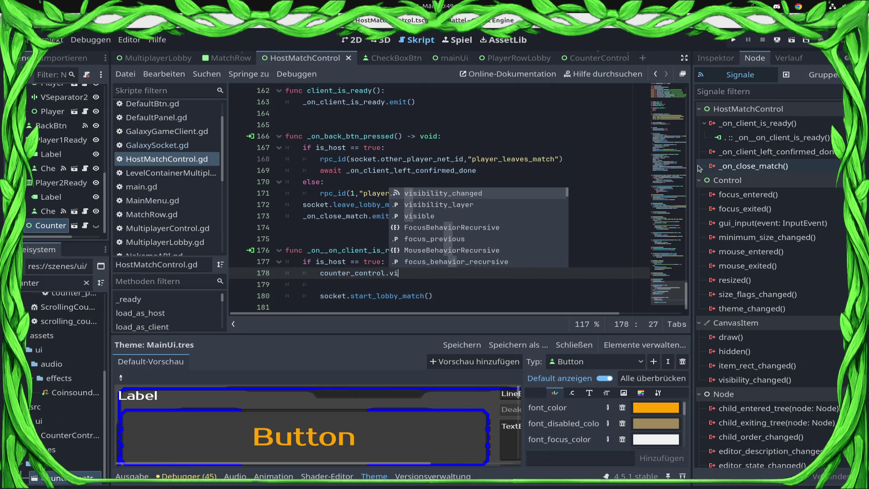
{"action": "key", "text": "Down"}
{"action": "key", "text": "Down"}
{"action": "key", "text": "Return"}
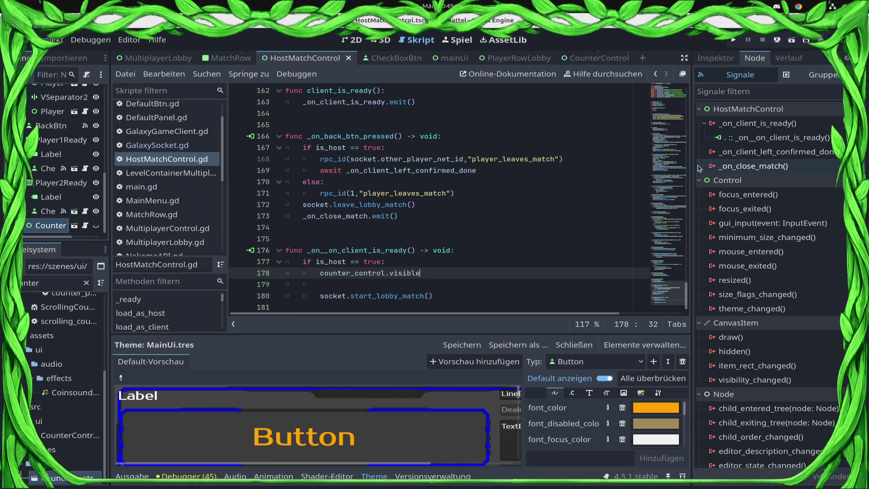
{"action": "type", "text": "rue"}
{"action": "key", "text": "ctrl+s"}
{"action": "key", "text": "Return"}
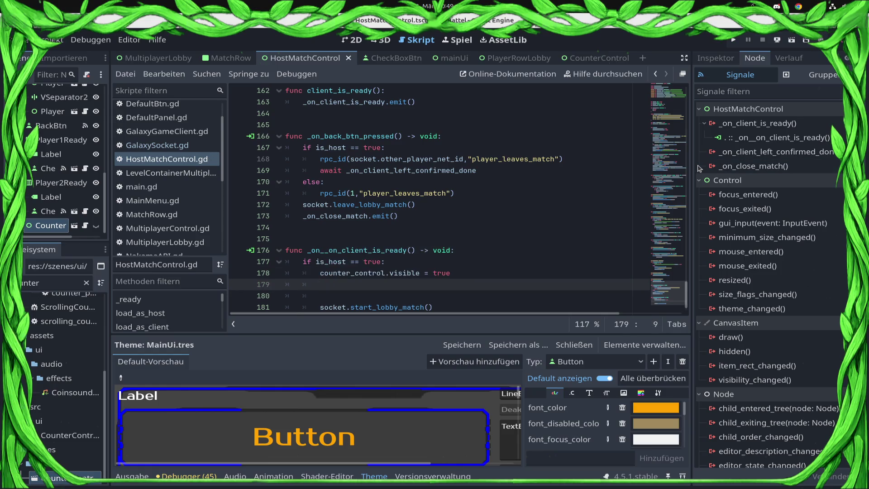
- Add a counter_control.start_counter() call and save
{"action": "type", "text": "counter_control.set"}
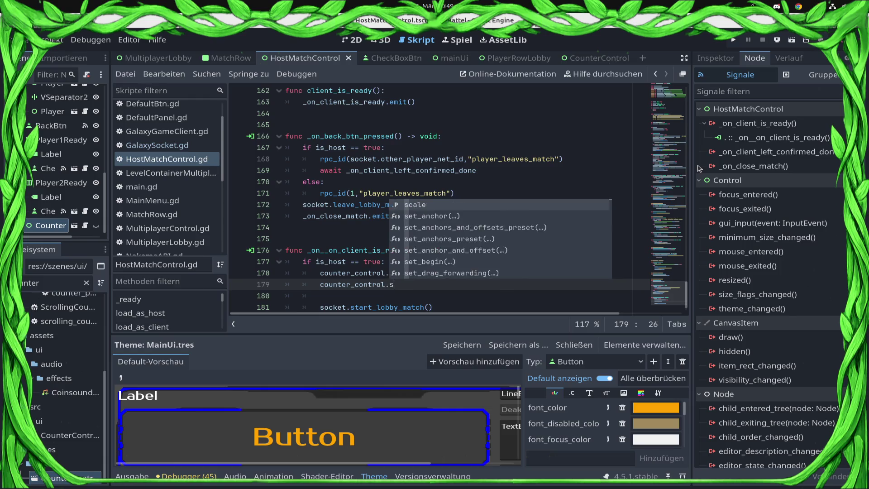
{"action": "key", "text": "BackSpace"}
{"action": "key", "text": "BackSpace"}
{"action": "type", "text": "tar"}
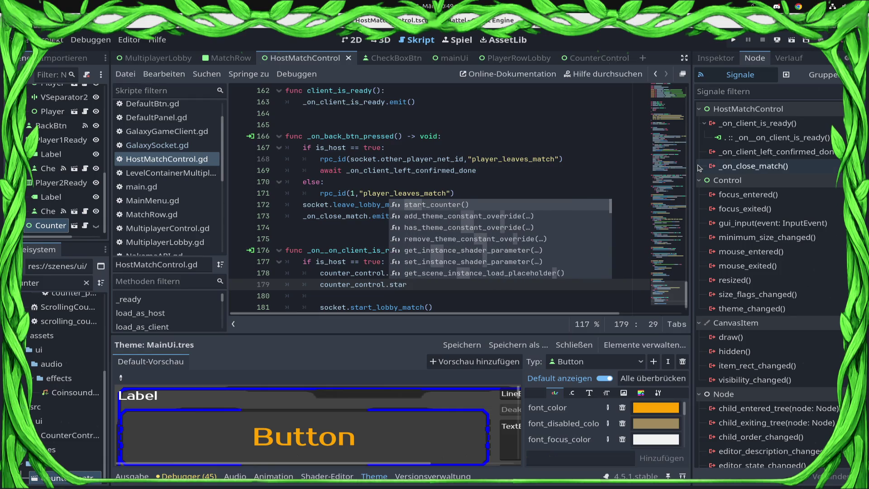
{"action": "key", "text": "Return"}
{"action": "key", "text": "ctrl+s"}
- Add await counter_control._on_counter_finished, then run the project in the browser
{"action": "key", "text": "Return"}
{"action": "type", "text": "await c"}
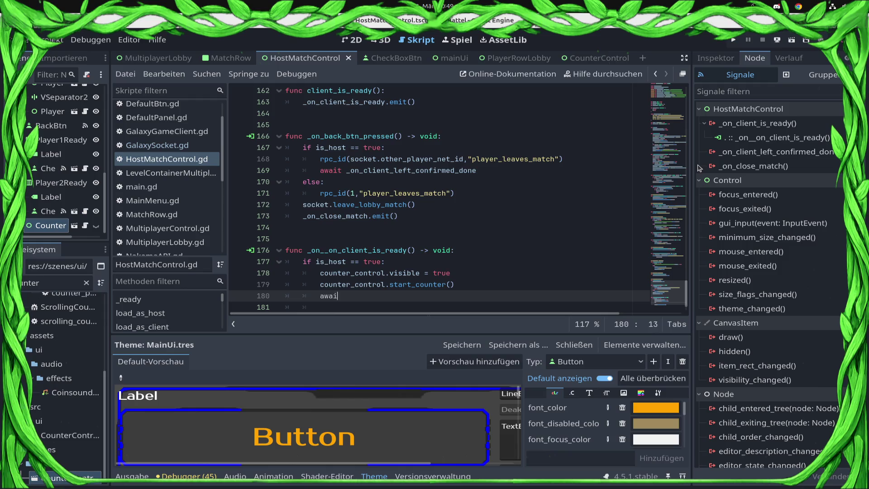
{"action": "type", "text": "ou"}
{"action": "key", "text": "Return"}
{"action": "type", "text": ".o"}
{"action": "key", "text": "BackSpace"}
{"action": "type", "text": "_"}
{"action": "key", "text": "Return"}
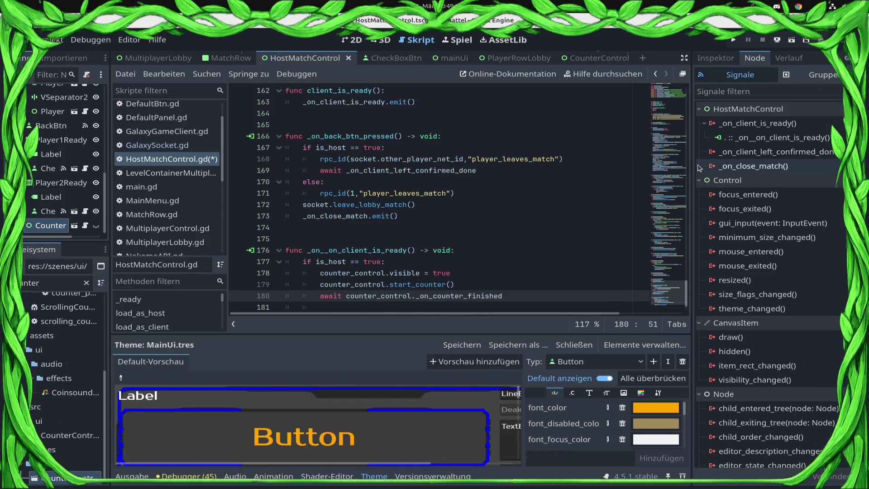
{"action": "key", "text": "Return"}
{"action": "key", "text": "BackSpace"}
{"action": "key", "text": "BackSpace"}
{"action": "key", "text": "BackSpace"}
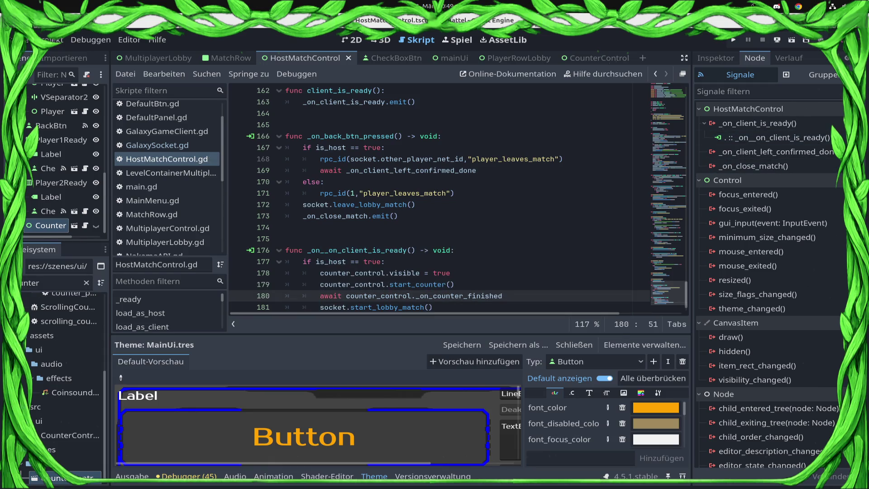
{"action": "left_click", "coordinate": [806, 41]}
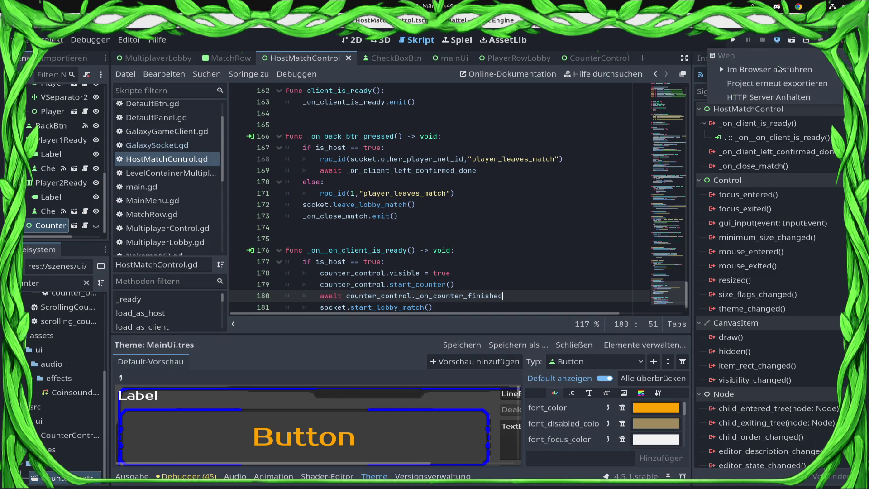
{"action": "left_click", "coordinate": [769, 67]}
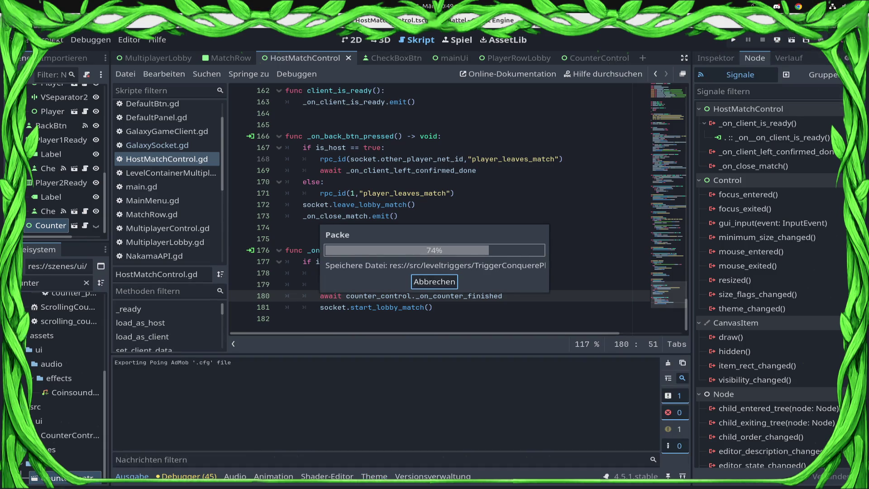
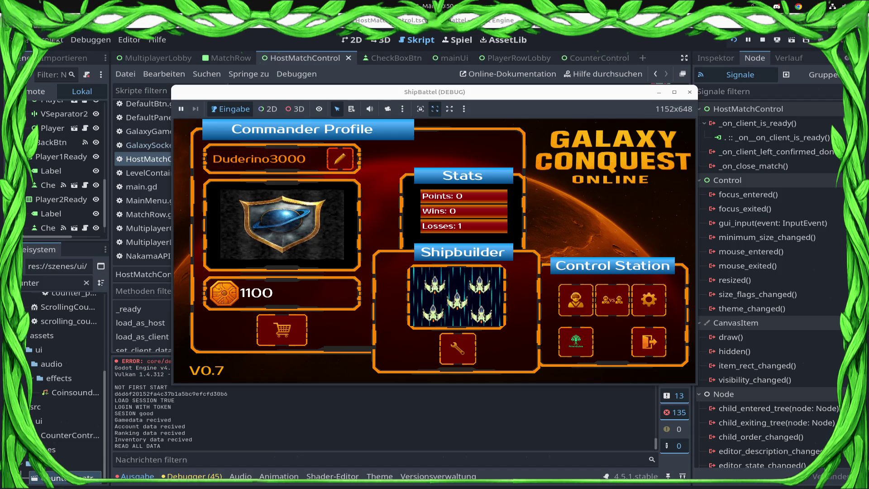
- Close the running game and list the 45 script errors and warnings in the debugger
{"action": "left_click", "coordinate": [285, 448]}
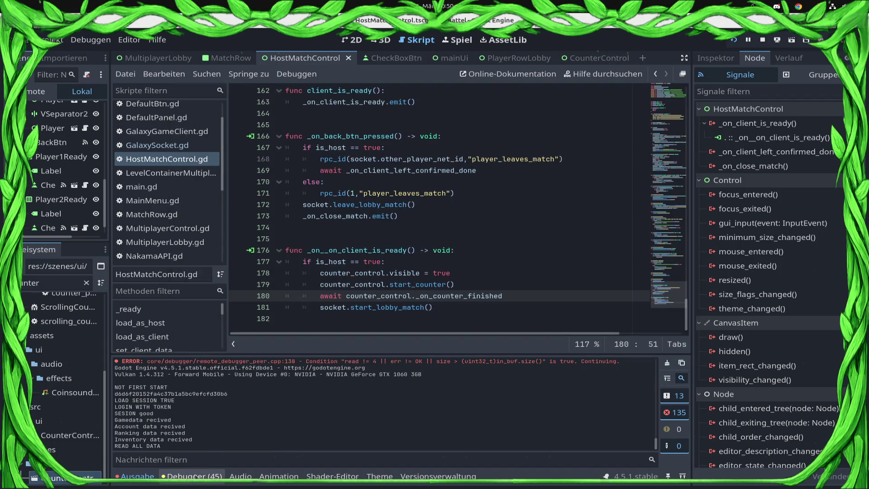
{"action": "left_click", "coordinate": [195, 476]}
{"action": "left_click", "coordinate": [189, 362]}
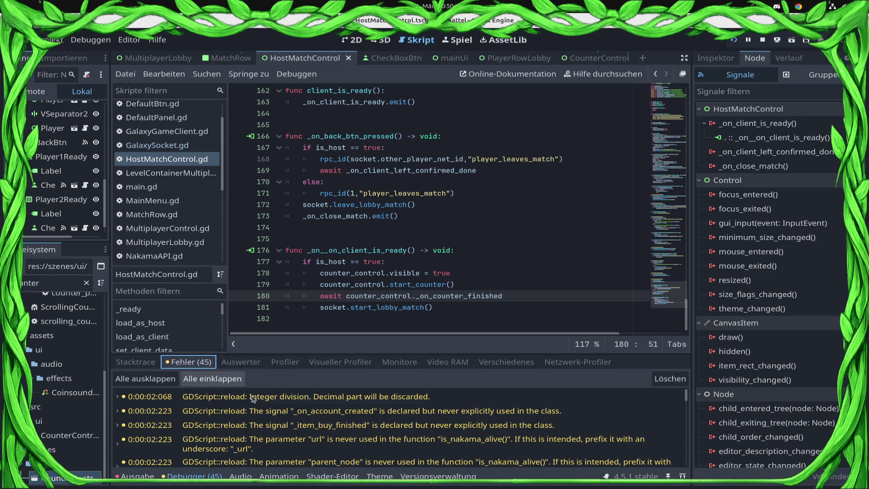
{"action": "scroll", "coordinate": [249, 396], "scroll_direction": "down", "scroll_amount": 2}
{"action": "scroll", "coordinate": [424, 217], "scroll_direction": "up", "scroll_amount": 20}
{"action": "scroll", "coordinate": [424, 217], "scroll_direction": "up", "scroll_amount": 10}
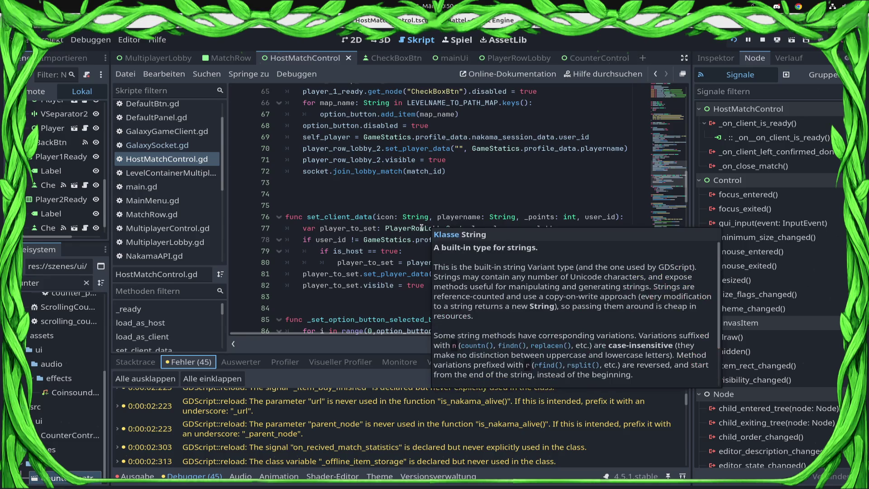
{"action": "scroll", "coordinate": [421, 228], "scroll_direction": "up", "scroll_amount": 2}
- Look up LEVELNAME_TO_PATH_MAP, then select the old option_button declaration on line 6
{"action": "left_click", "coordinate": [464, 189]}
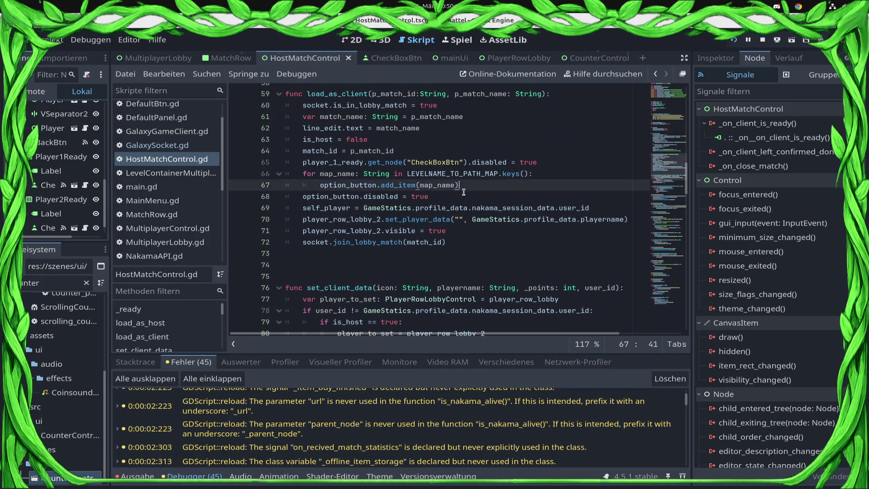
{"action": "double_click", "coordinate": [467, 174]}
{"action": "scroll", "coordinate": [457, 207], "scroll_direction": "up", "scroll_amount": 16}
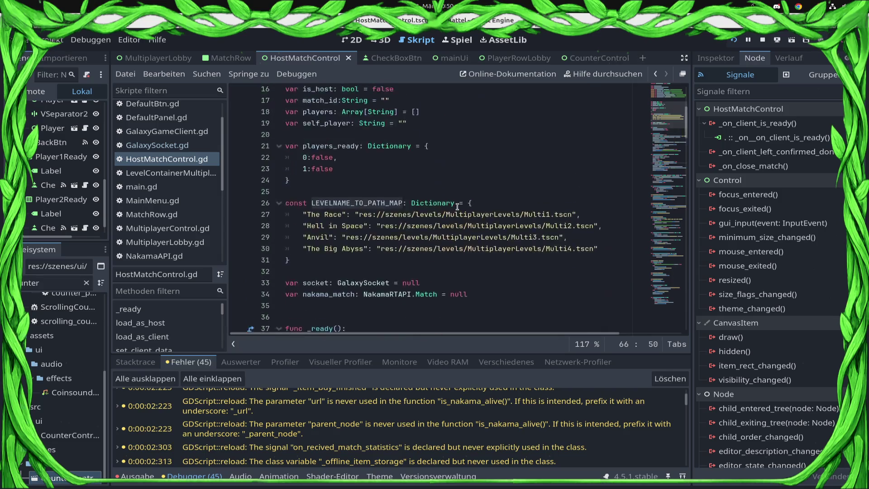
{"action": "scroll", "coordinate": [457, 207], "scroll_direction": "down", "scroll_amount": 12}
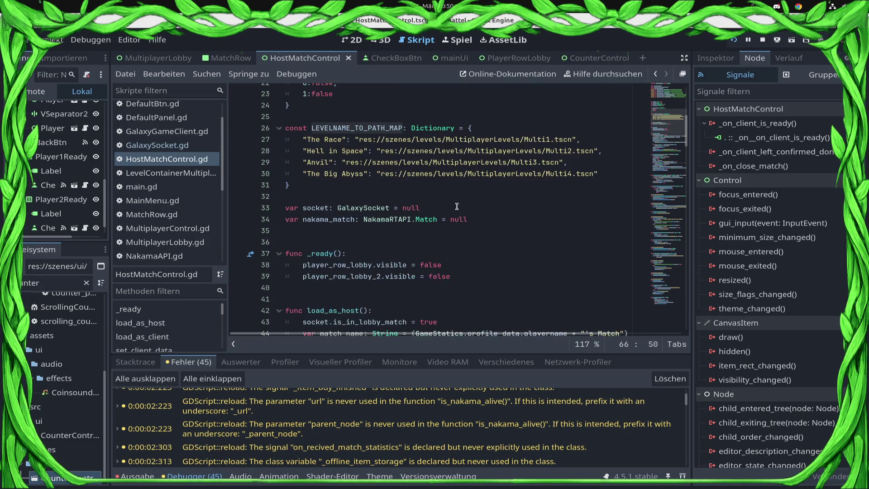
{"action": "scroll", "coordinate": [456, 207], "scroll_direction": "down", "scroll_amount": 4}
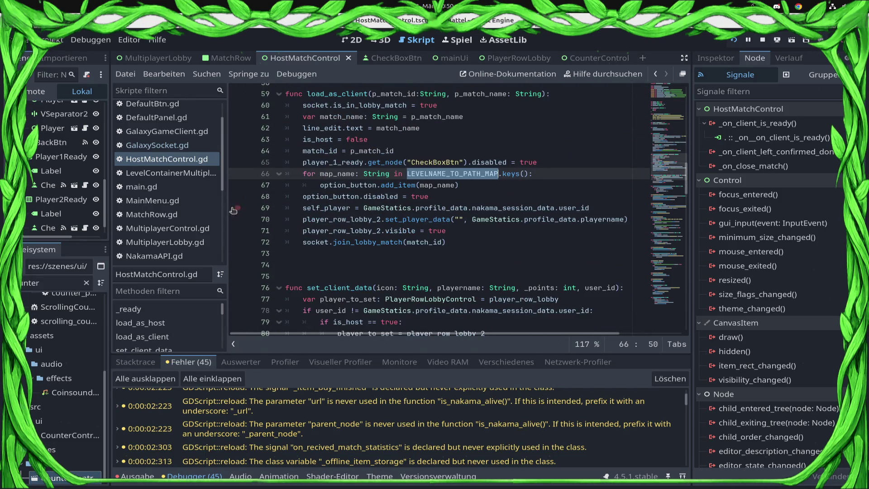
{"action": "scroll", "coordinate": [314, 203], "scroll_direction": "up", "scroll_amount": 6}
{"action": "scroll", "coordinate": [314, 203], "scroll_direction": "up", "scroll_amount": 14}
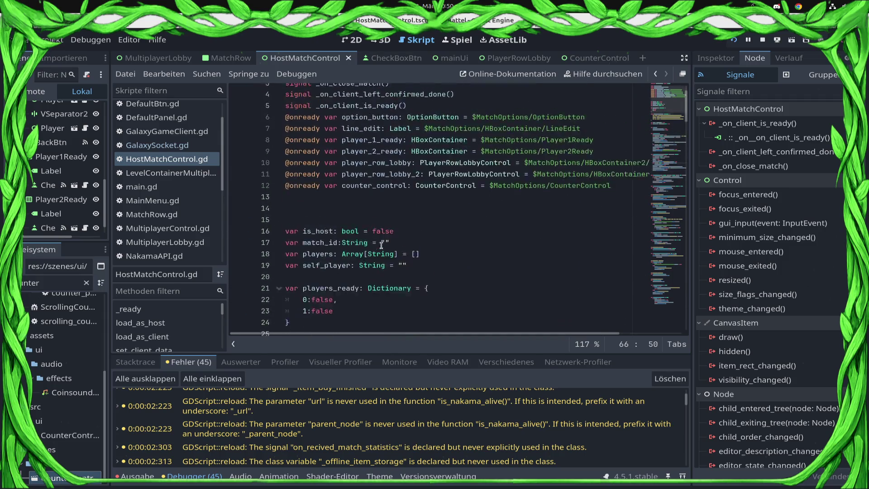
{"action": "left_click", "coordinate": [606, 149]}
{"action": "key", "text": "shift+Home"}
- Redeclare option_button as $MatchOptions/HBoxContainer3/OptionButton, save the script, and start a browser run
{"action": "key", "text": "BackSpace"}
{"action": "scroll", "coordinate": [54, 181], "scroll_direction": "up", "scroll_amount": 5}
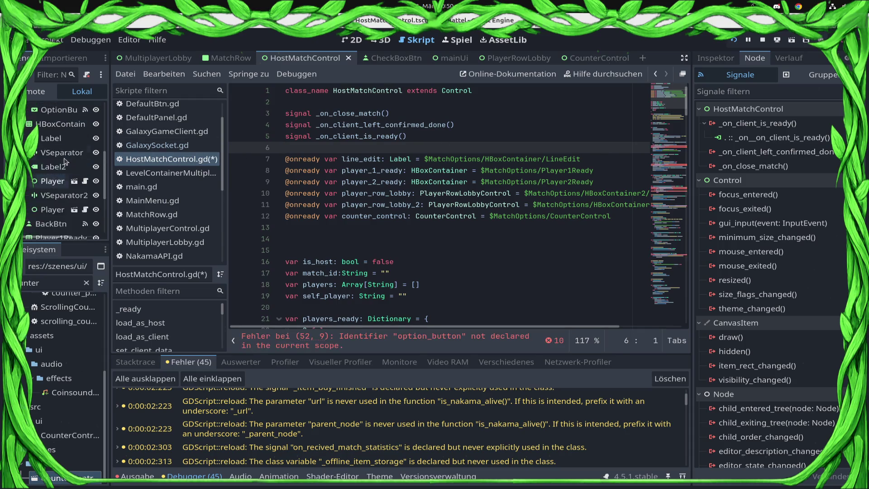
{"action": "left_click_drag", "start_coordinate": [53, 182], "coordinate": [416, 152]}
{"action": "key", "text": "ctrl+z"}
{"action": "key", "text": "ctrl+s"}
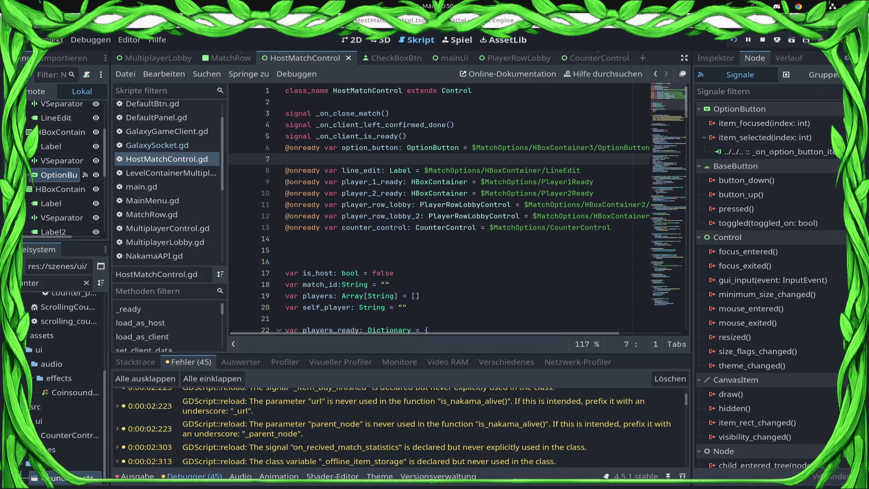
{"action": "left_click", "coordinate": [777, 40]}
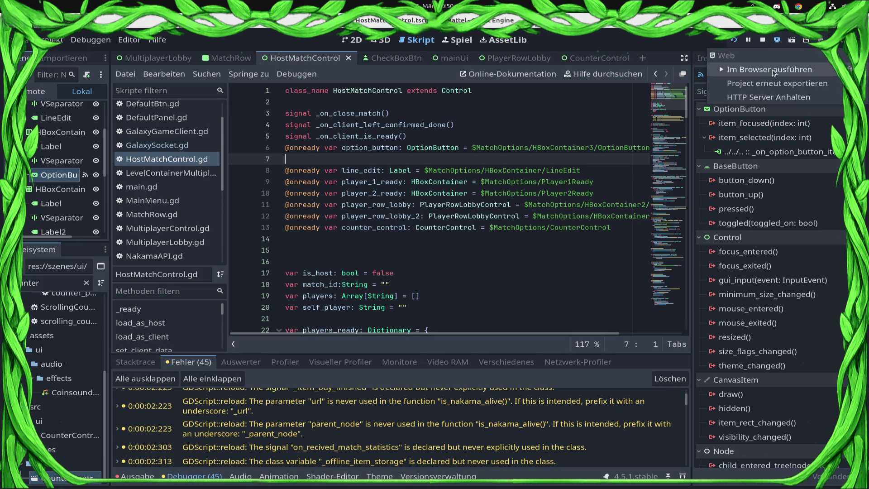
{"action": "left_click", "coordinate": [775, 71]}
- Start the project so the debug window loads the Galaxy Conquest Online main menu
{"action": "key", "text": "super"}
{"action": "key", "text": "super"}
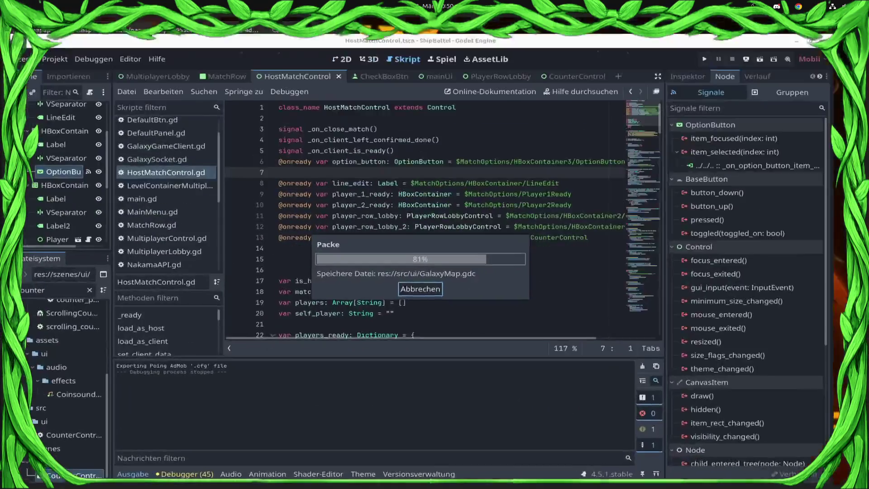
{"action": "left_click", "coordinate": [733, 40]}
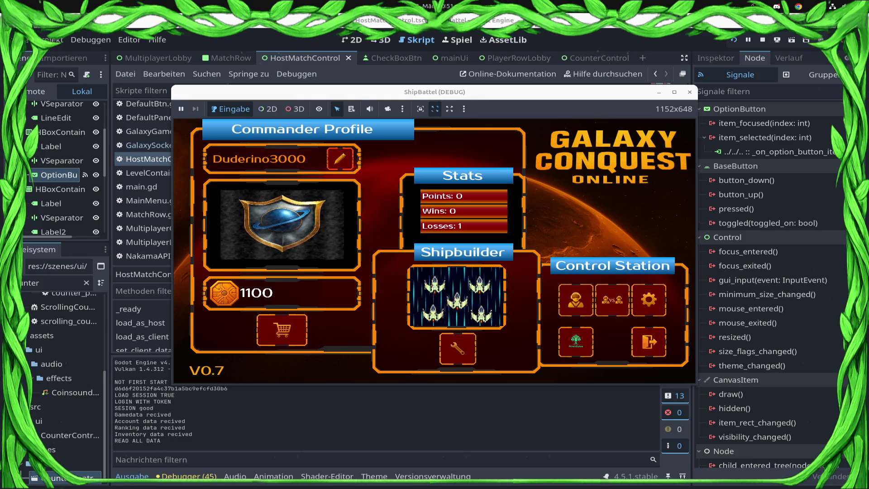
- Join the open lobby match on The Race, maximize the window, ready Player 2, and stop
{"action": "left_click", "coordinate": [611, 301]}
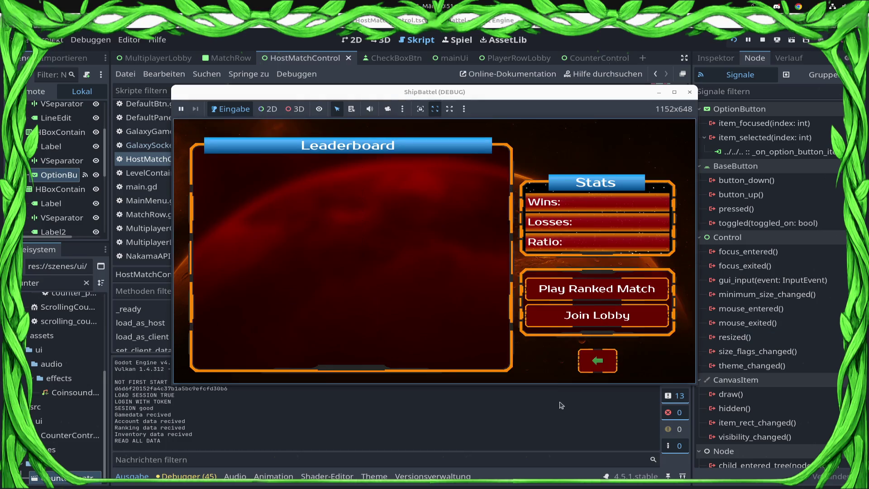
{"action": "left_click", "coordinate": [574, 319]}
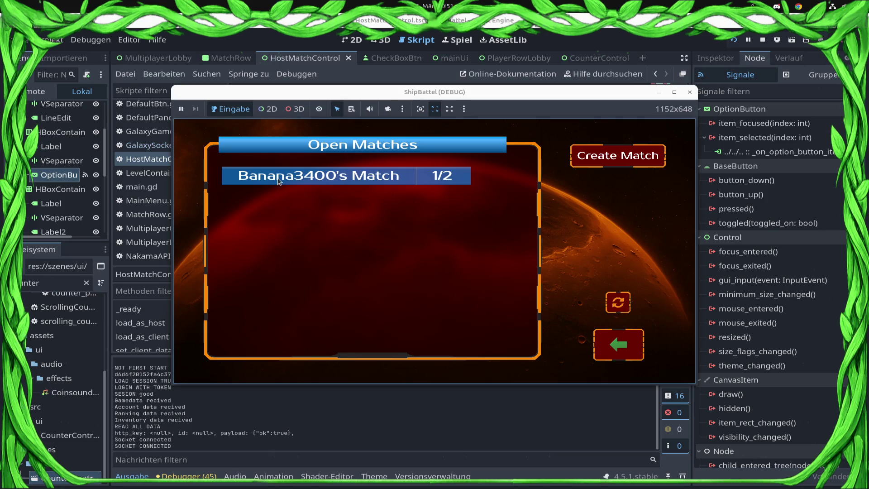
{"action": "left_click", "coordinate": [267, 179]}
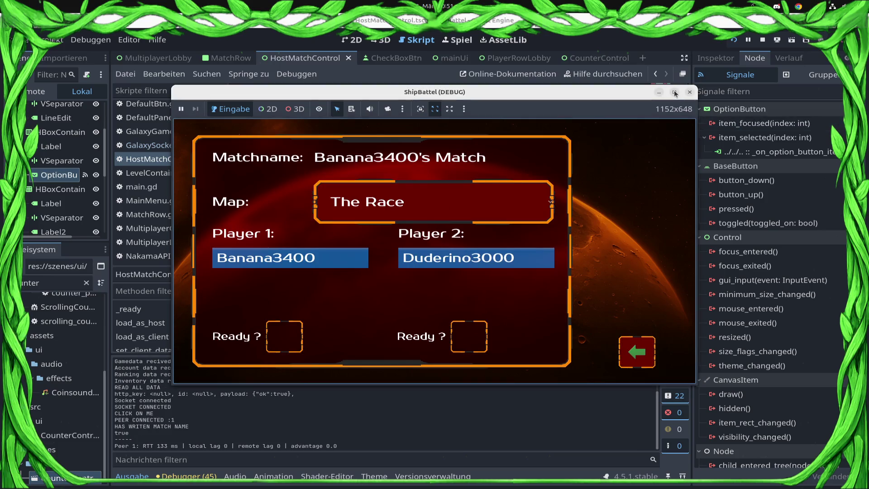
{"action": "left_click", "coordinate": [675, 92]}
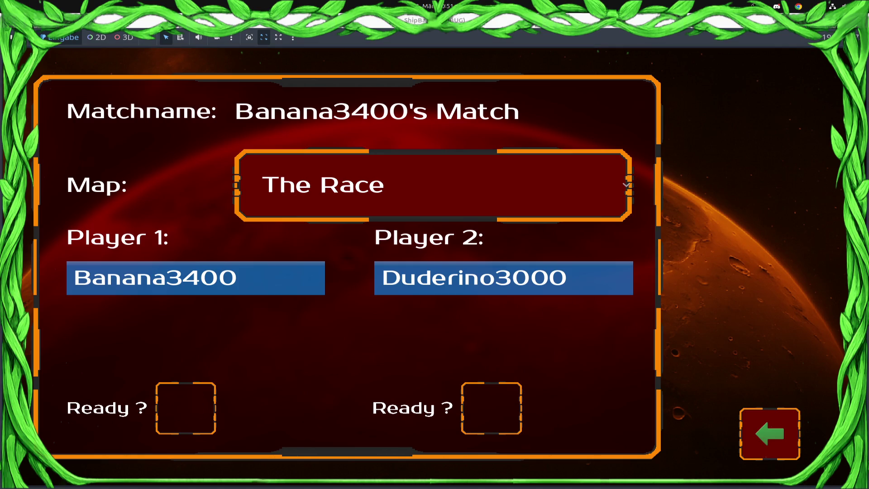
{"action": "left_click", "coordinate": [504, 409]}
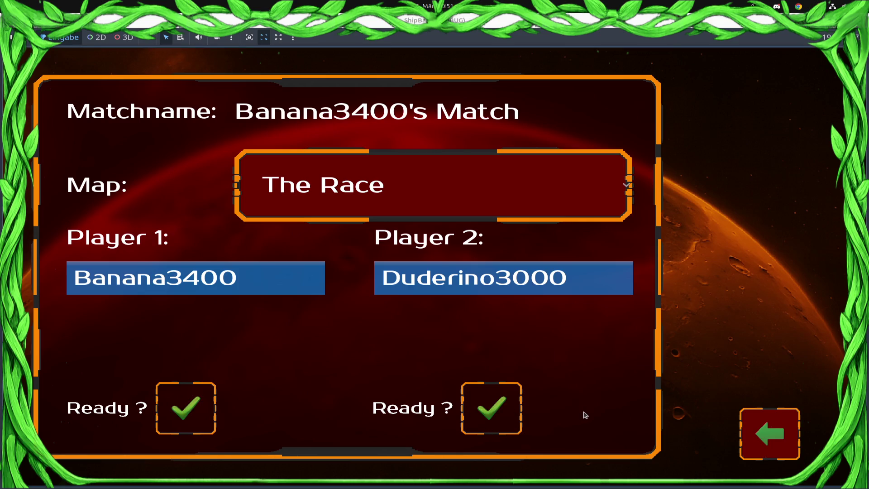
{"action": "key", "text": "F8"}
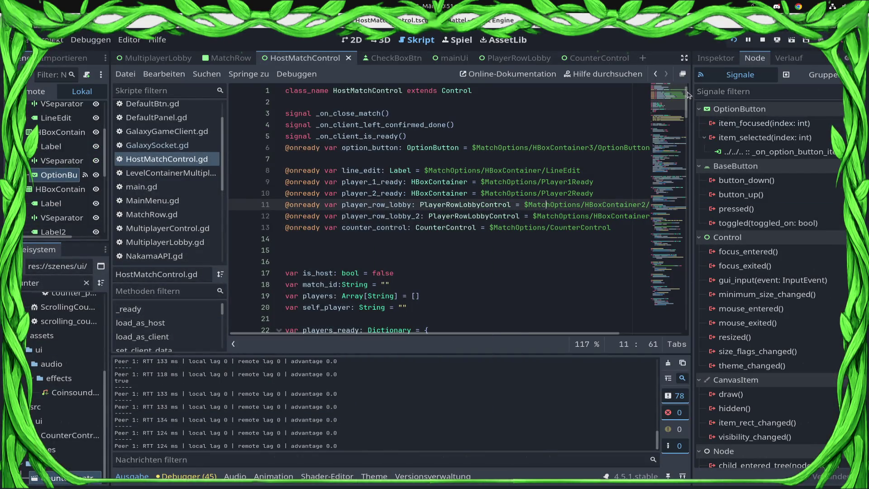
- Review the ready-handling code in HostMatchControl.gd around line 119
{"action": "left_click_drag", "start_coordinate": [686, 102], "coordinate": [686, 317]}
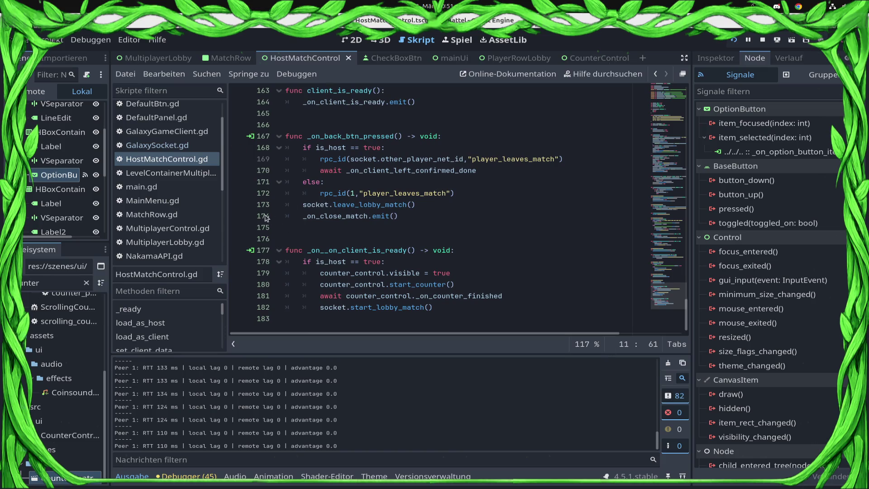
{"action": "scroll", "coordinate": [434, 216], "scroll_direction": "up", "scroll_amount": 4}
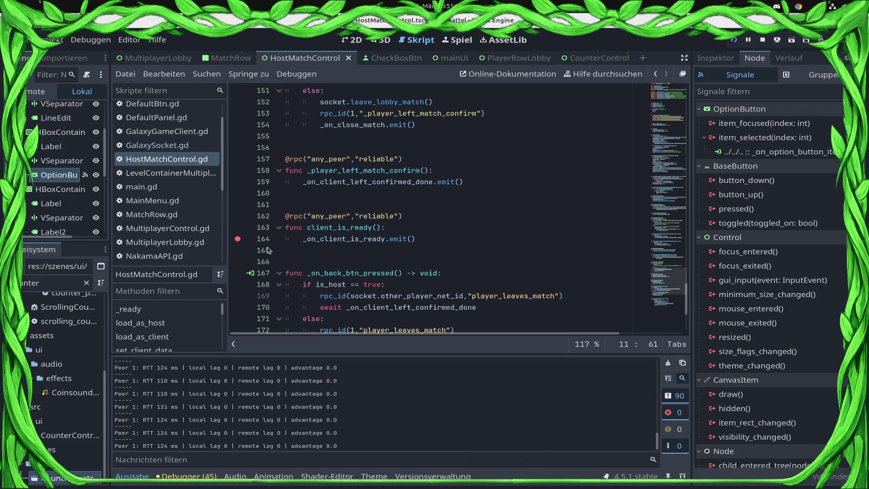
{"action": "scroll", "coordinate": [426, 250], "scroll_direction": "up", "scroll_amount": 4}
{"action": "scroll", "coordinate": [425, 250], "scroll_direction": "up", "scroll_amount": 10}
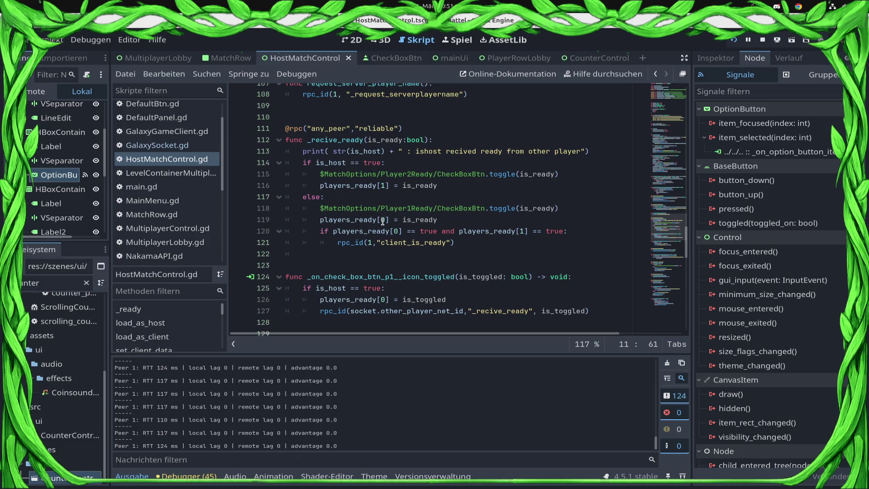
{"action": "left_click", "coordinate": [383, 221]}
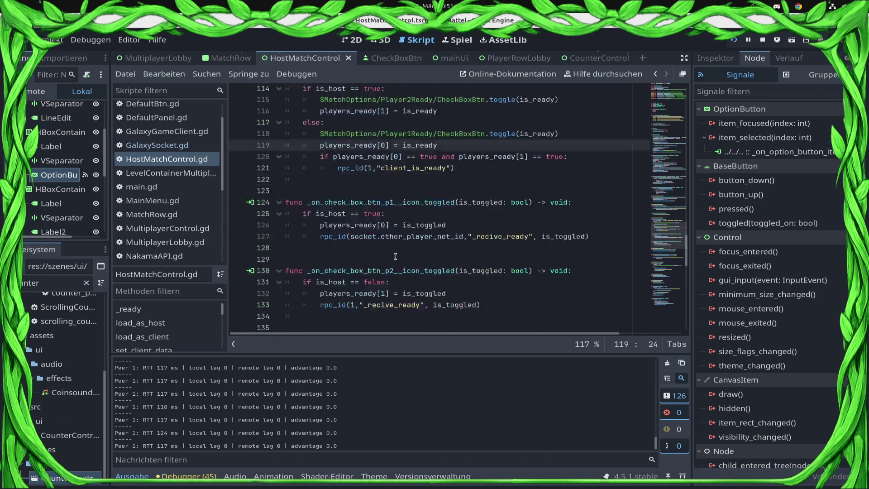
{"action": "scroll", "coordinate": [395, 256], "scroll_direction": "down", "scroll_amount": 10}
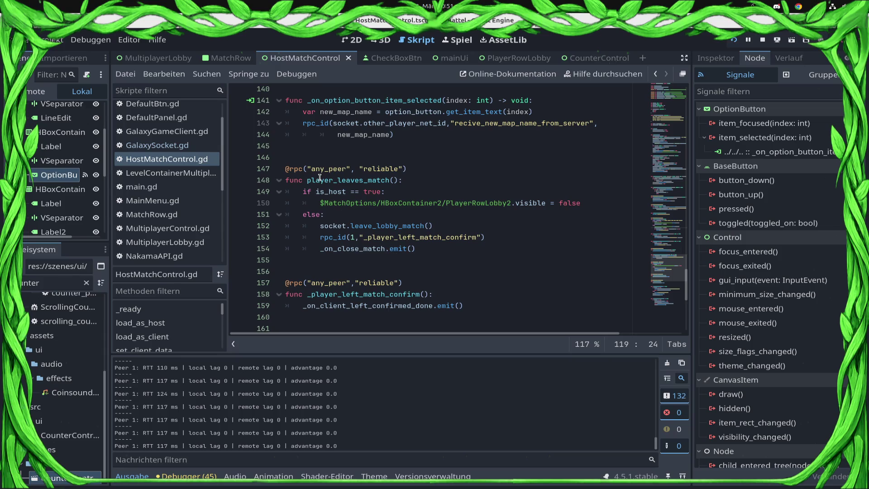
{"action": "scroll", "coordinate": [319, 177], "scroll_direction": "down", "scroll_amount": 8}
{"action": "scroll", "coordinate": [343, 192], "scroll_direction": "up", "scroll_amount": 2}
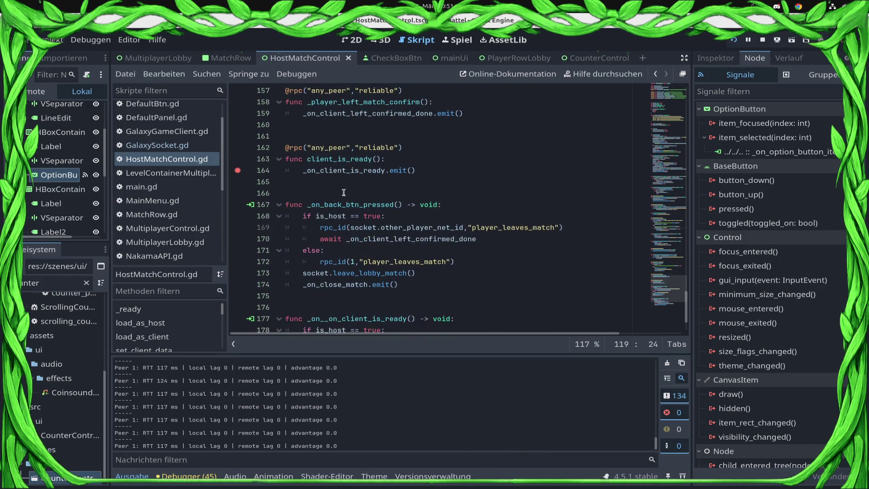
{"action": "scroll", "coordinate": [327, 191], "scroll_direction": "down", "scroll_amount": 2}
{"action": "scroll", "coordinate": [330, 250], "scroll_direction": "up", "scroll_amount": 5}
{"action": "scroll", "coordinate": [335, 249], "scroll_direction": "down", "scroll_amount": 3}
{"action": "scroll", "coordinate": [336, 249], "scroll_direction": "down", "scroll_amount": 2}
- Inspect the _on__on_client_is_ready handler that shows the counter and starts the match
{"action": "double_click", "coordinate": [344, 253]}
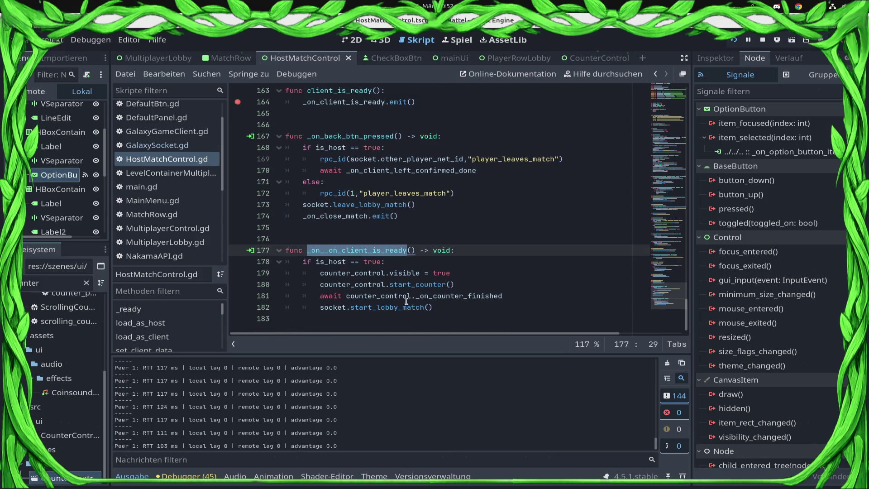
{"action": "left_click", "coordinate": [320, 251]}
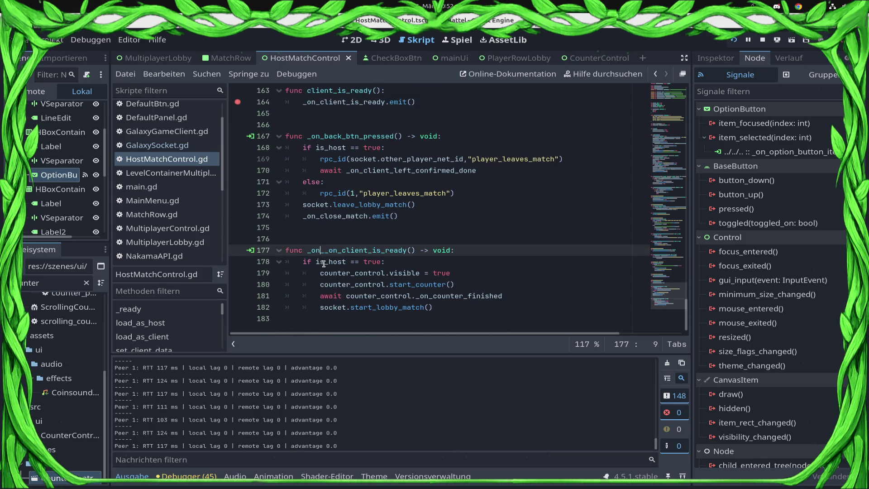
{"action": "scroll", "coordinate": [60, 198], "scroll_direction": "down", "scroll_amount": 4}
{"action": "scroll", "coordinate": [61, 198], "scroll_direction": "up", "scroll_amount": 3}
{"action": "scroll", "coordinate": [60, 198], "scroll_direction": "down", "scroll_amount": 4}
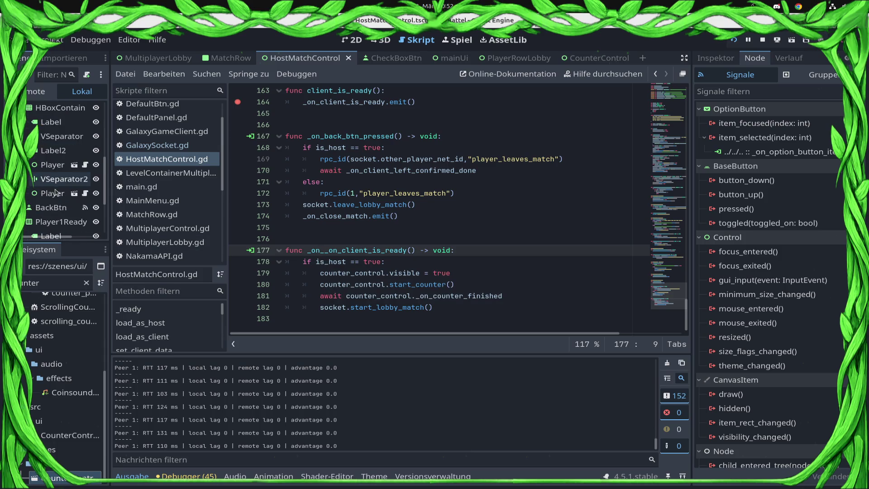
{"action": "left_click", "coordinate": [494, 307]}
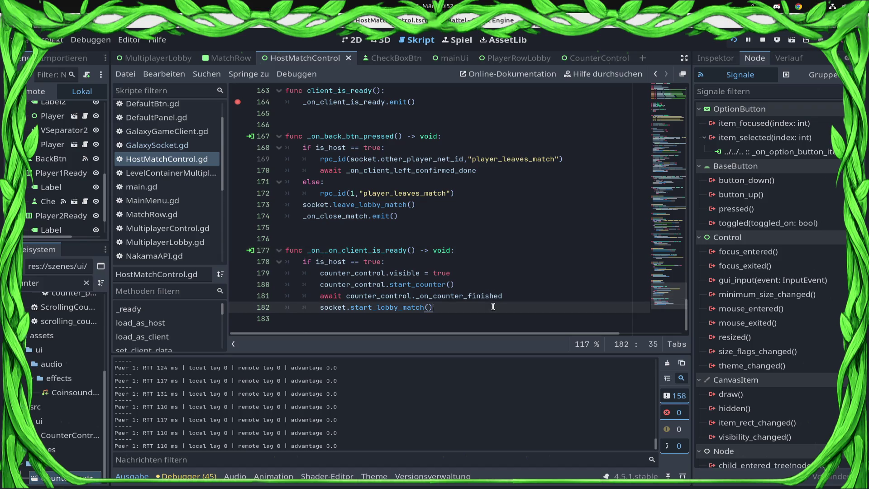
- Jump from the Player2Ready checkbox node to its connected toggle handler in the script
{"action": "left_click", "coordinate": [56, 205]}
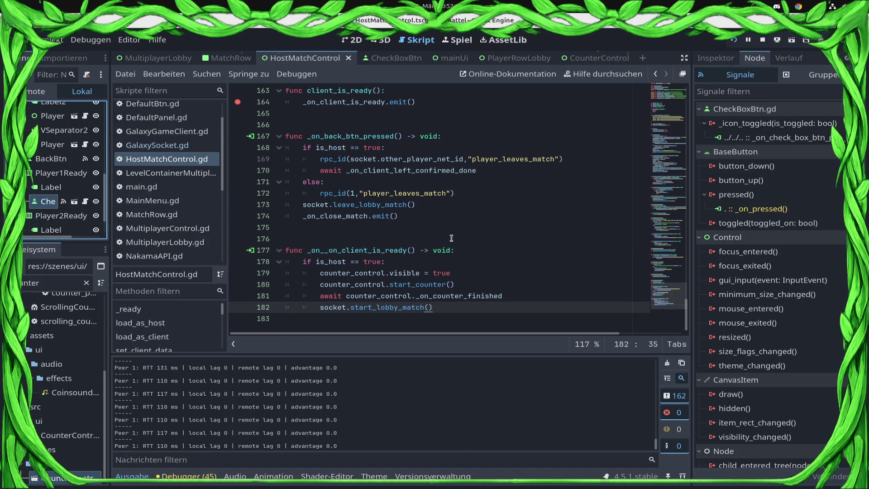
{"action": "double_click", "coordinate": [759, 138]}
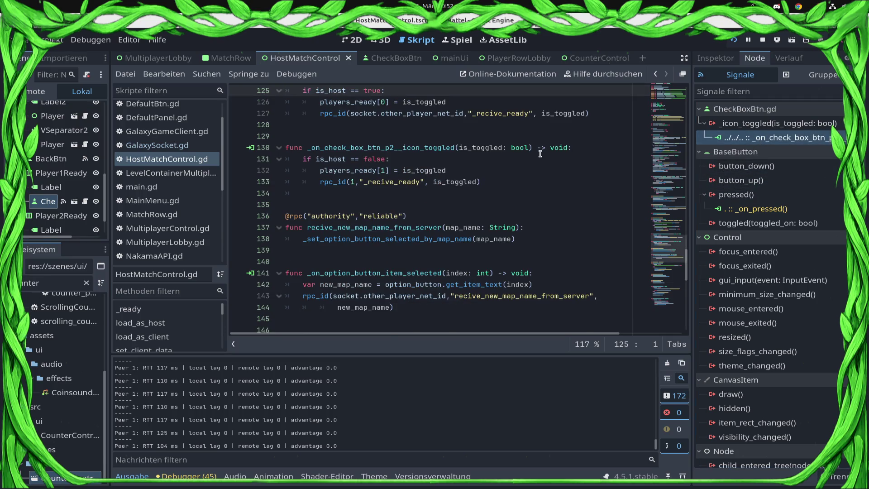
{"action": "scroll", "coordinate": [540, 155], "scroll_direction": "up", "scroll_amount": 1}
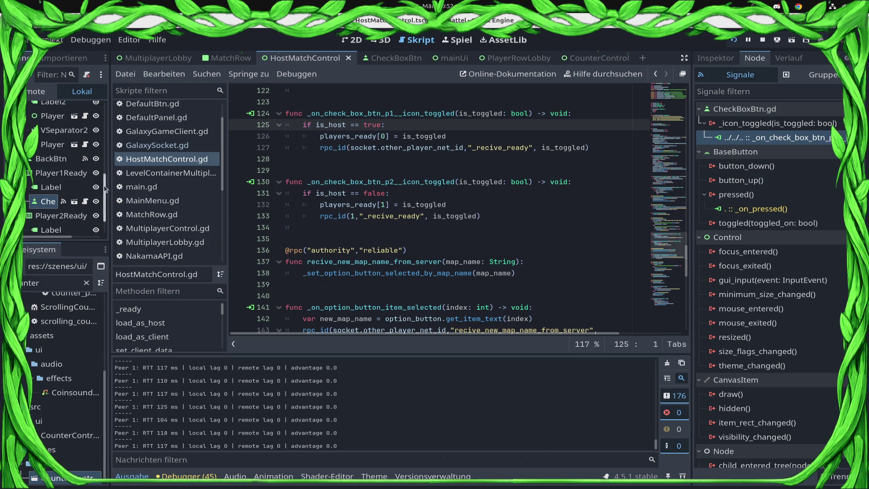
{"action": "scroll", "coordinate": [54, 201], "scroll_direction": "down", "scroll_amount": 1}
{"action": "left_click", "coordinate": [48, 228]}
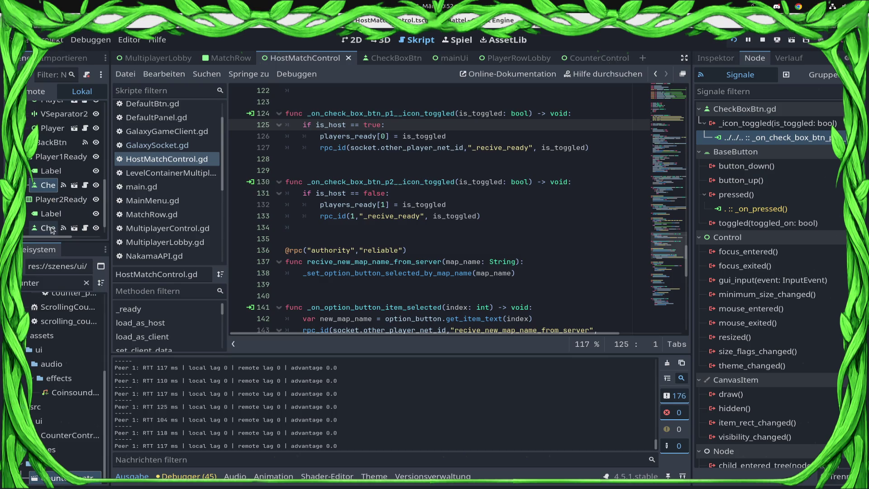
{"action": "double_click", "coordinate": [769, 137]}
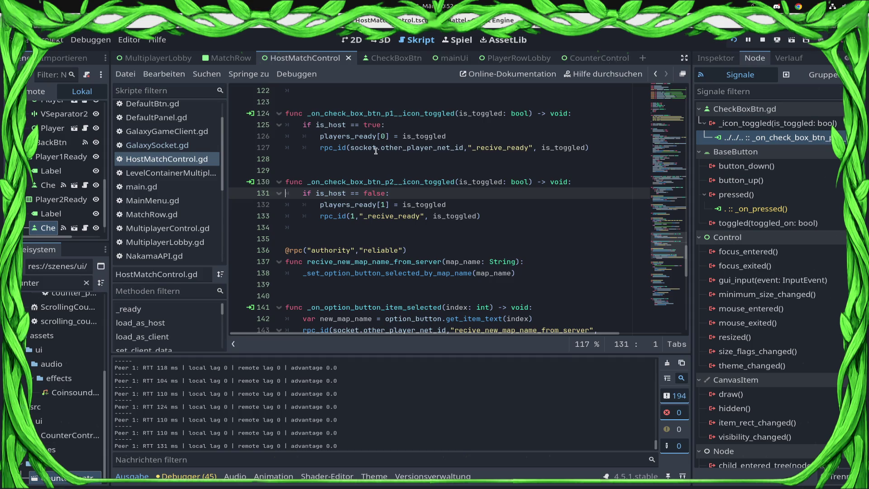
- Select the _recive_ready call on line 127 and review its code
{"action": "left_click", "coordinate": [494, 148]}
{"action": "double_click", "coordinate": [494, 148]}
{"action": "scroll", "coordinate": [376, 168], "scroll_direction": "up", "scroll_amount": 2}
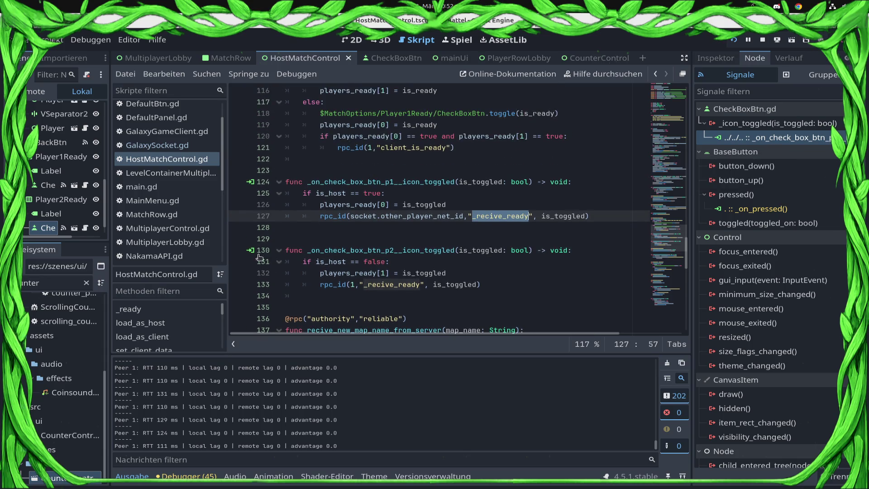
{"action": "scroll", "coordinate": [389, 244], "scroll_direction": "down", "scroll_amount": 3}
{"action": "scroll", "coordinate": [389, 245], "scroll_direction": "up", "scroll_amount": 8}
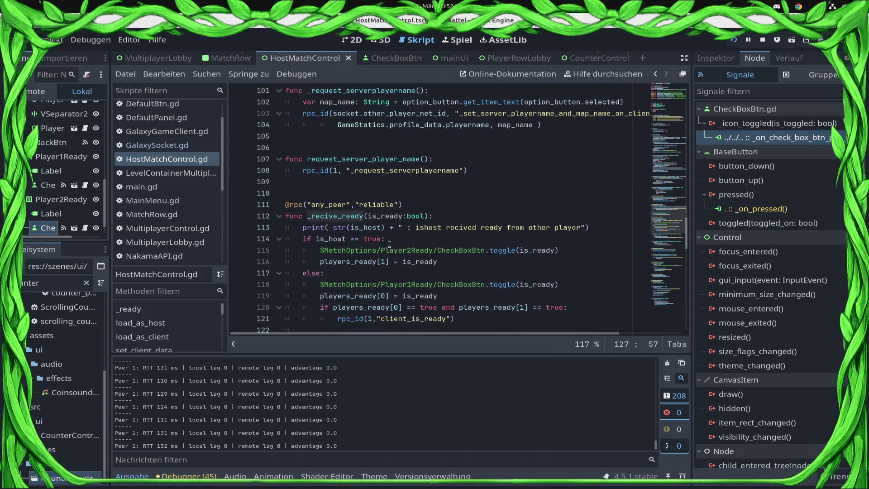
{"action": "scroll", "coordinate": [389, 244], "scroll_direction": "down", "scroll_amount": 1}
{"action": "scroll", "coordinate": [343, 197], "scroll_direction": "down", "scroll_amount": 1}
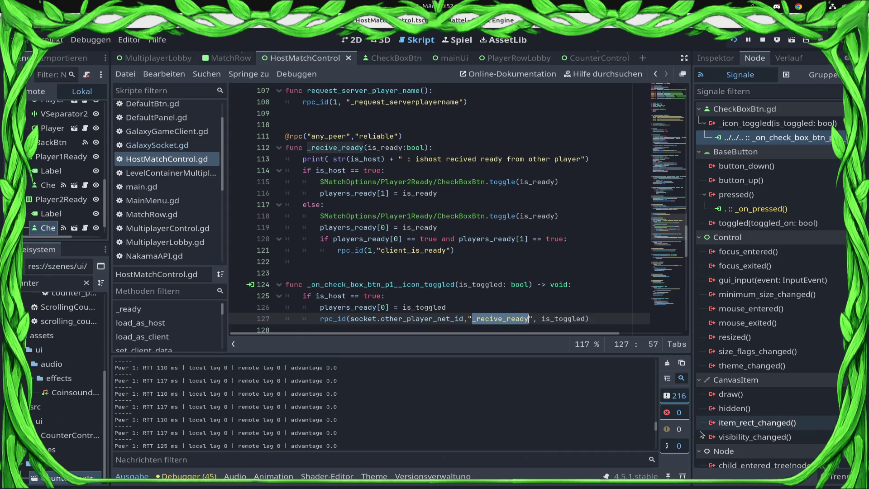
{"action": "mouse_move", "coordinate": [656, 428]}
{"action": "left_mouse_down"}
{"action": "mouse_move", "coordinate": [659, 363]}
{"action": "mouse_move", "coordinate": [657, 370]}
{"action": "left_mouse_up"}
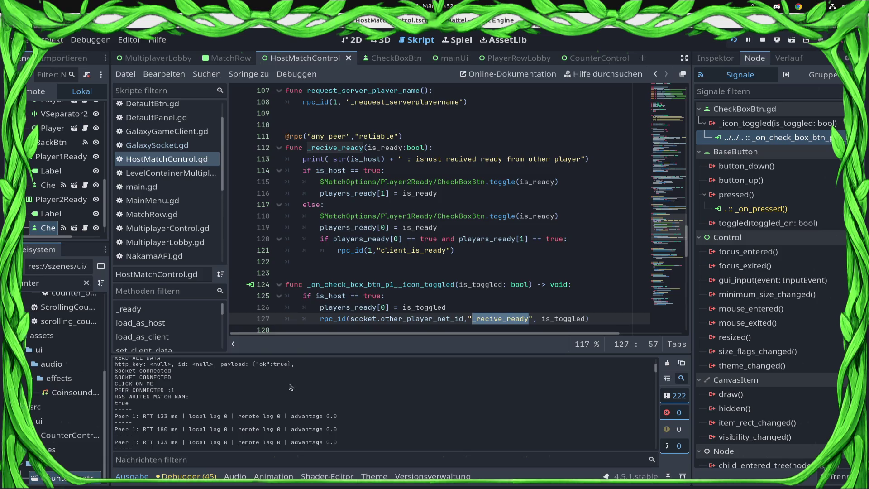
{"action": "scroll", "coordinate": [312, 401], "scroll_direction": "up", "scroll_amount": 2}
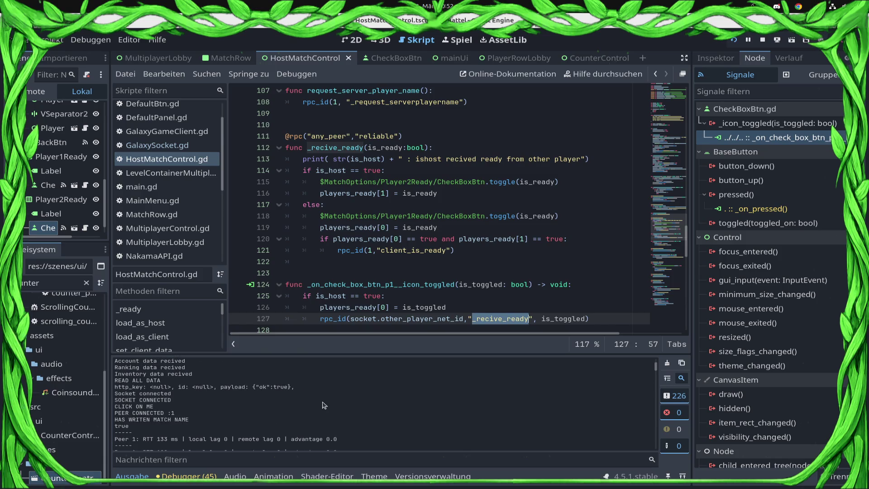
{"action": "scroll", "coordinate": [324, 405], "scroll_direction": "down", "scroll_amount": 5}
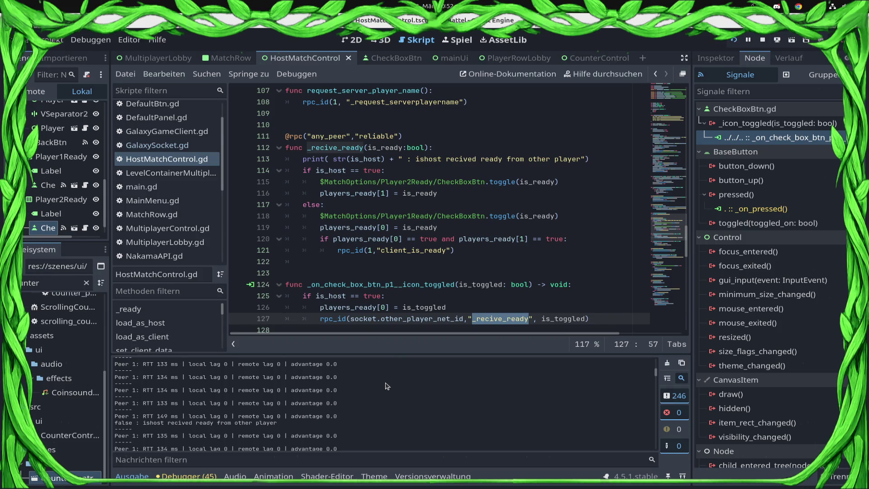
- Try adding '== true' after is_host on line 113, save, then remove it
{"action": "left_click", "coordinate": [351, 161]}
{"action": "left_click", "coordinate": [381, 159]}
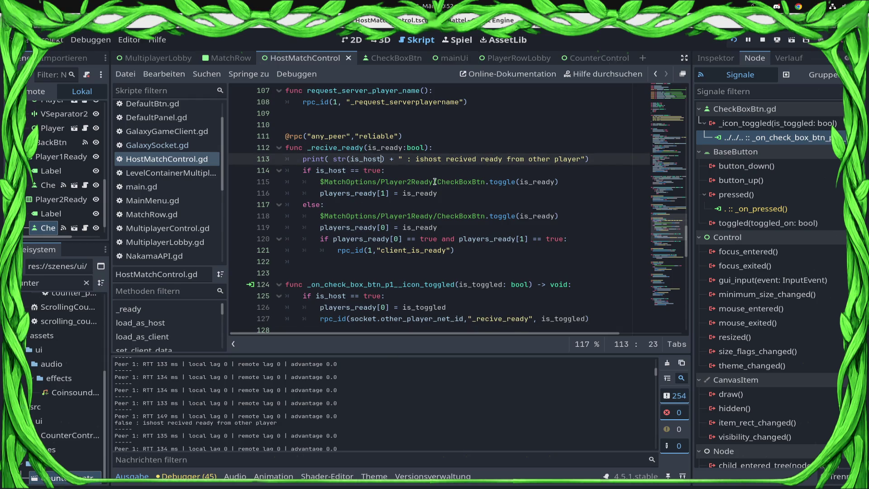
{"action": "type", "text": "== true"}
{"action": "key", "text": "ctrl+s"}
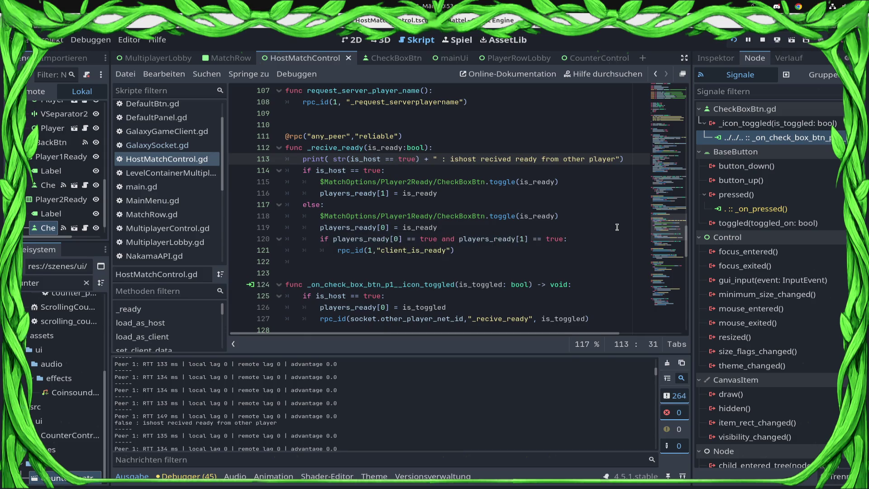
{"action": "key", "text": "BackSpace"}
{"action": "key", "text": "BackSpace"}
{"action": "key", "text": "BackSpace"}
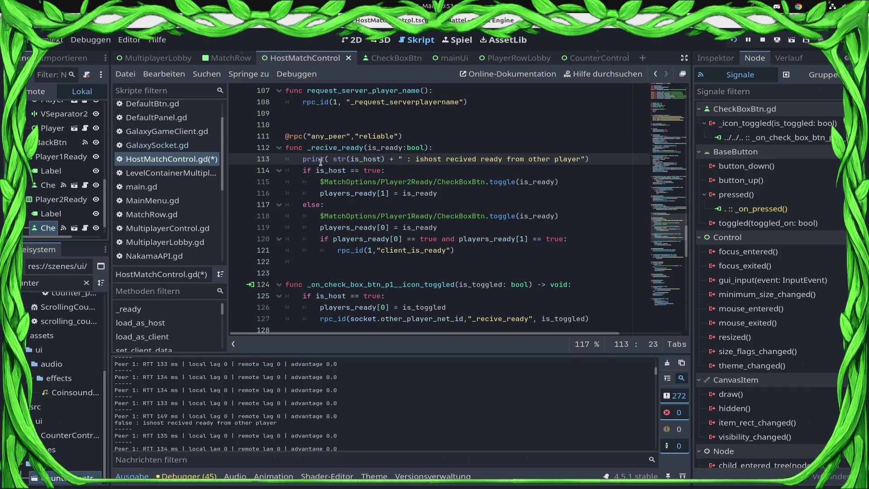
- Set a breakpoint on line 120, the both-players-ready check
{"action": "left_click", "coordinate": [462, 264]}
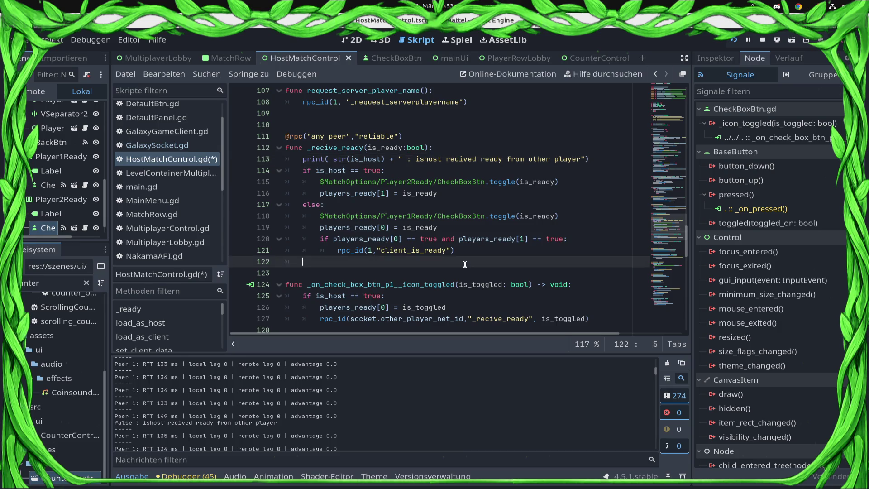
{"action": "left_click", "coordinate": [477, 248]}
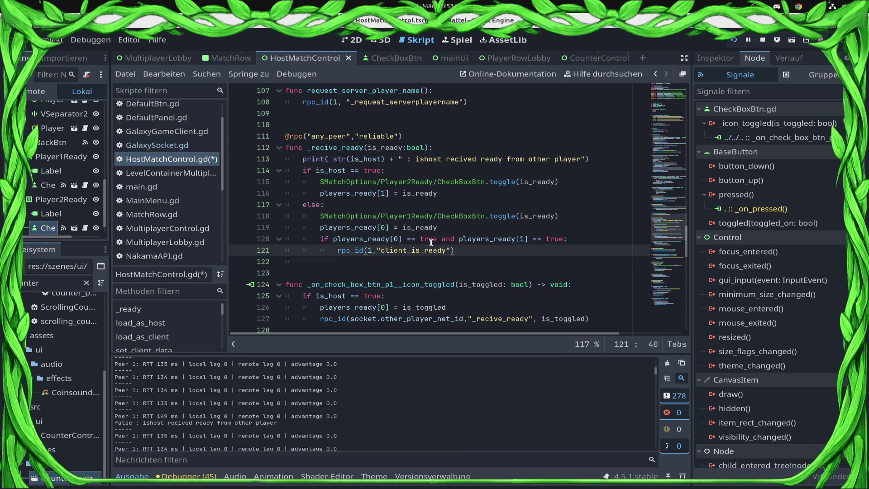
{"action": "left_click", "coordinate": [238, 238]}
{"action": "key", "text": "super"}
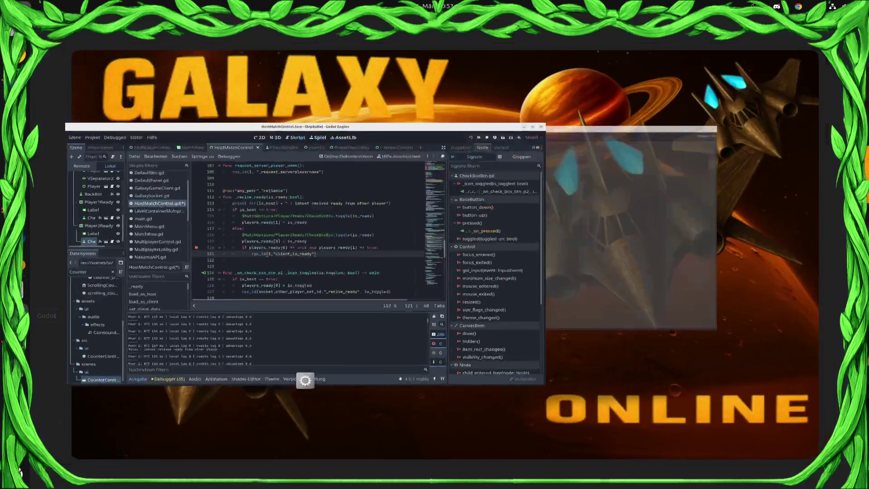
- Bring the ShipBattel game forward, restore its size, and untick Player 2's Ready box
{"action": "left_click", "coordinate": [492, 277]}
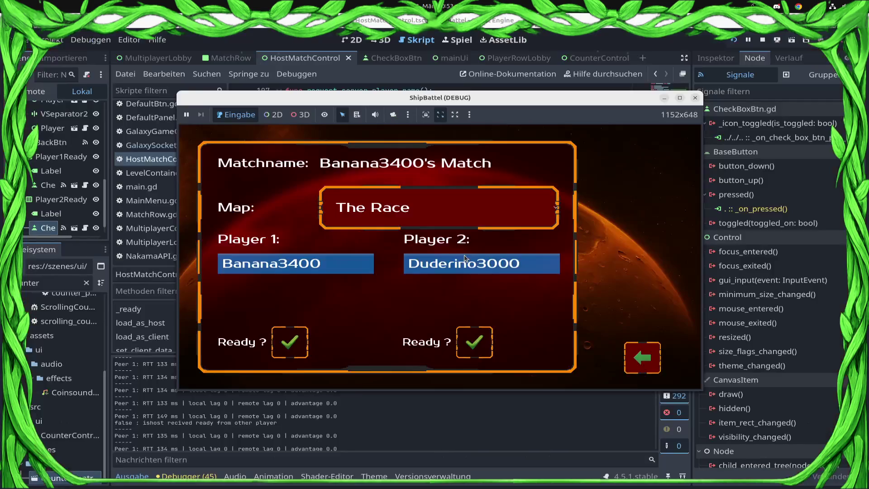
{"action": "double_click", "coordinate": [480, 32]}
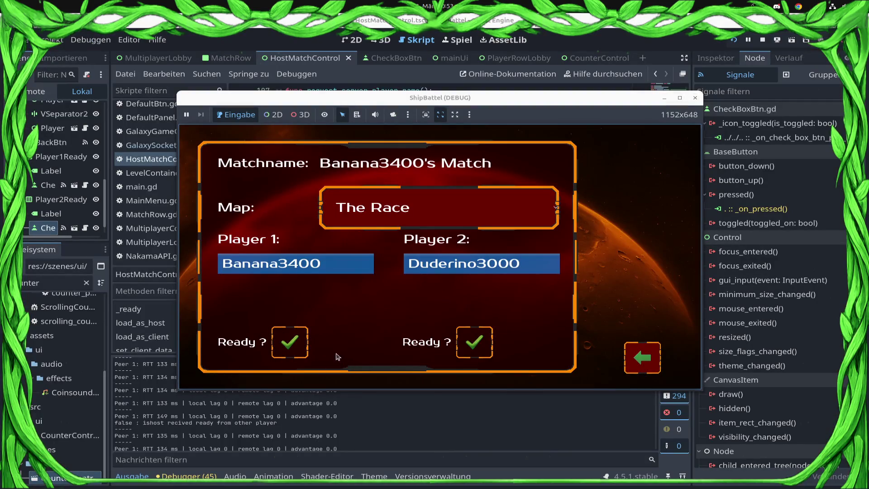
{"action": "left_click", "coordinate": [489, 346]}
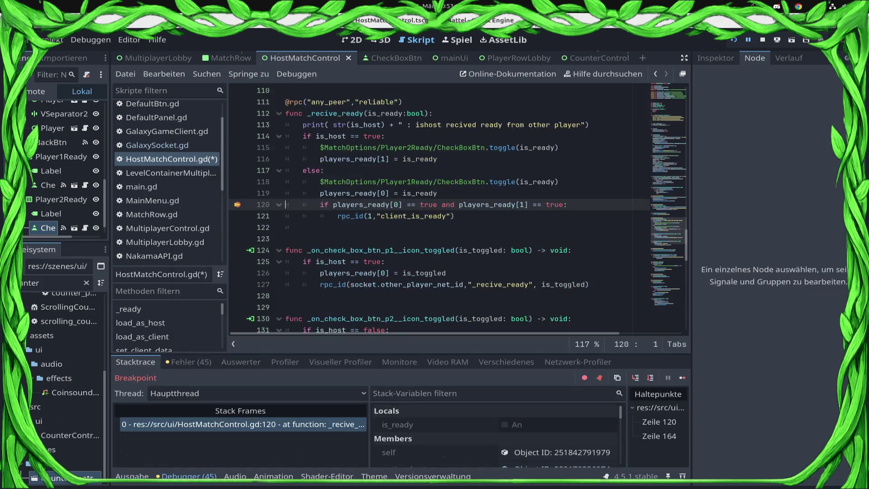
- Confirm players_ready reads { 0: true, 1: false } at the breakpoint, then continue execution
{"action": "left_click", "coordinate": [682, 378]}
{"action": "mouse_move", "coordinate": [360, 201]}
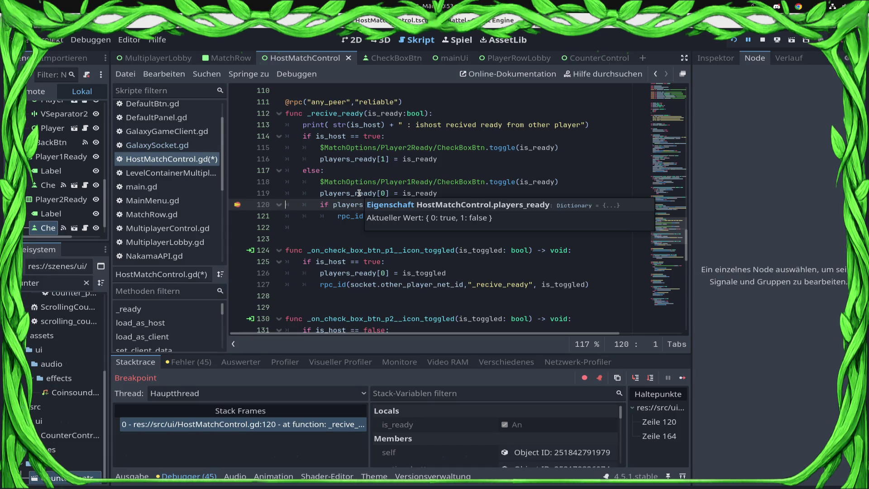
{"action": "left_click", "coordinate": [682, 378]}
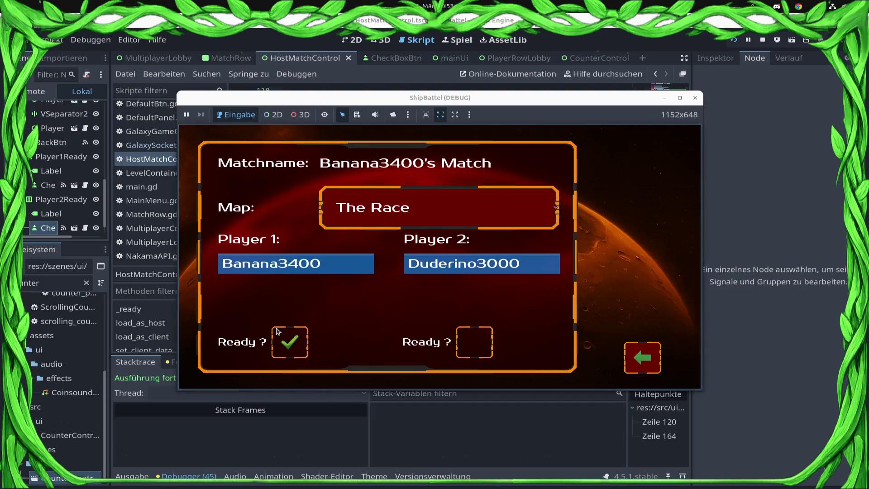
- Toggle Player 2's Ready box a few times and remove the line 120 breakpoint
{"action": "left_click", "coordinate": [471, 352]}
{"action": "left_click", "coordinate": [472, 352]}
{"action": "left_click", "coordinate": [471, 352]}
{"action": "left_click", "coordinate": [238, 205]}
{"action": "left_click_drag", "start_coordinate": [239, 204], "coordinate": [237, 215]}
- Select the both-players-ready check on lines 120–121 for reuse
{"action": "scroll", "coordinate": [396, 227], "scroll_direction": "down", "scroll_amount": 1}
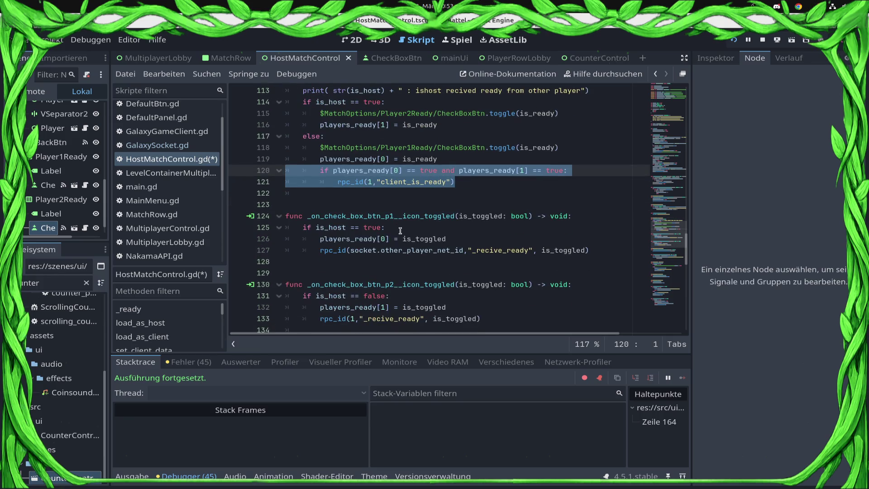
{"action": "scroll", "coordinate": [400, 230], "scroll_direction": "up", "scroll_amount": 1}
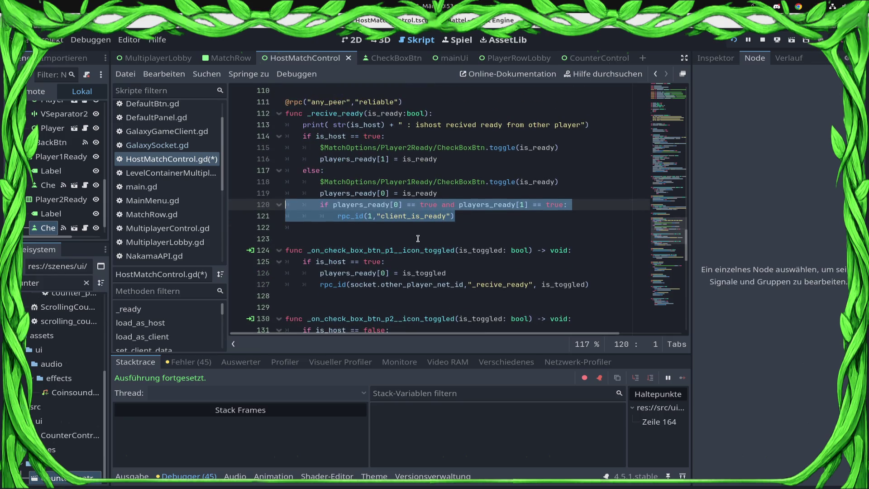
{"action": "left_click", "coordinate": [475, 225]}
{"action": "left_click", "coordinate": [484, 216]}
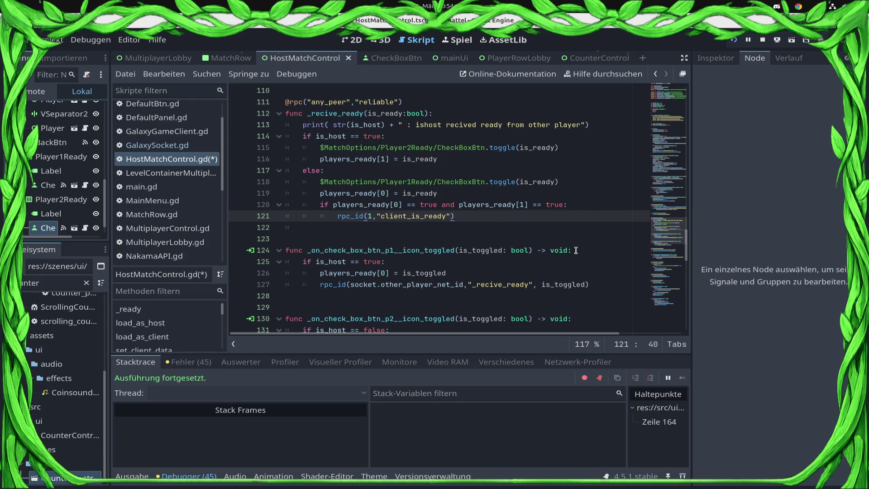
{"action": "key", "text": "shift+Up"}
{"action": "key", "text": "shift+Home"}
{"action": "key", "text": "ctrl+c"}
- Open a new line after the _recive_ready rpc call on line 133 in Player 2's handler
{"action": "scroll", "coordinate": [514, 244], "scroll_direction": "down", "scroll_amount": 3}
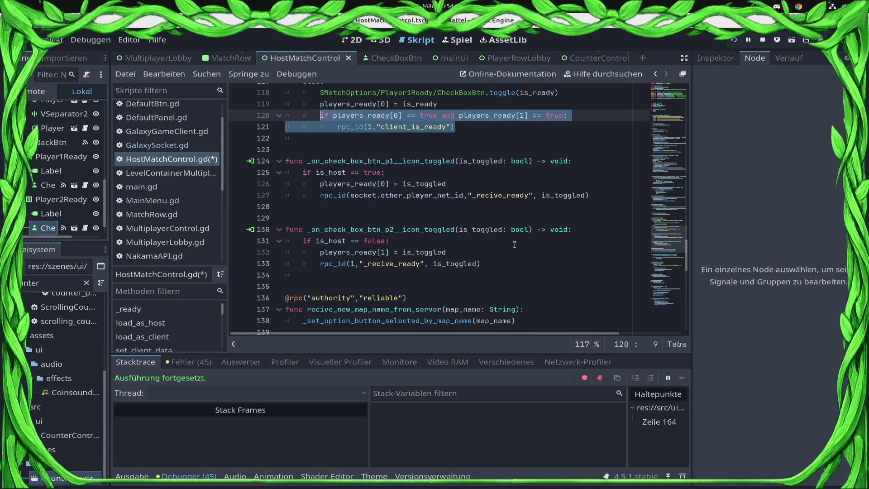
{"action": "scroll", "coordinate": [339, 228], "scroll_direction": "down", "scroll_amount": 2}
{"action": "scroll", "coordinate": [324, 265], "scroll_direction": "down", "scroll_amount": 2}
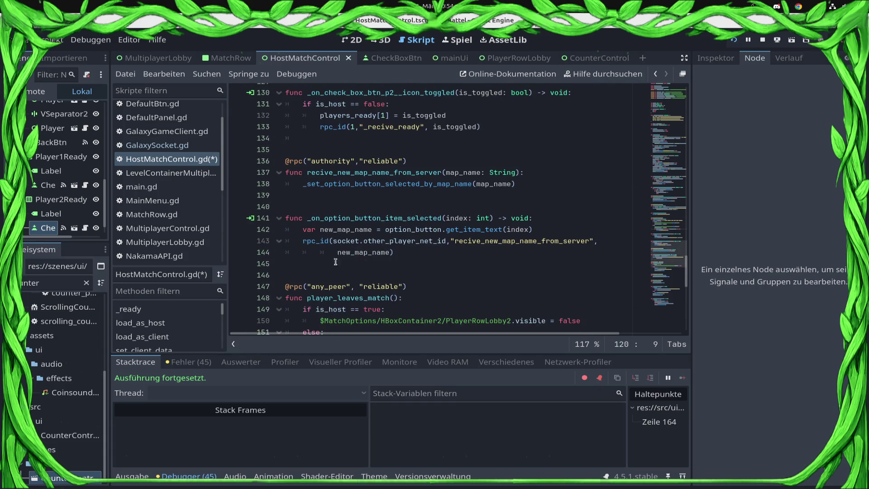
{"action": "left_click", "coordinate": [401, 253]}
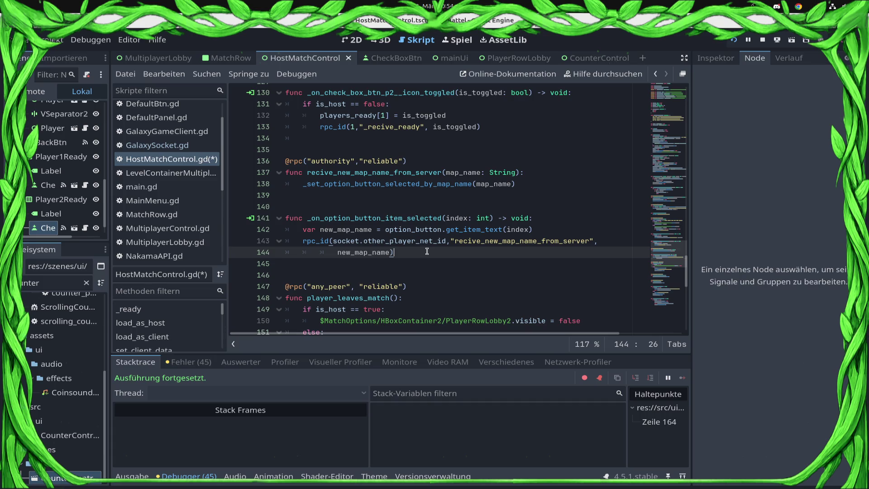
{"action": "scroll", "coordinate": [426, 251], "scroll_direction": "down", "scroll_amount": 10}
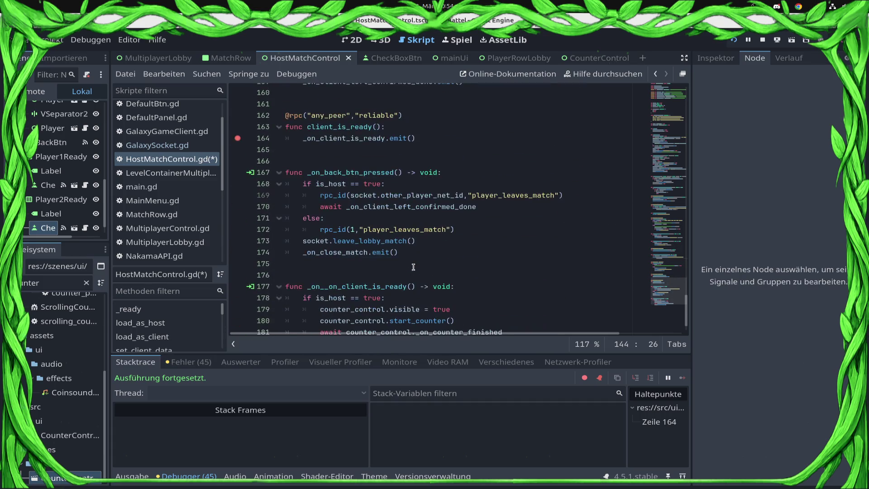
{"action": "scroll", "coordinate": [415, 265], "scroll_direction": "up", "scroll_amount": 13}
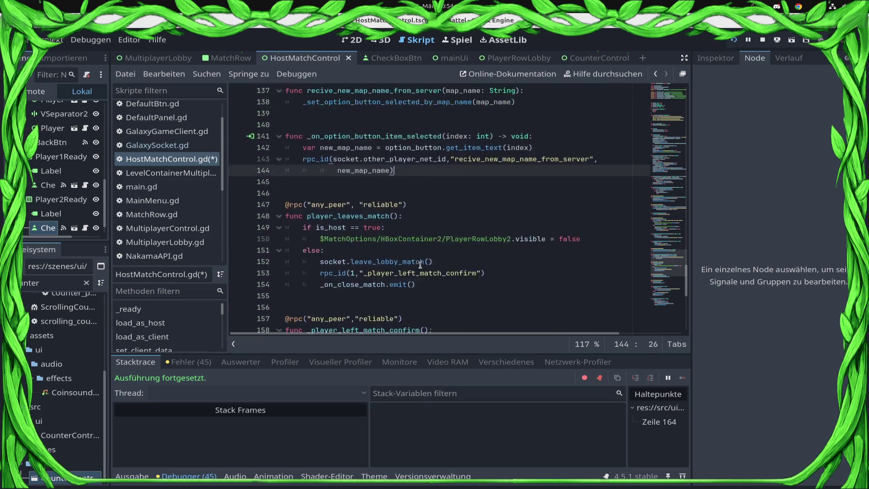
{"action": "scroll", "coordinate": [419, 265], "scroll_direction": "up", "scroll_amount": 1}
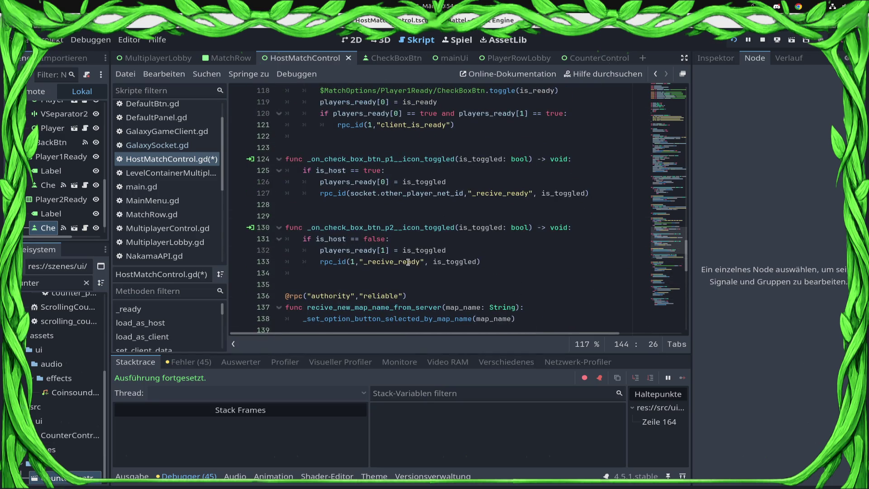
{"action": "left_click", "coordinate": [517, 257]}
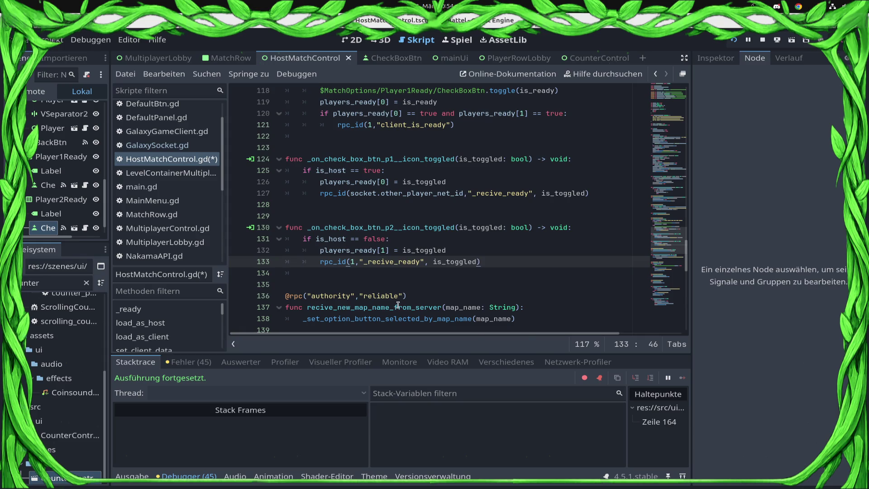
{"action": "left_click", "coordinate": [524, 246]}
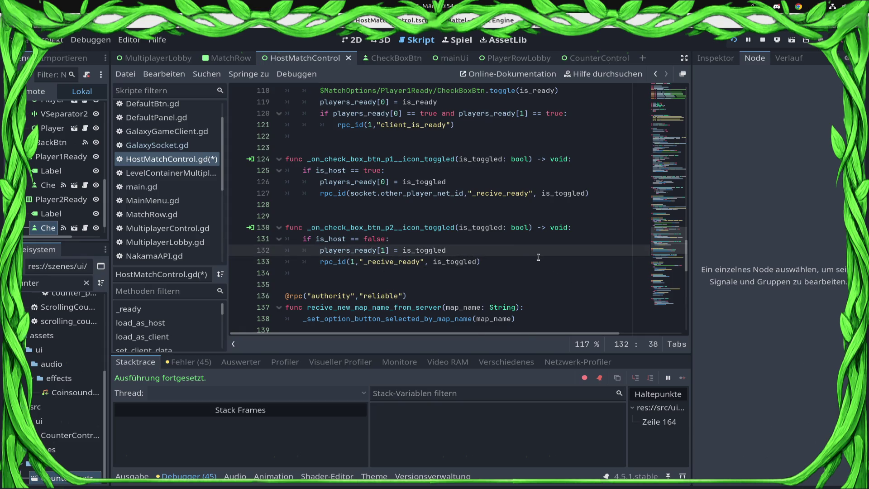
{"action": "left_click", "coordinate": [538, 257]}
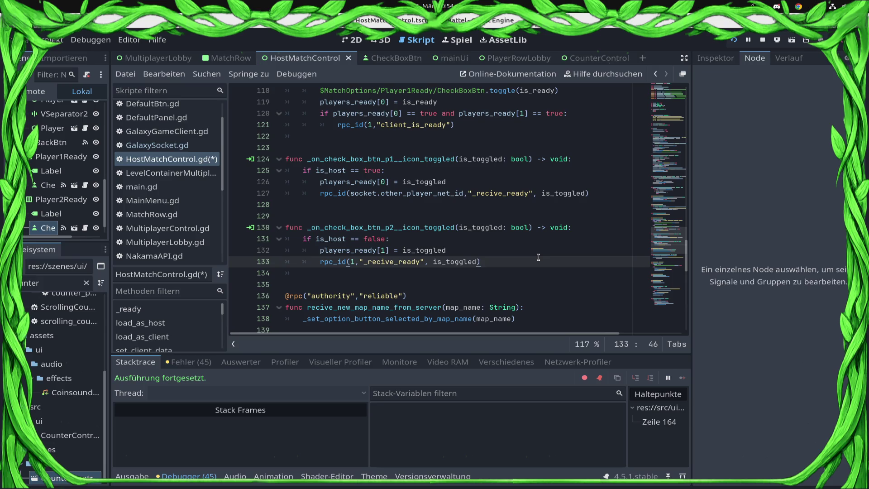
{"action": "key", "text": "Return"}
- Add 'await get_tree().create_timer(0.5).timeout' below the rpc call
{"action": "type", "text": "await"}
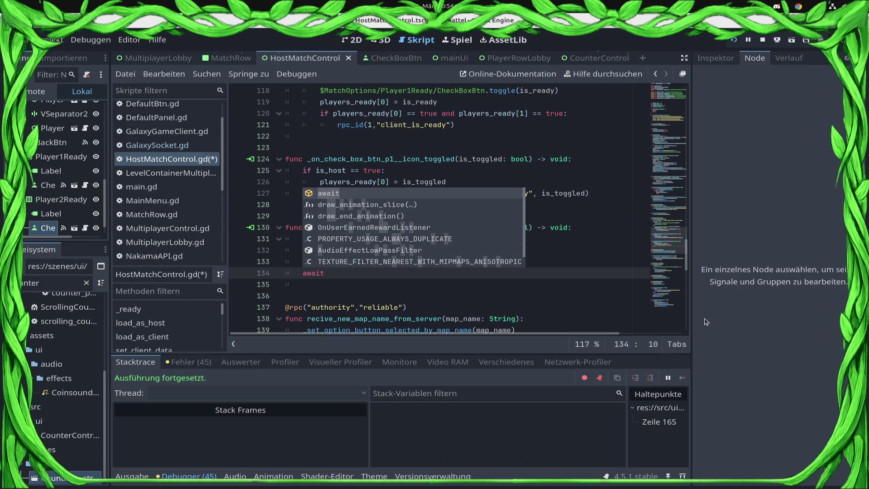
{"action": "type", "text": " get_tre"}
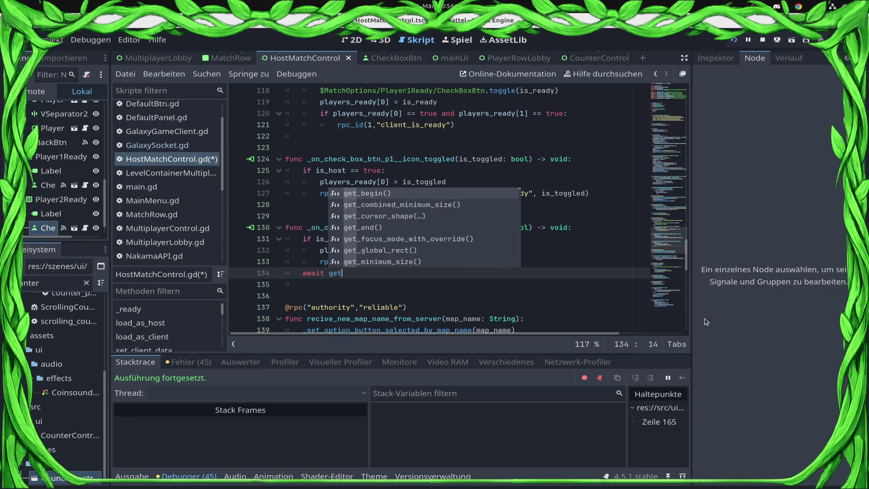
{"action": "key", "text": "Return"}
{"action": "type", "text": ".create"}
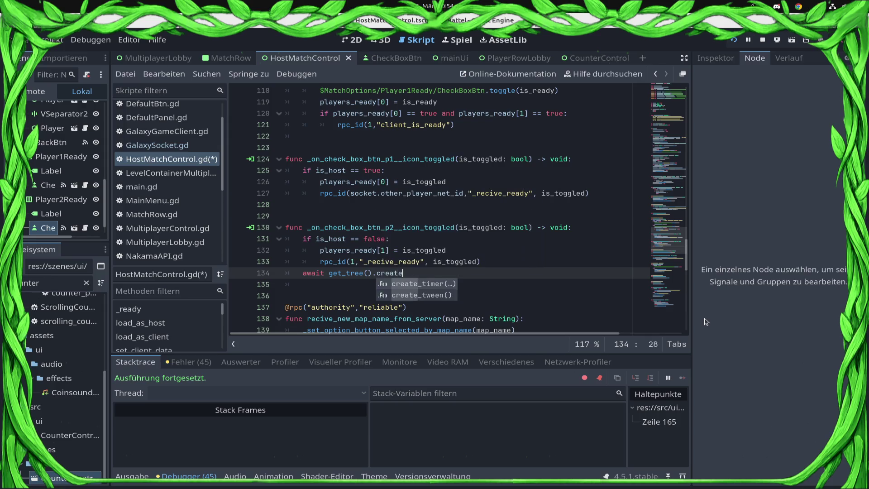
{"action": "key", "text": "Return"}
{"action": "type", "text": "1.0"}
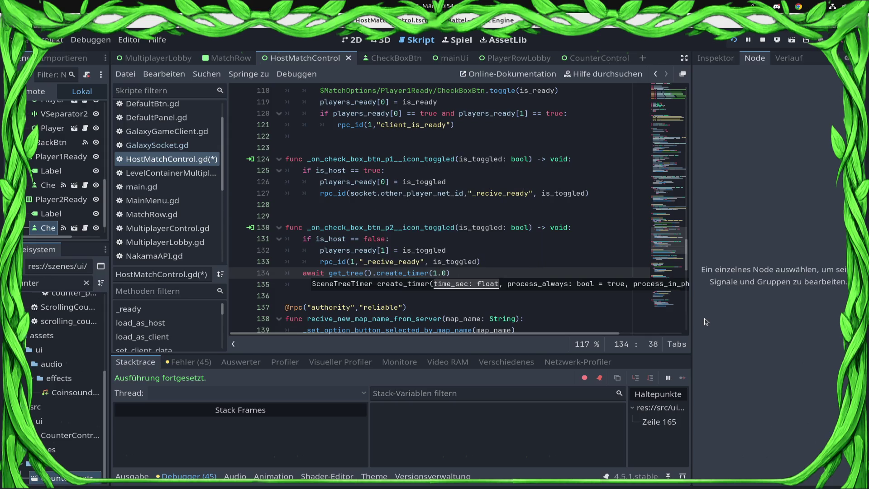
{"action": "key", "text": "End"}
{"action": "key", "text": "Return"}
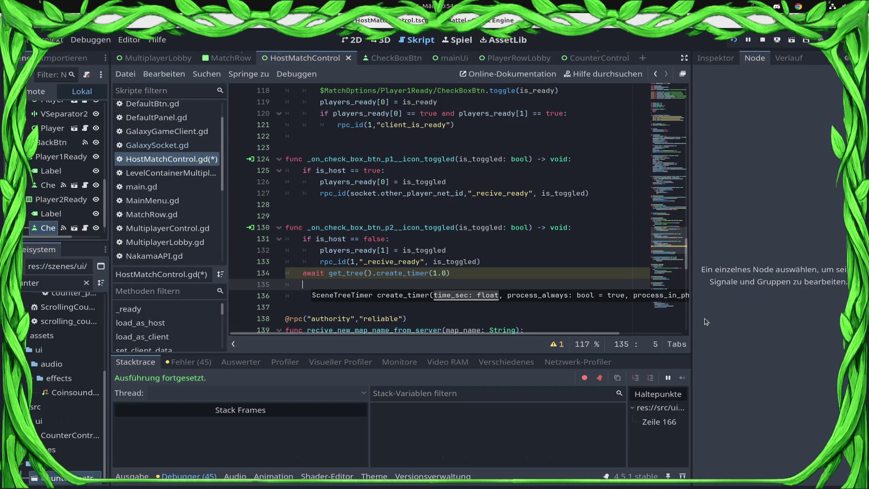
{"action": "key", "text": "Up"}
{"action": "key", "text": "BackSpace"}
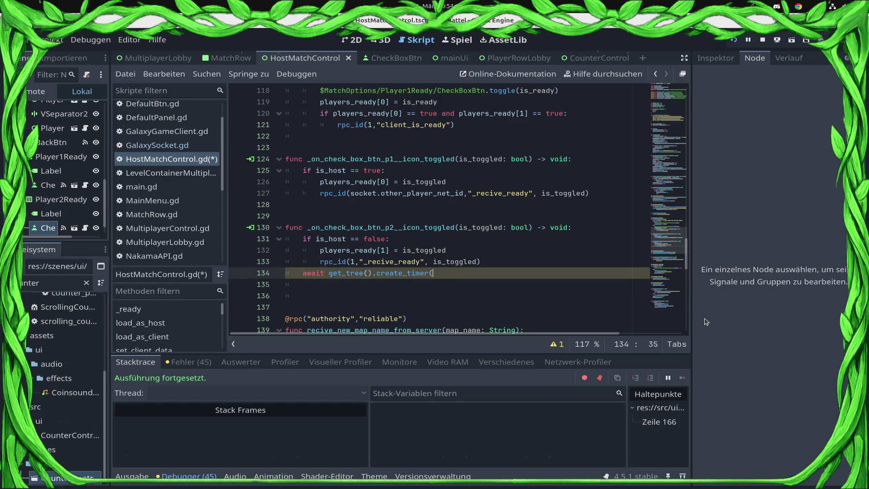
{"action": "type", "text": ".5)."}
{"action": "type", "text": "timeout"}
- Paste the both-ready check with the client_is_ready rpc_id call, fix its indentation, and save
{"action": "key", "text": "Return"}
{"action": "key", "text": "ctrl+v"}
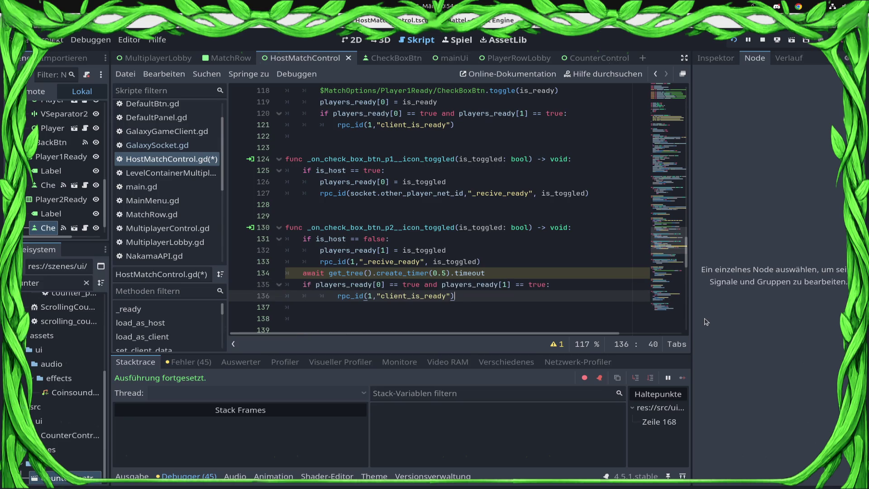
{"action": "key", "text": "Home"}
{"action": "key", "text": "BackSpace"}
{"action": "key", "text": "ctrl+s"}
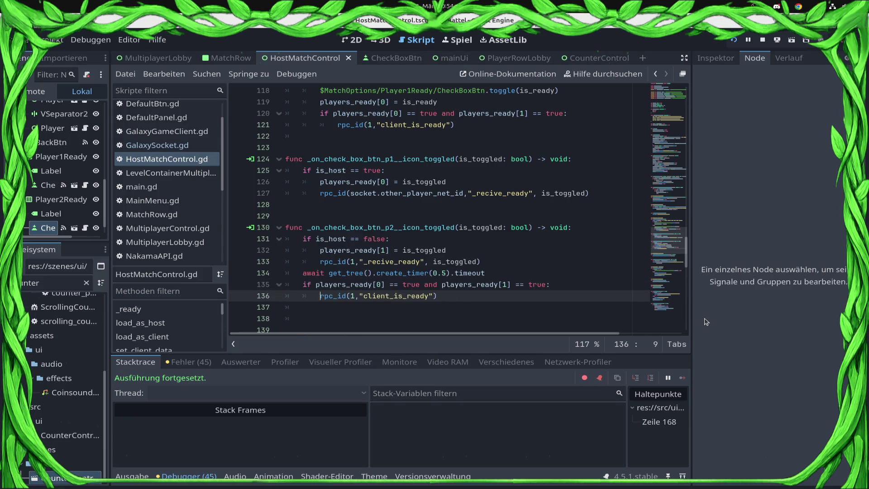
{"action": "scroll", "coordinate": [473, 156], "scroll_direction": "up", "scroll_amount": 1}
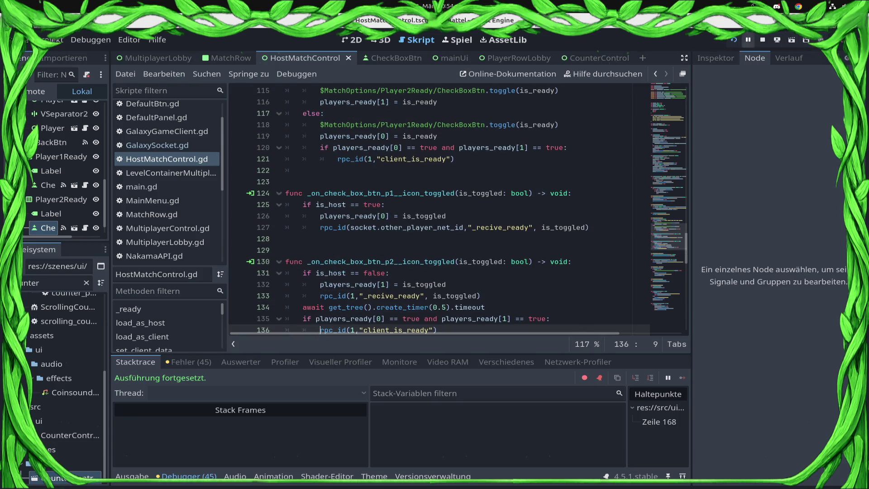
{"action": "left_click", "coordinate": [762, 39]}
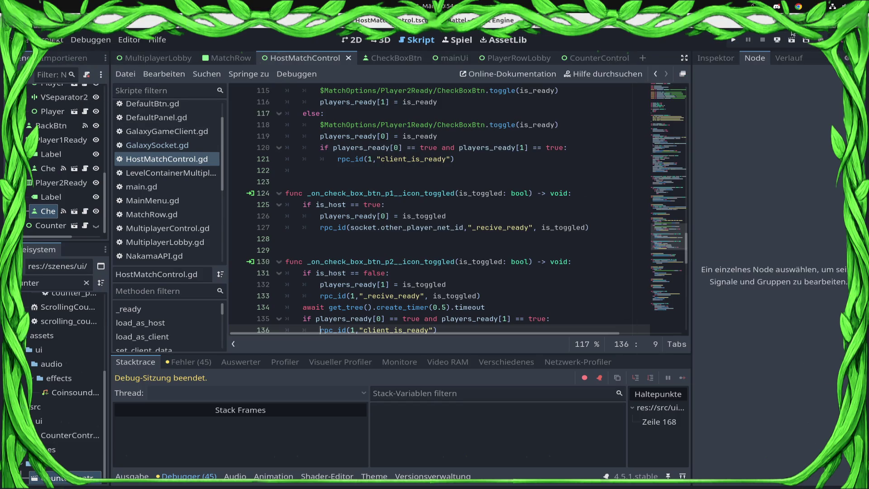
- Re-export the project for the web and launch the game in a debug window
{"action": "left_click", "coordinate": [777, 40]}
{"action": "left_click", "coordinate": [784, 69]}
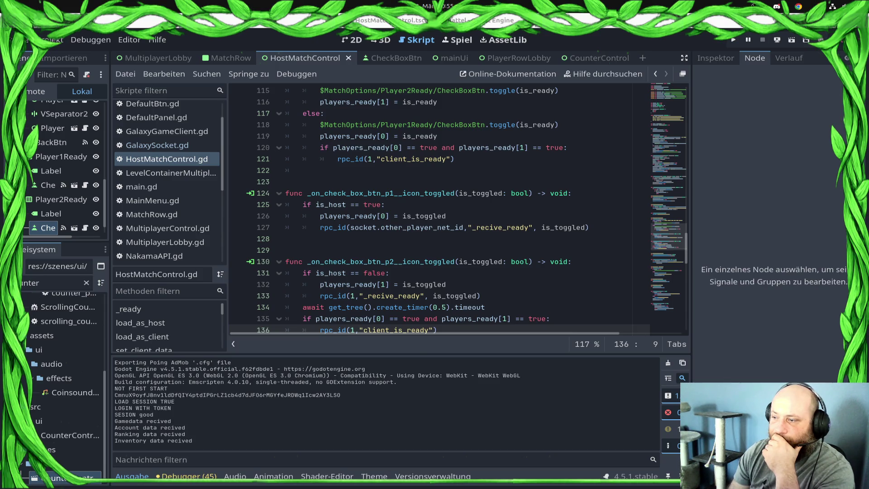
{"action": "left_click", "coordinate": [732, 40]}
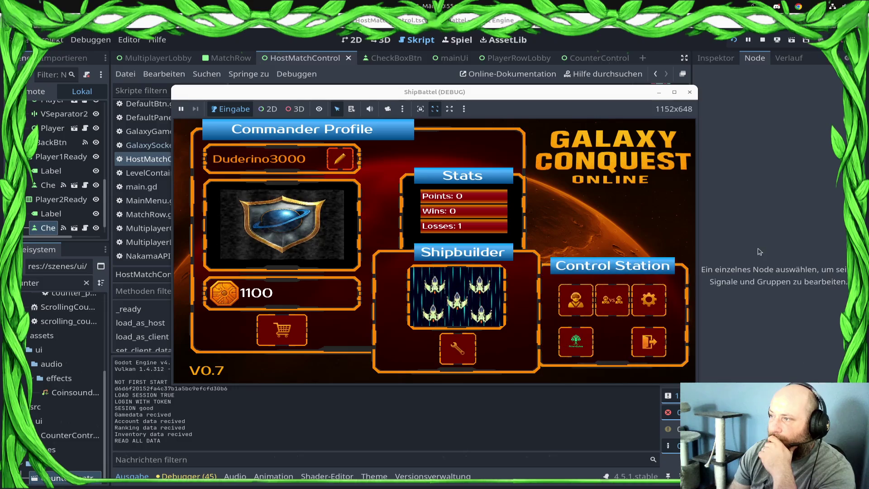
- Enter online play, join the host's open lobby match, tick Player 2 Ready, and stop the game
{"action": "left_click", "coordinate": [612, 300]}
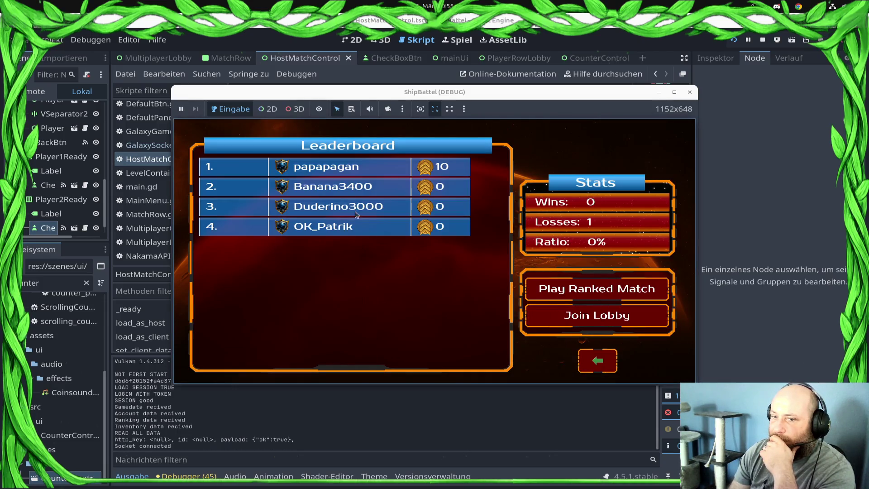
{"action": "left_click", "coordinate": [375, 183]}
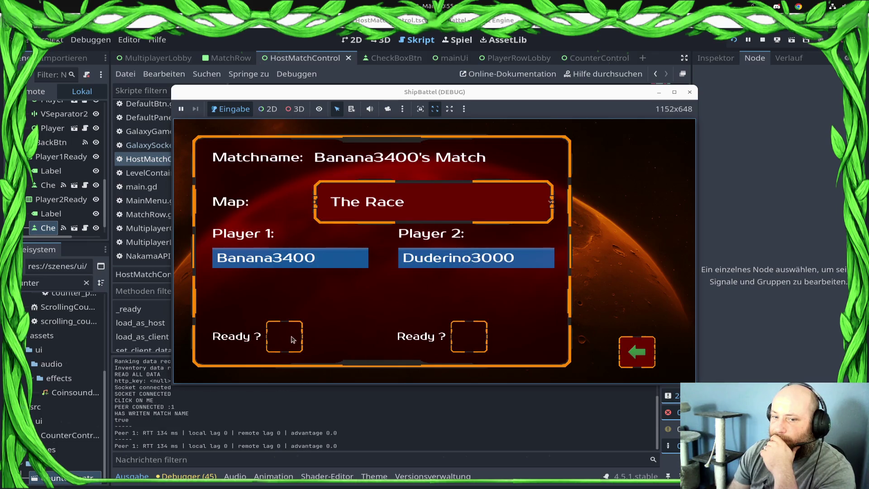
{"action": "left_click", "coordinate": [470, 342]}
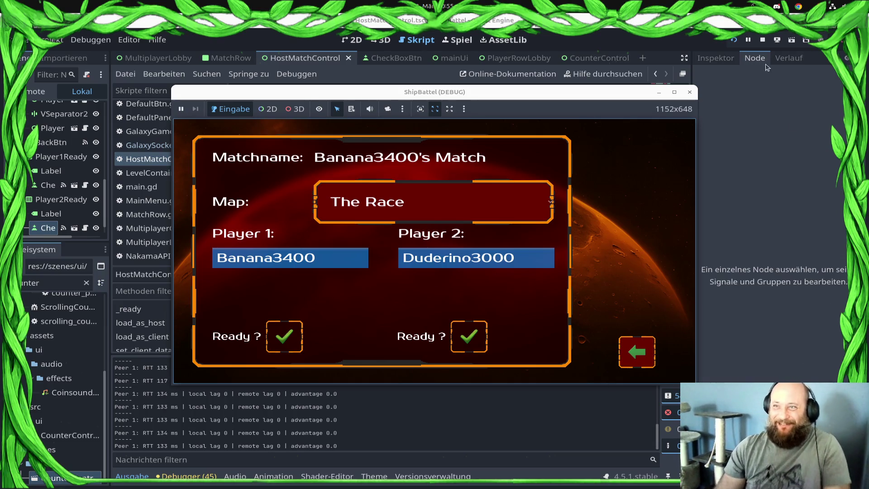
{"action": "left_click", "coordinate": [762, 40]}
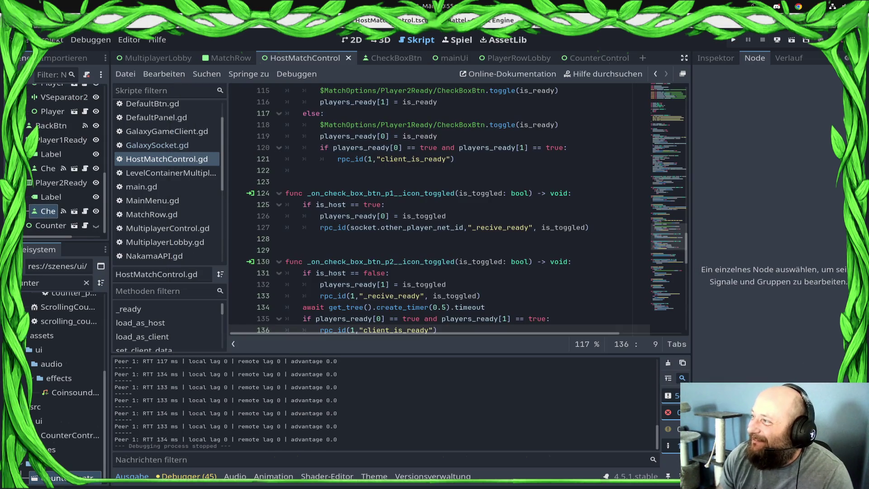
{"action": "scroll", "coordinate": [357, 276], "scroll_direction": "down", "scroll_amount": 10}
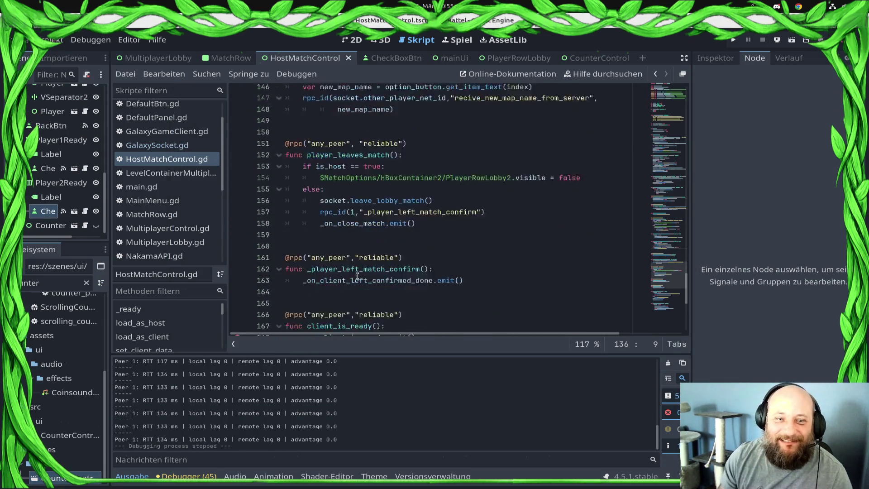
{"action": "scroll", "coordinate": [357, 275], "scroll_direction": "down", "scroll_amount": 7}
{"action": "left_click", "coordinate": [598, 251]}
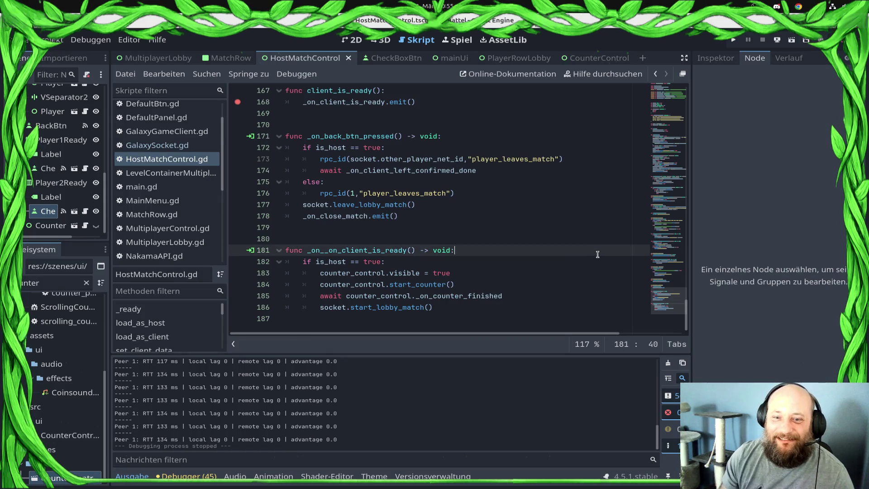
{"action": "left_click", "coordinate": [554, 272]}
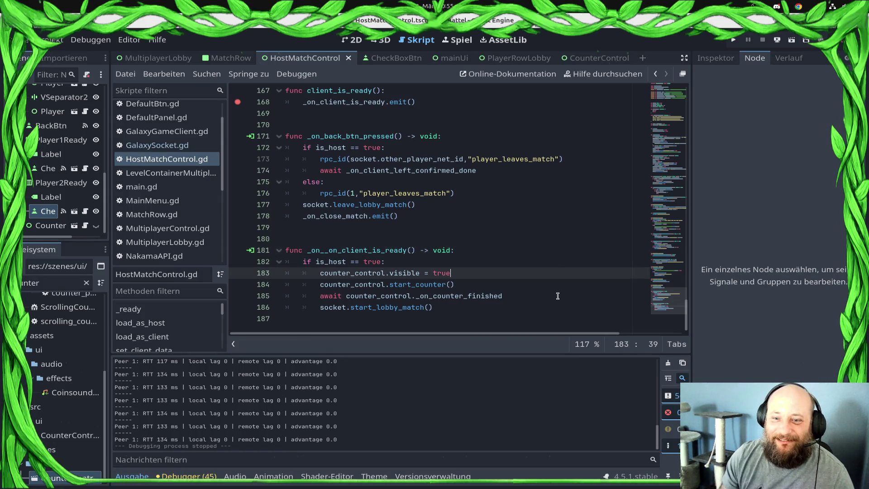
{"action": "left_click", "coordinate": [408, 260]}
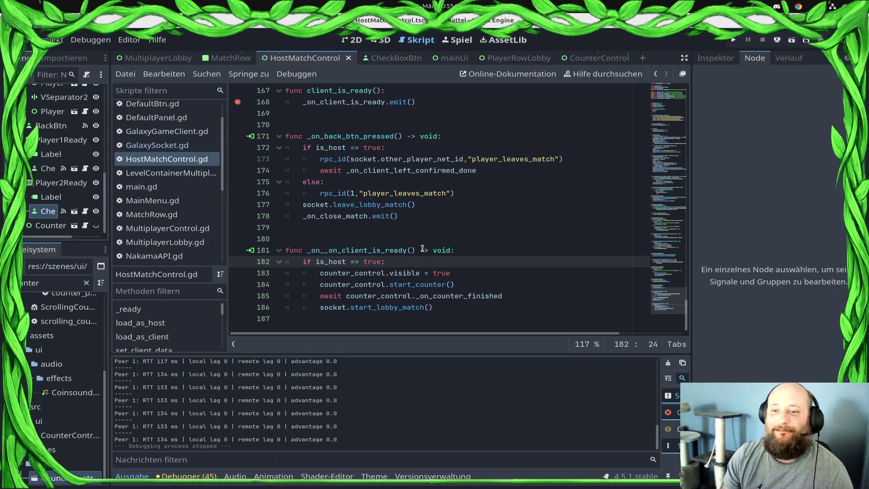
{"action": "left_click", "coordinate": [437, 228]}
{"action": "key", "text": "Return"}
{"action": "type", "text": "@rp"}
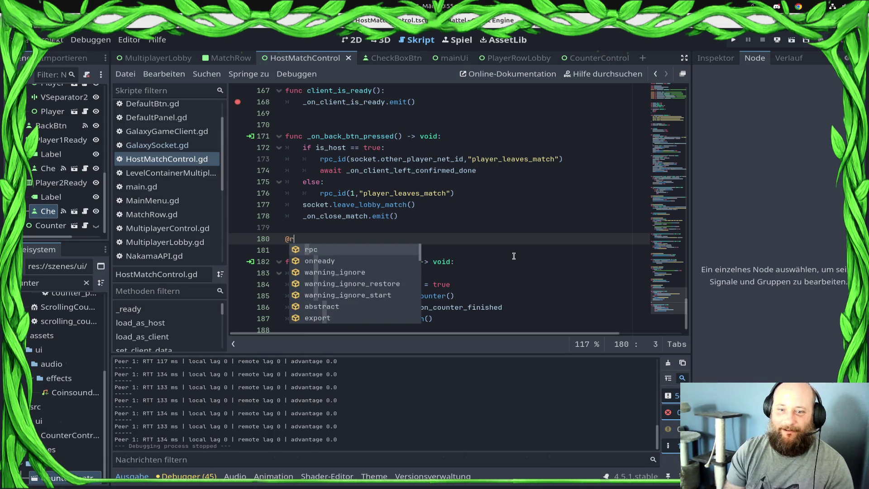
{"action": "key", "text": "Return"}
{"action": "key", "text": "Down"}
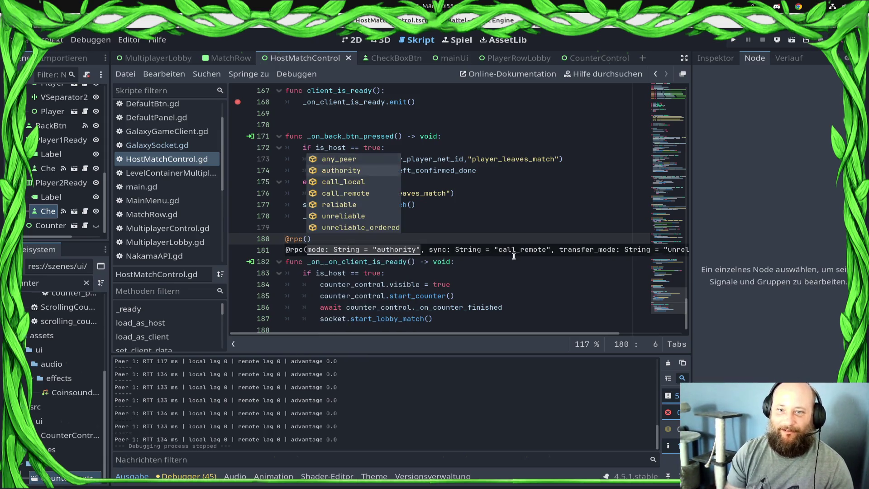
{"action": "key", "text": "Return"}
{"action": "type", "text": ","}
{"action": "key", "text": "Up"}
{"action": "key", "text": "Return"}
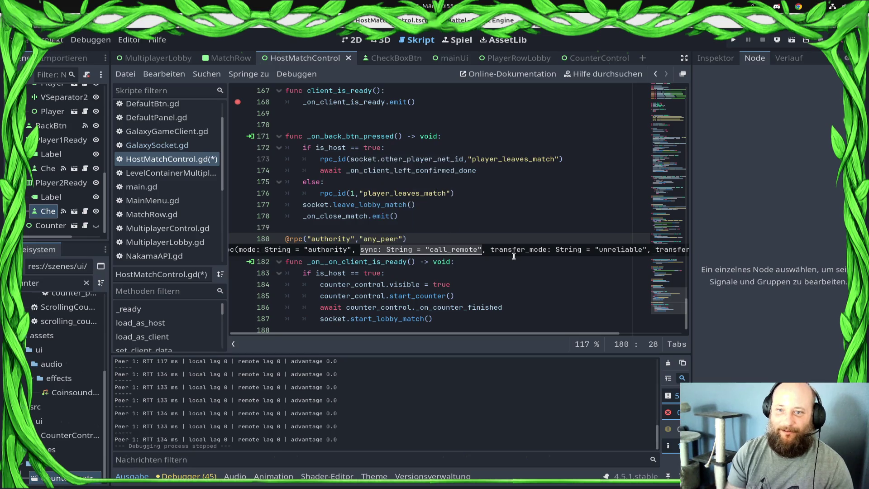
{"action": "type", "text": "):"}
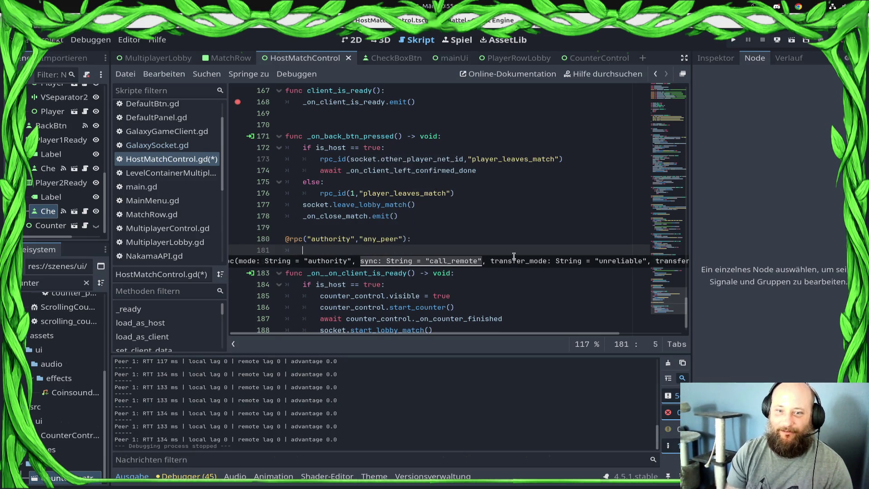
- Declare a new _start_counter_on_client function under the annotation with an indented body line
{"action": "key", "text": "BackSpace"}
{"action": "type", "text": "func s"}
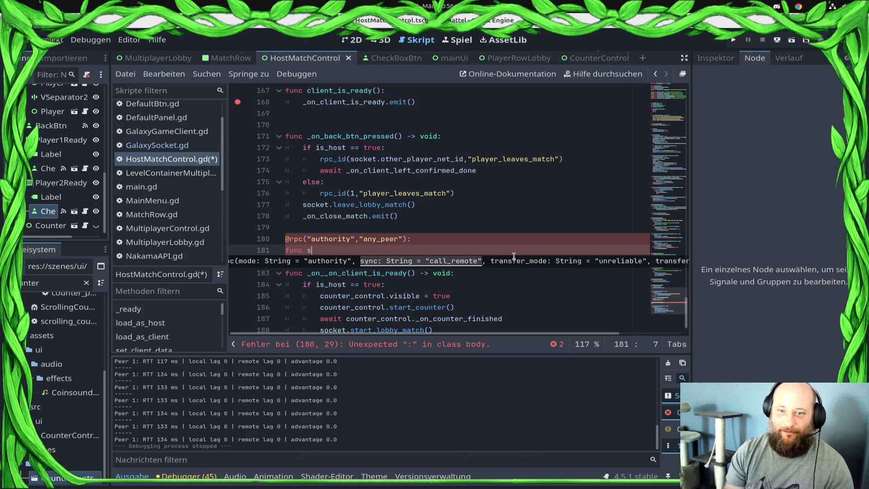
{"action": "key", "text": "Right"}
{"action": "key", "text": "Return"}
{"action": "key", "text": "BackSpace"}
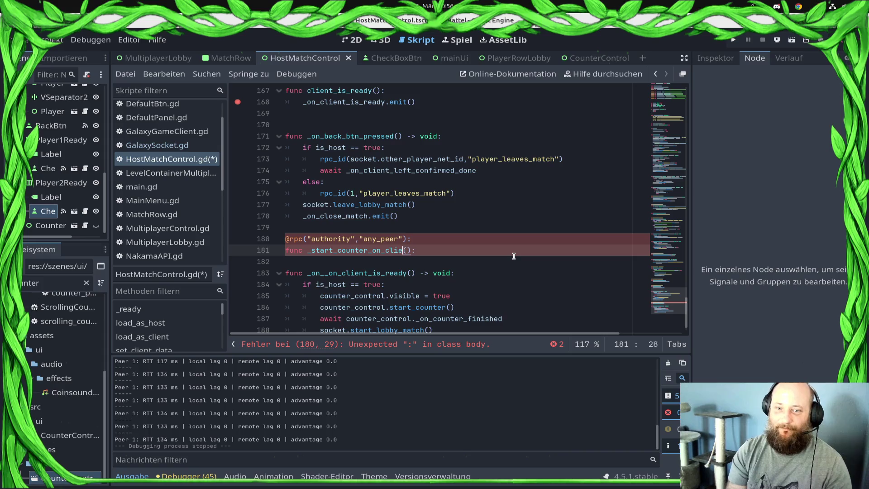
{"action": "key", "text": "End"}
{"action": "key", "text": "Return"}
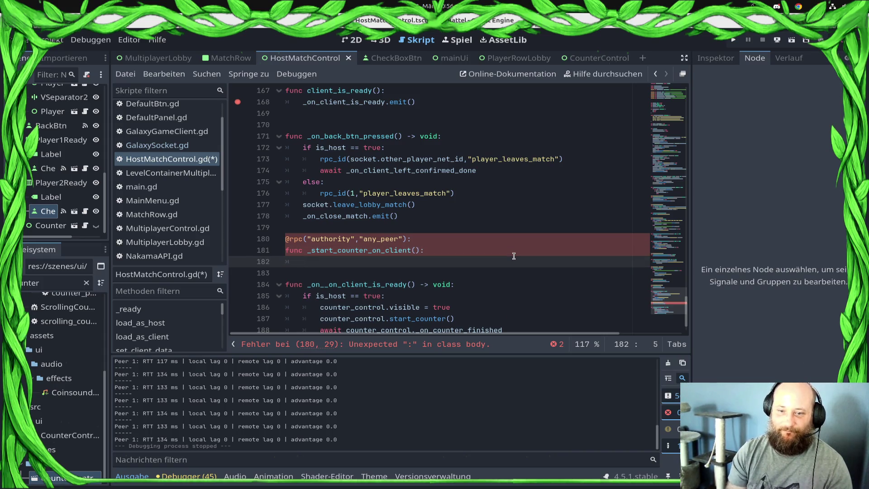
- Paste the counter visibility and start_counter lines into _start_counter_on_client and tidy indentation and blank lines
{"action": "key", "text": "Down"}
{"action": "key", "text": "Down"}
{"action": "key", "text": "Down"}
{"action": "key", "text": "Up"}
{"action": "key", "text": "End"}
{"action": "key", "text": "Up"}
{"action": "key", "text": "Up"}
{"action": "key", "text": "ctrl+v"}
{"action": "key", "text": "Up"}
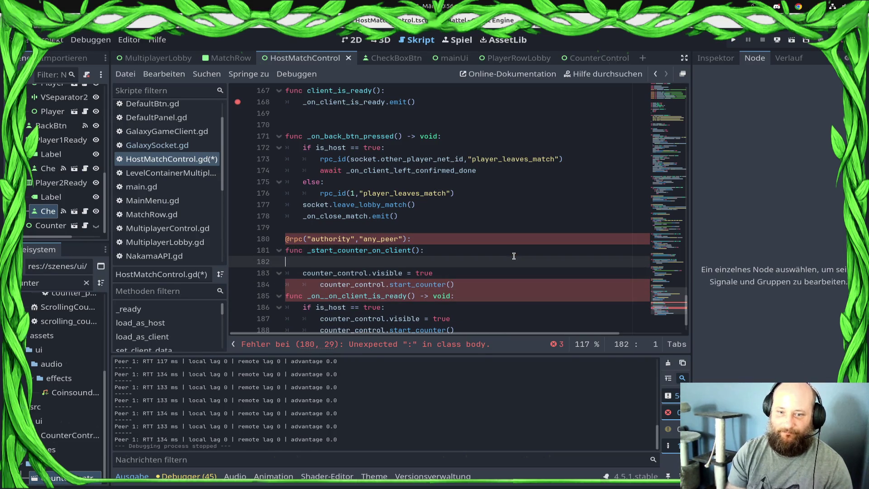
{"action": "key", "text": "ctrl+shift+k"}
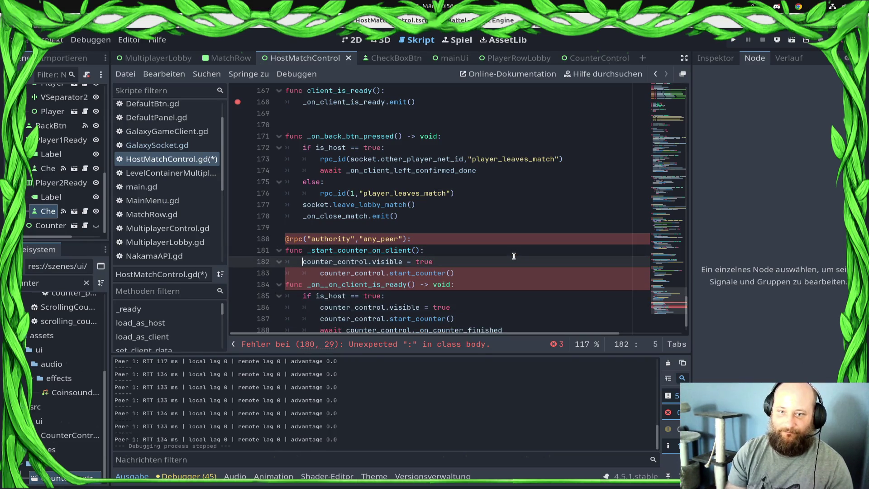
{"action": "key", "text": "Down"}
{"action": "key", "text": "shift+Tab"}
{"action": "key", "text": "End"}
{"action": "key", "text": "Return"}
{"action": "key", "text": "Return"}
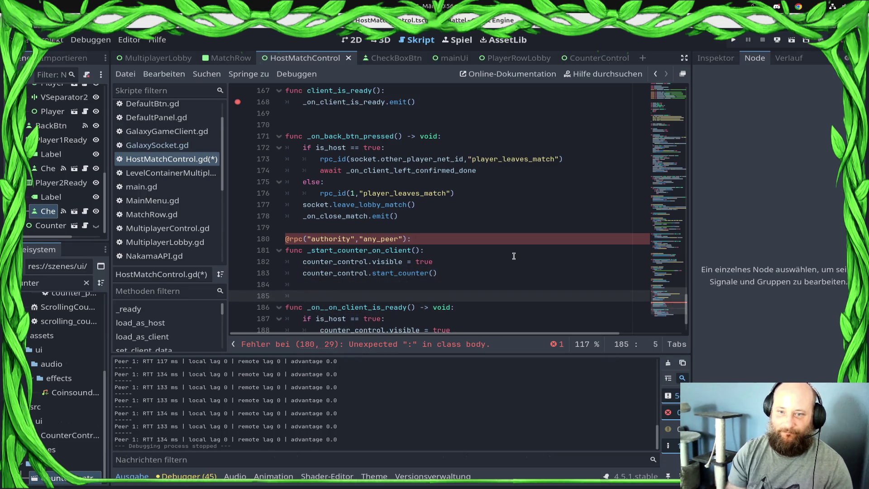
{"action": "key", "text": "ctrl+s"}
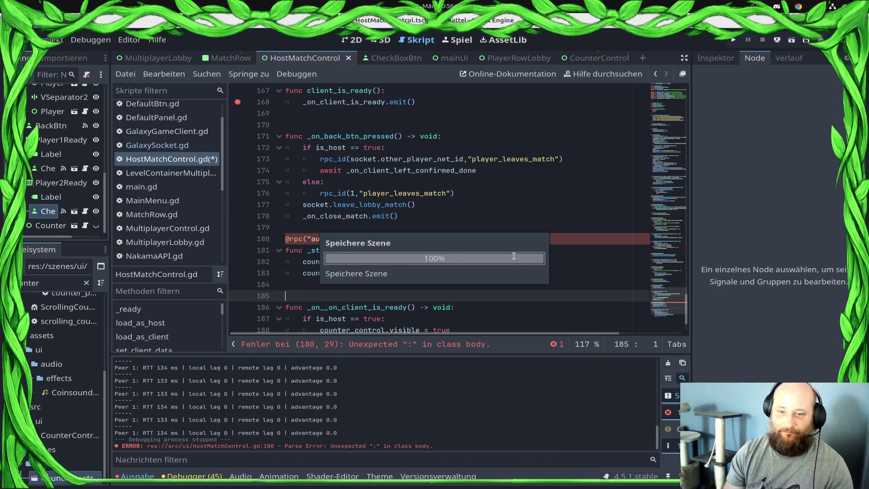
{"action": "left_click", "coordinate": [466, 237]}
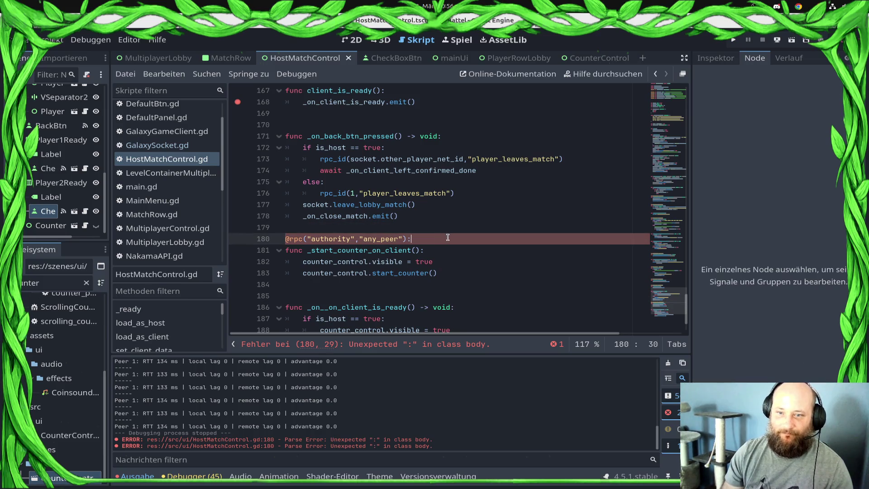
{"action": "key", "text": "Down"}
{"action": "key", "text": "Down"}
{"action": "key", "text": "Down"}
{"action": "key", "text": "ctrl+s"}
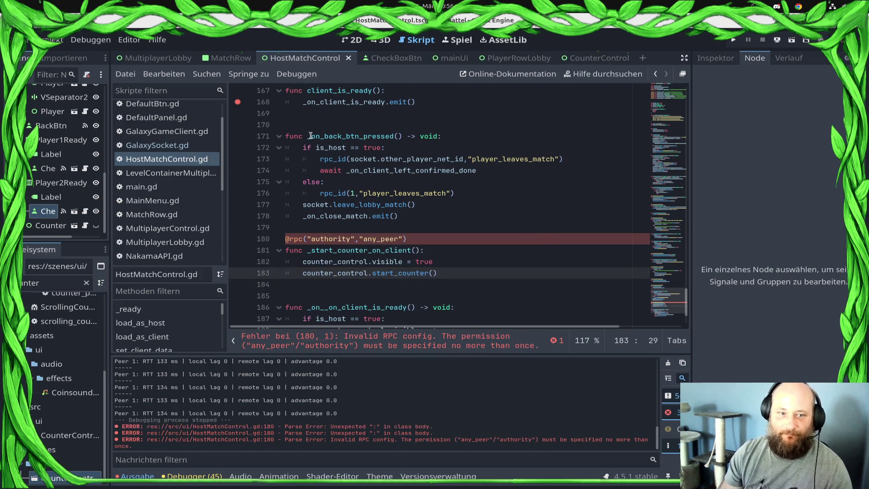
- Select the Counter node and set its Ordering Z Index to 100 in the Inspector
{"action": "left_click", "coordinate": [50, 225]}
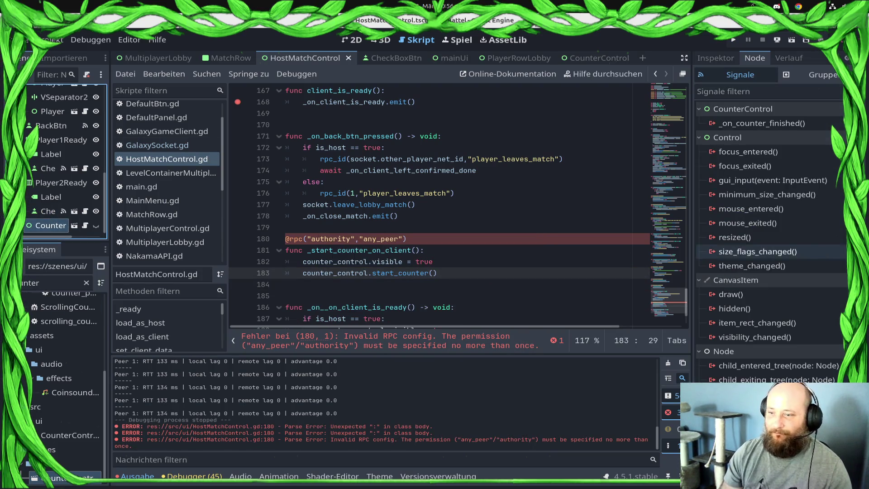
{"action": "left_click", "coordinate": [715, 58]}
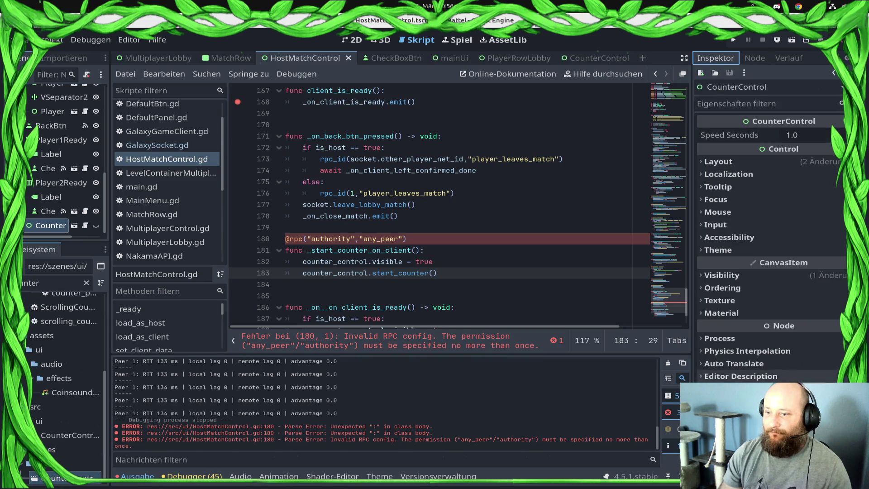
{"action": "left_click", "coordinate": [717, 291]}
{"action": "type", "text": "0"}
{"action": "key", "text": "Return"}
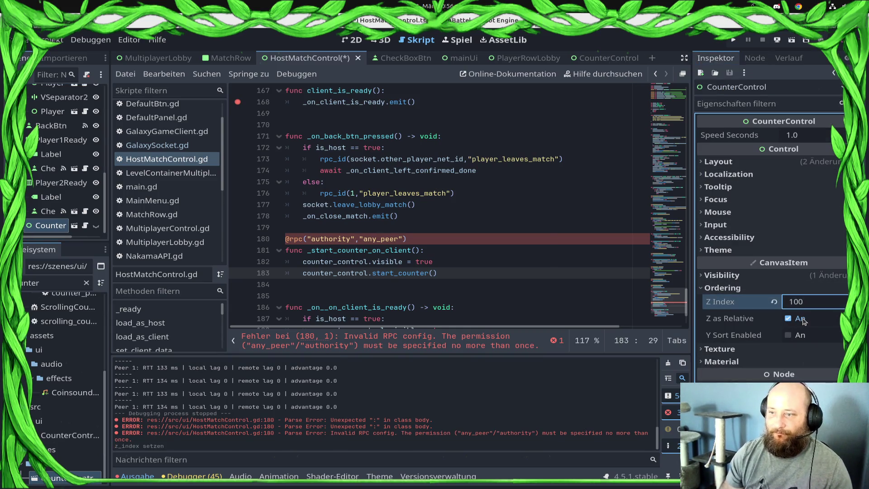
{"action": "scroll", "coordinate": [346, 274], "scroll_direction": "down", "scroll_amount": 2}
{"action": "scroll", "coordinate": [345, 275], "scroll_direction": "down", "scroll_amount": 2}
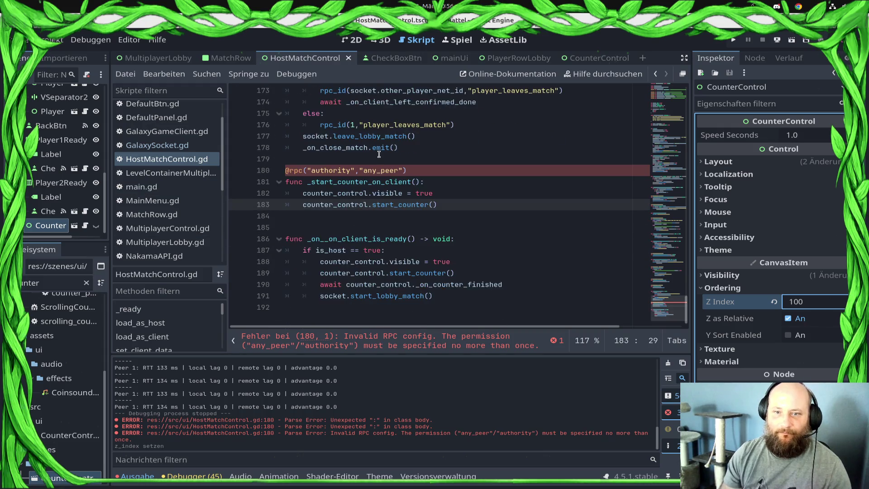
{"action": "left_click", "coordinate": [301, 170]}
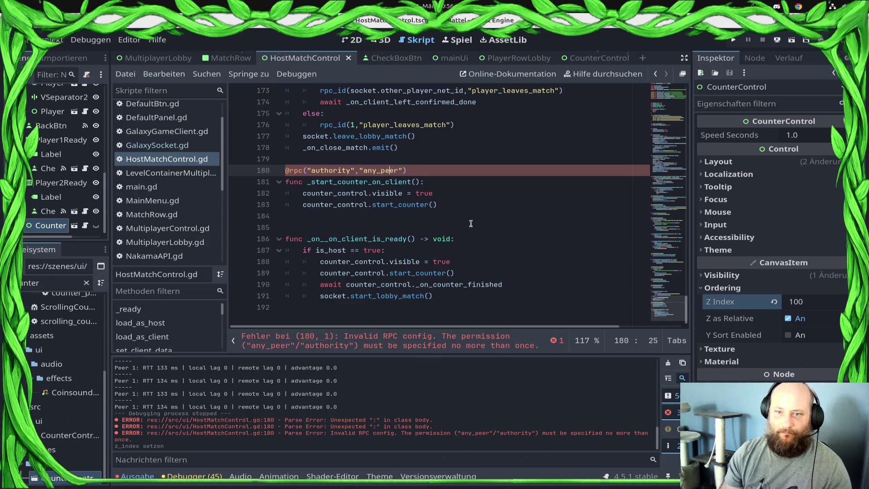
{"action": "key", "text": "shift+Left"}
{"action": "key", "text": "shift+Left"}
{"action": "key", "text": "shift+Left"}
{"action": "key", "text": "BackSpace"}
{"action": "type", "text": "reliable"}
{"action": "key", "text": "Down"}
{"action": "key", "text": "Down"}
{"action": "key", "text": "Down"}
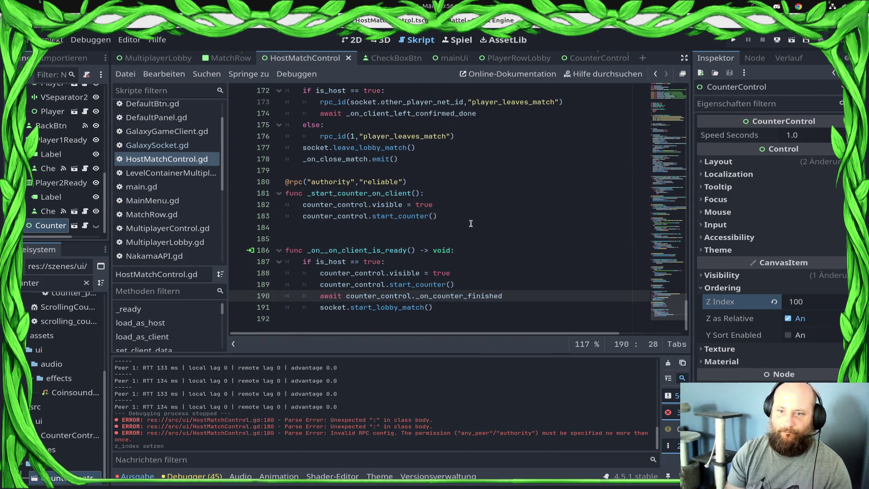
{"action": "key", "text": "Up"}
{"action": "key", "text": "Up"}
{"action": "key", "text": "Up"}
{"action": "key", "text": "Down"}
{"action": "key", "text": "Down"}
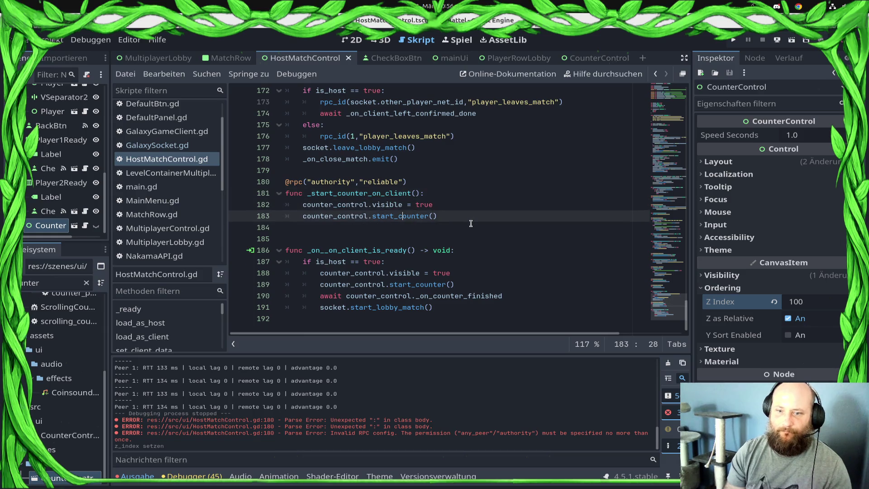
- Start an rpc_id call in the host branch targeting socket.other_player_net_id
{"action": "key", "text": "Down"}
{"action": "key", "text": "Down"}
{"action": "key", "text": "Down"}
{"action": "key", "text": "Return"}
{"action": "type", "text": "rpc_id"}
{"action": "key", "text": "Return"}
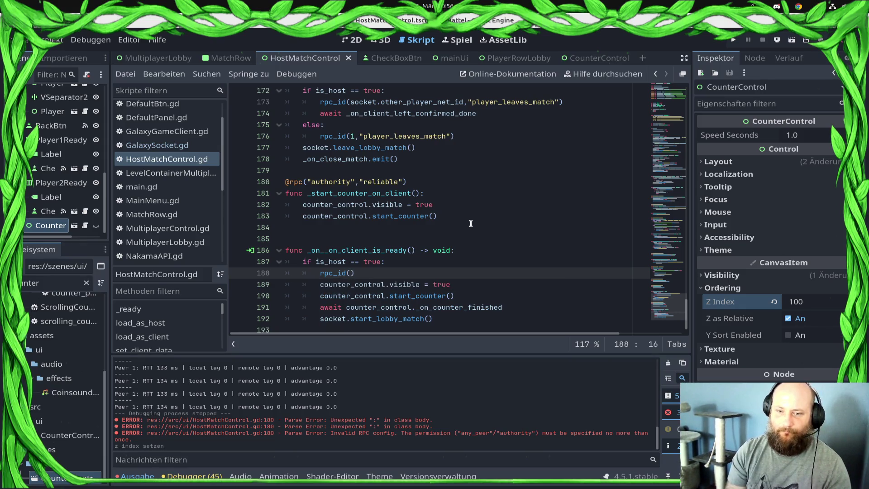
{"action": "type", "text": "ocket.o"}
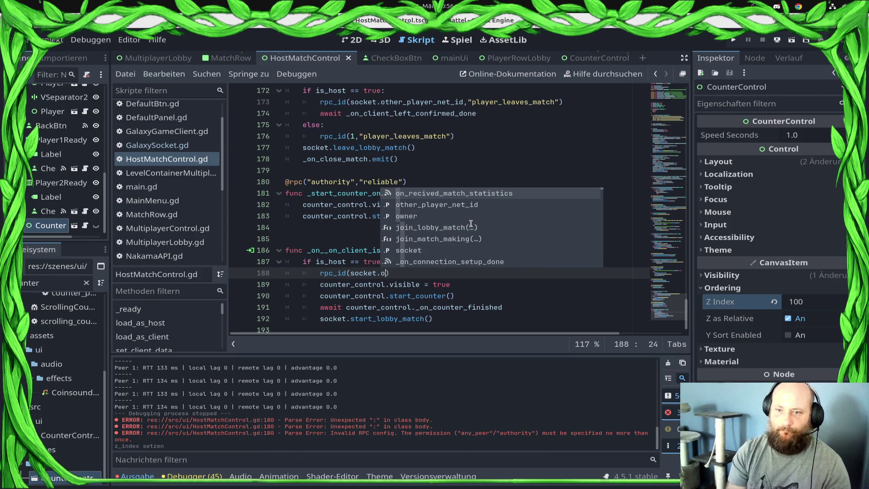
{"action": "key", "text": "Down"}
{"action": "key", "text": "Return"}
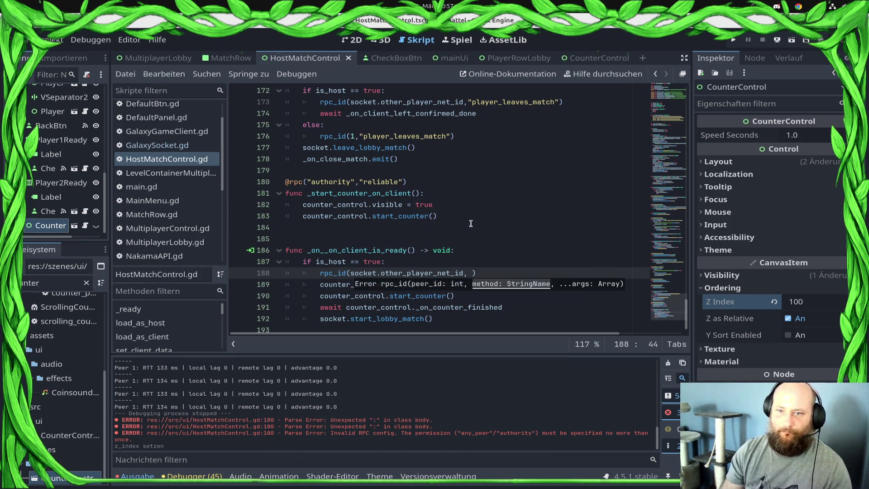
- Pass "_start_counter_on_client" as the rpc_id method argument and save the script
{"action": "left_click", "coordinate": [355, 182]}
{"action": "left_click", "coordinate": [347, 197]}
{"action": "double_click", "coordinate": [372, 195]}
{"action": "key", "text": "ctrl+c"}
{"action": "left_click", "coordinate": [473, 273]}
{"action": "type", "text": "\""}
{"action": "key", "text": "ctrl+v"}
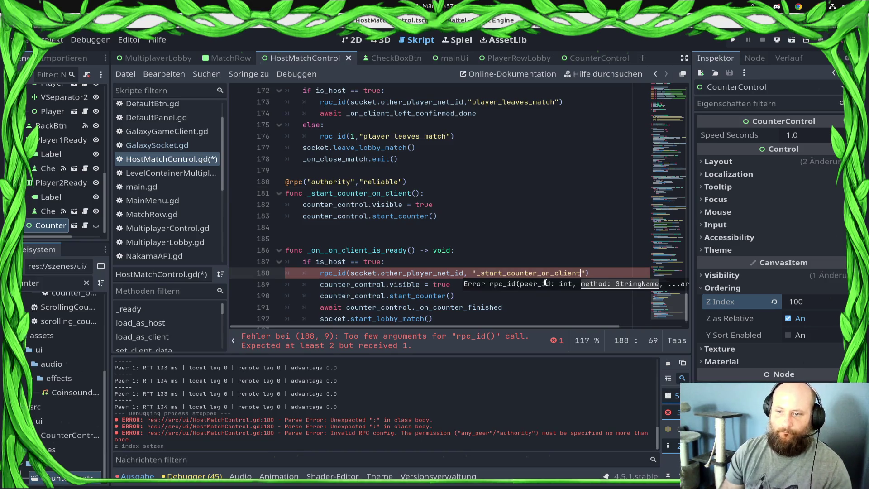
{"action": "left_click", "coordinate": [492, 218]}
{"action": "key", "text": "ctrl+s"}
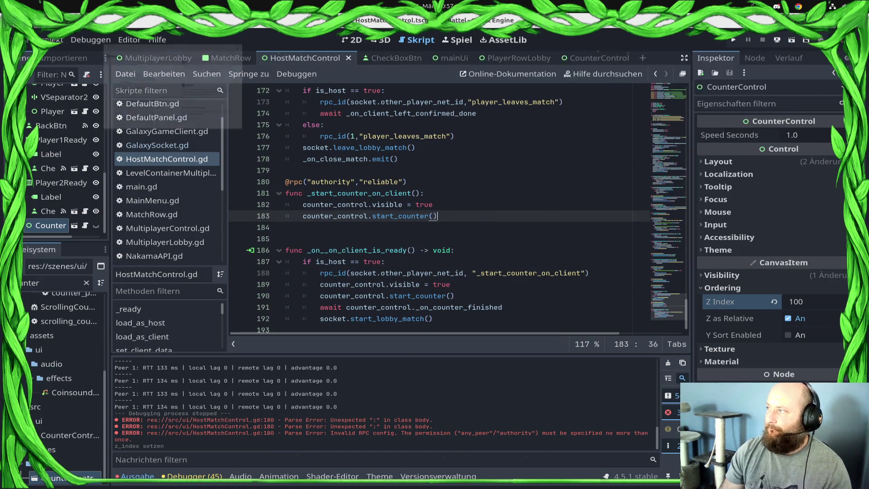
- Open the definition of start_lobby_match from the host's code
{"action": "left_click", "coordinate": [578, 235]}
{"action": "scroll", "coordinate": [555, 234], "scroll_direction": "down", "scroll_amount": 1}
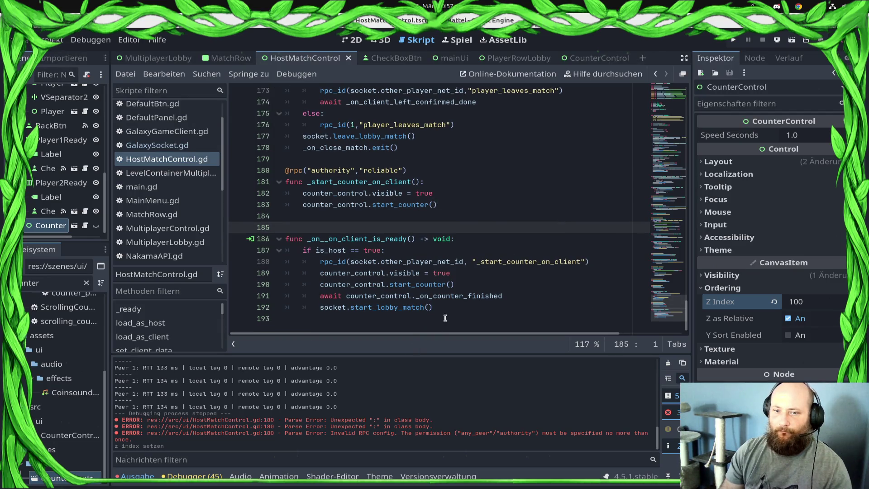
{"action": "left_click", "coordinate": [503, 296]}
{"action": "left_click", "coordinate": [529, 274]}
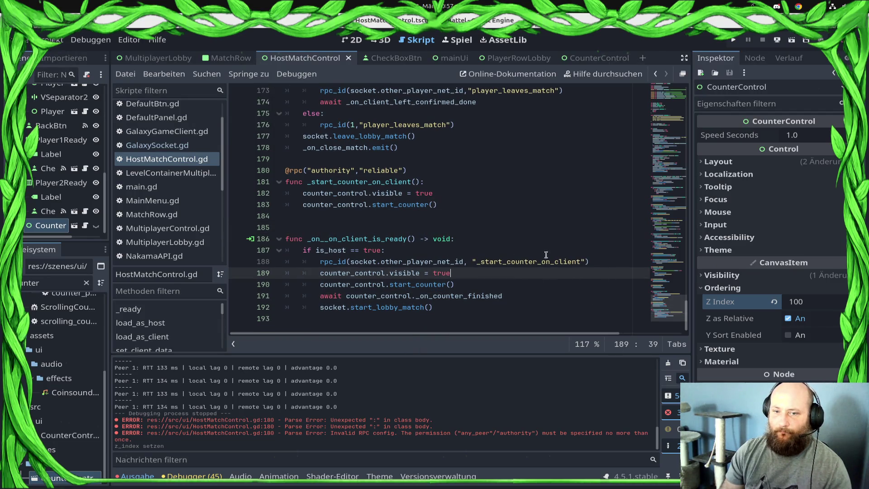
{"action": "left_click", "coordinate": [520, 195]}
{"action": "left_click", "coordinate": [541, 206]}
{"action": "left_click", "coordinate": [551, 285]}
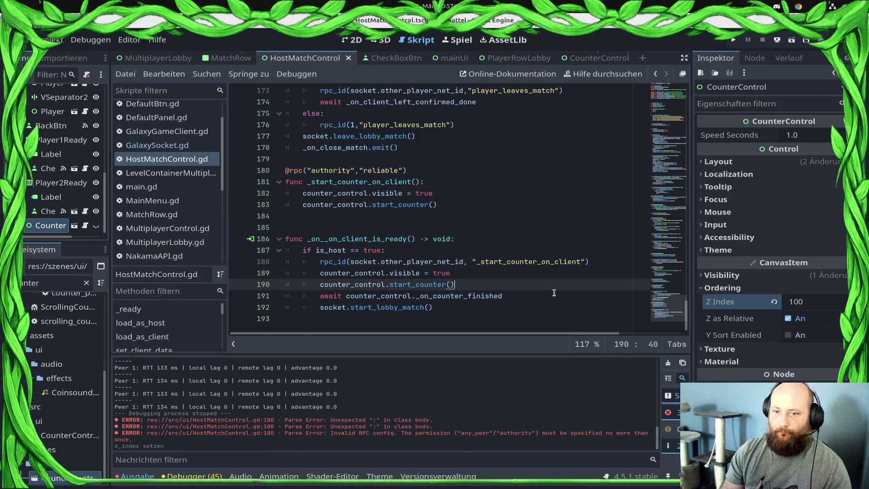
{"action": "left_click", "coordinate": [395, 308], "text": "ctrl"}
{"action": "scroll", "coordinate": [393, 243], "scroll_direction": "down", "scroll_amount": 20}
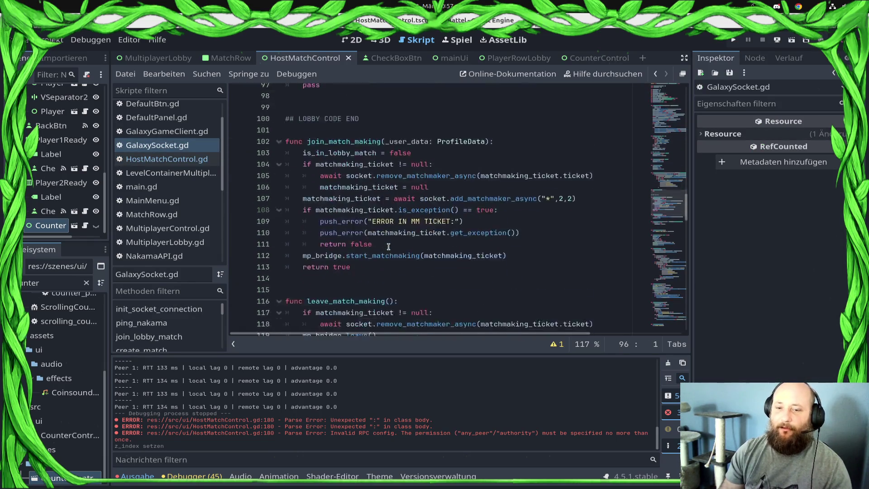
- Replace pass in start_lobby_match with the _on_match_ready_to_load.emit() call and save
{"action": "scroll", "coordinate": [385, 245], "scroll_direction": "down", "scroll_amount": 2}
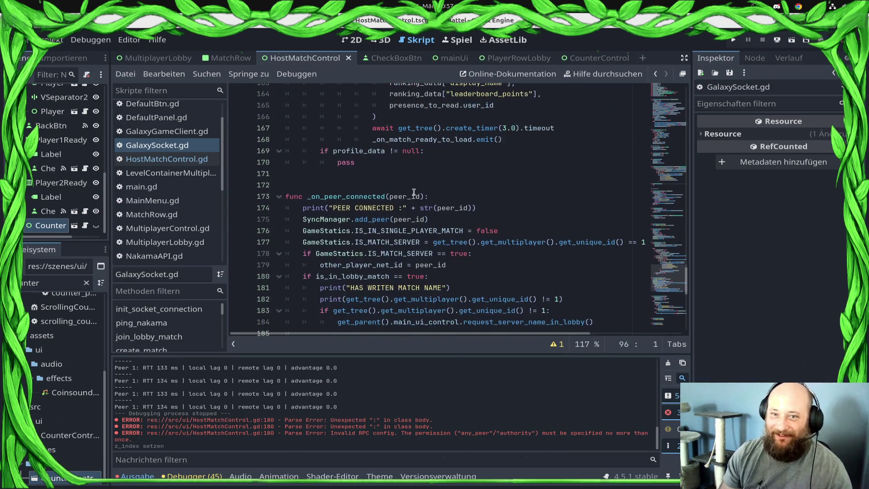
{"action": "mouse_move", "coordinate": [503, 139]}
{"action": "left_mouse_down"}
{"action": "mouse_move", "coordinate": [389, 129]}
{"action": "mouse_move", "coordinate": [369, 140]}
{"action": "left_mouse_up"}
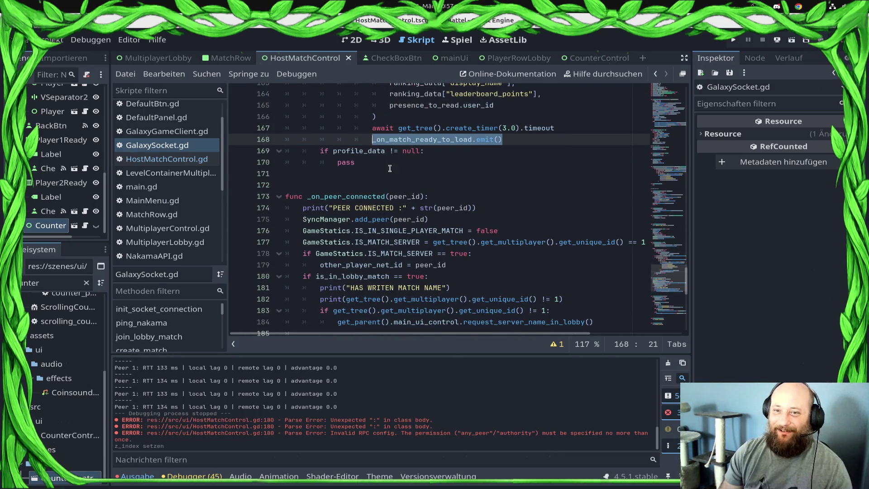
{"action": "scroll", "coordinate": [389, 169], "scroll_direction": "up", "scroll_amount": 18}
{"action": "scroll", "coordinate": [389, 256], "scroll_direction": "up", "scroll_amount": 6}
{"action": "double_click", "coordinate": [311, 217]}
{"action": "type", "text": "_on_match_ready_to_load.emit()"}
{"action": "key", "text": "ctrl+s"}
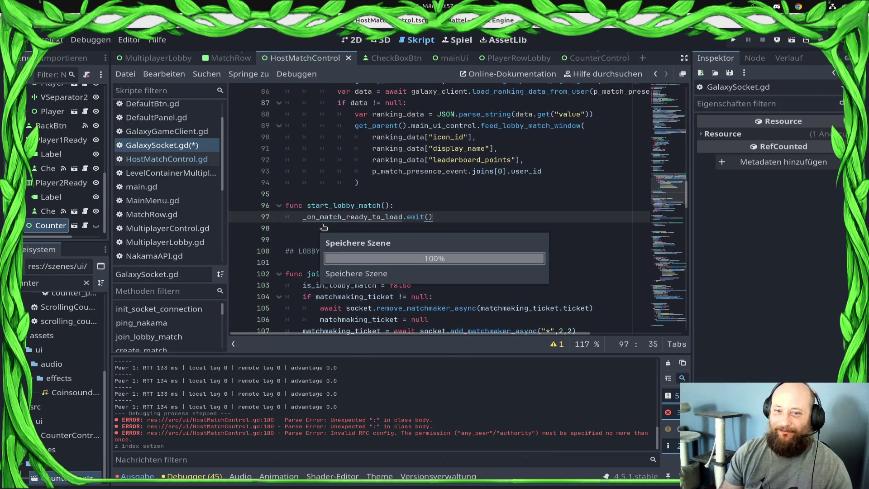
- Clean up the blank lines after the function, save again, and deploy to the remote device
{"action": "key", "text": "Return"}
{"action": "key", "text": "Delete"}
{"action": "key", "text": "Delete"}
{"action": "key", "text": "BackSpace"}
{"action": "key", "text": "ctrl+s"}
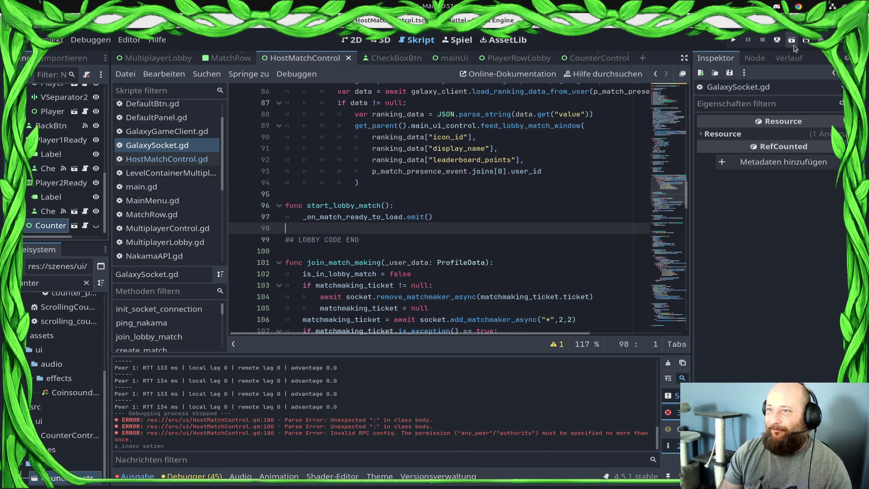
{"action": "left_click", "coordinate": [777, 40]}
{"action": "left_click", "coordinate": [751, 82]}
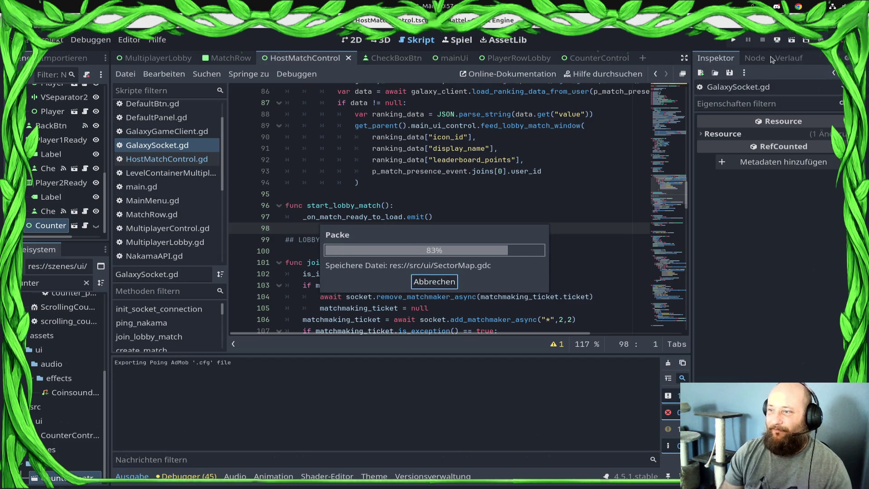
- Launch the game and join the open lobby match from the play options screen
{"action": "left_click", "coordinate": [733, 41]}
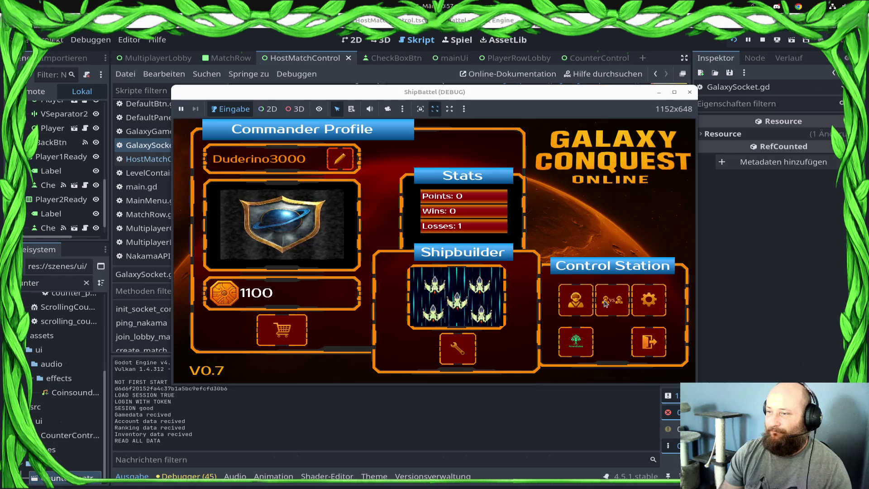
{"action": "left_click", "coordinate": [611, 302]}
{"action": "left_click", "coordinate": [601, 319]}
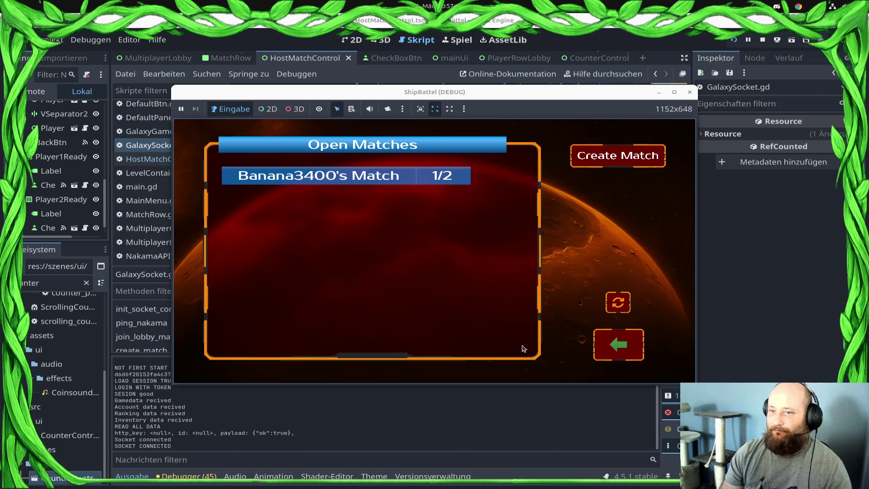
{"action": "left_click", "coordinate": [261, 177]}
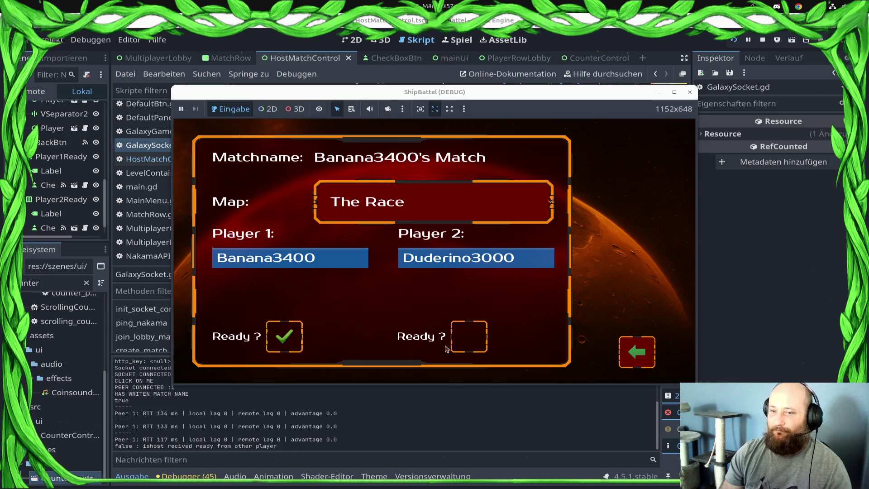
- Mark player 2 ready and order ships in the started match, hitting the input_buffer error
{"action": "left_click", "coordinate": [471, 337]}
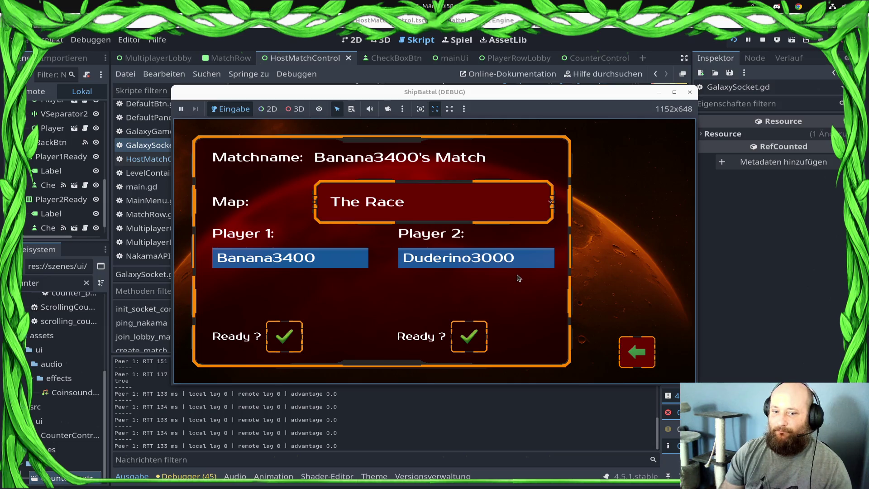
{"action": "left_click", "coordinate": [649, 249]}
{"action": "scroll", "coordinate": [336, 181], "scroll_direction": "up", "scroll_amount": 5}
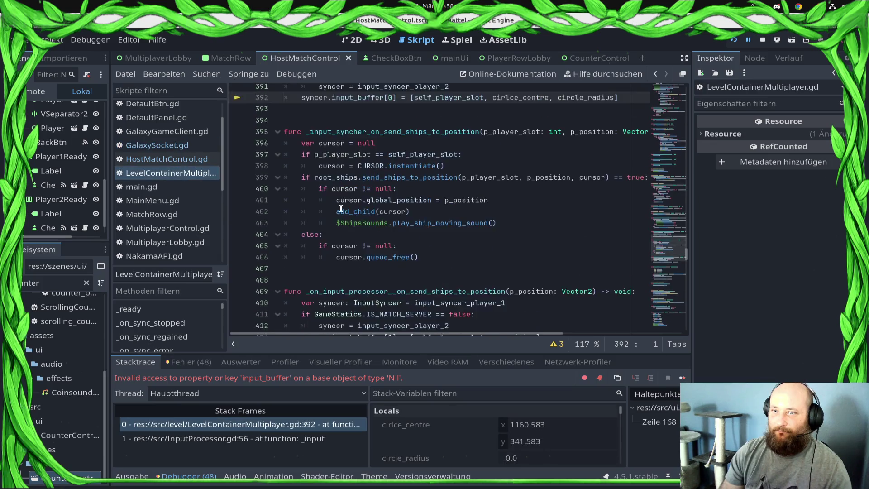
- Resume the paused game and close the ShipBattel (DEBUG) window to end the debug session
{"action": "key", "text": "F12"}
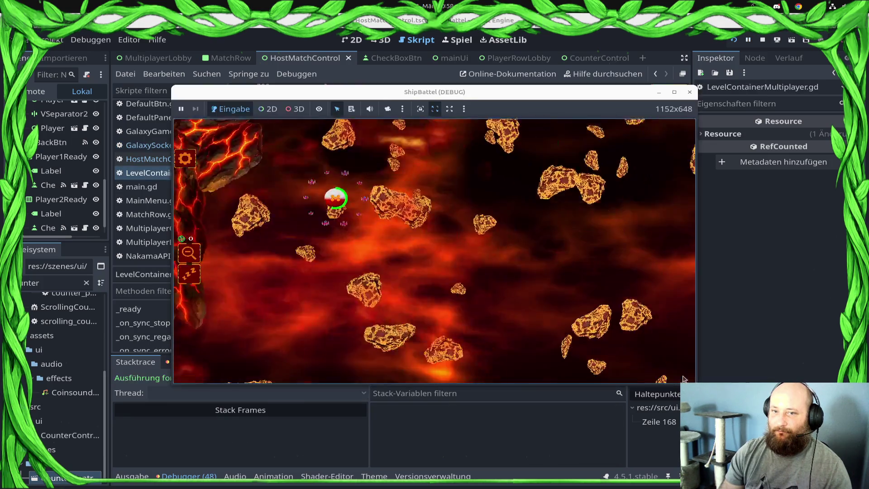
{"action": "left_click", "coordinate": [195, 253]}
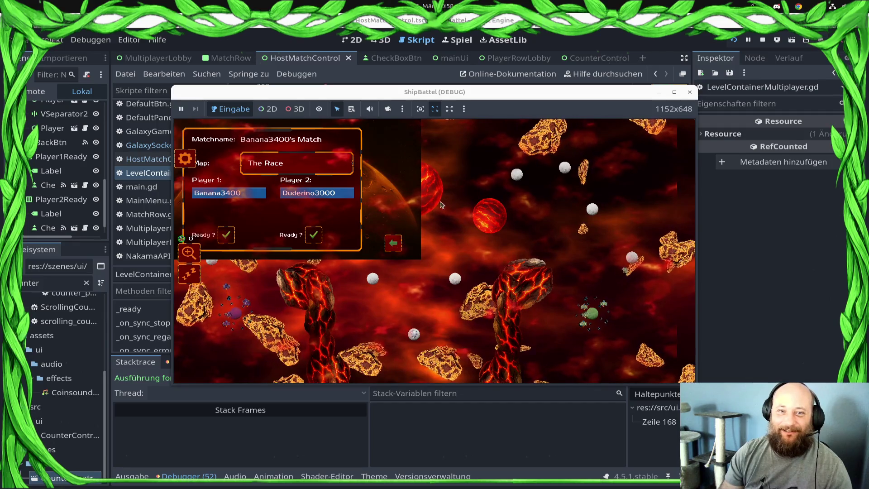
{"action": "left_click", "coordinate": [393, 244]}
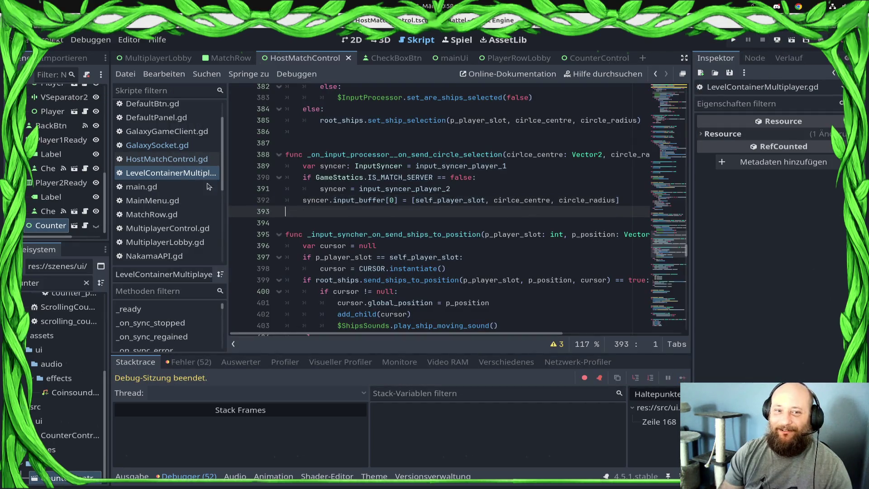
- Look back through recently viewed scripts, HostMatchControl.gd and MainMenu.gd
{"action": "key", "text": "alt+Left"}
{"action": "key", "text": "alt+Left"}
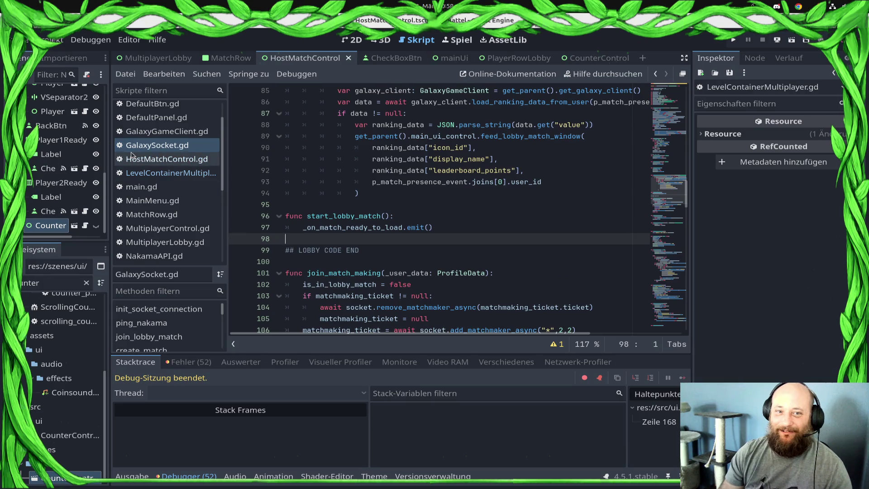
{"action": "left_click", "coordinate": [151, 161]}
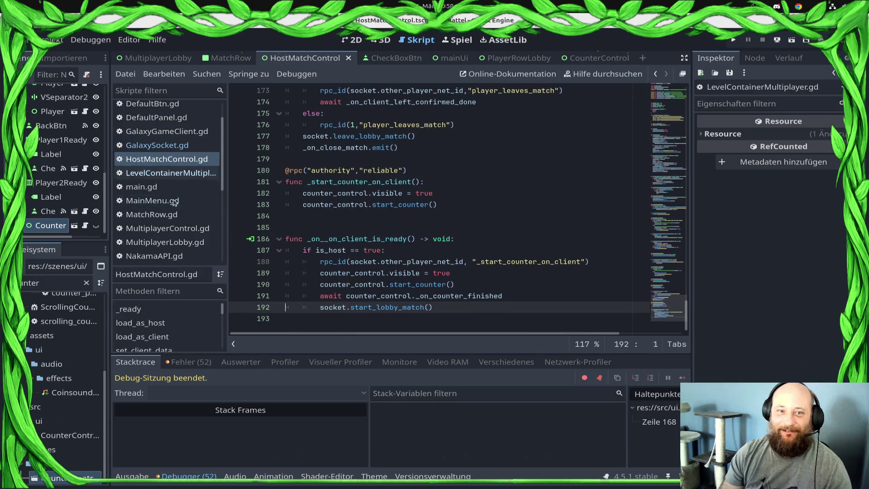
{"action": "left_click", "coordinate": [191, 204]}
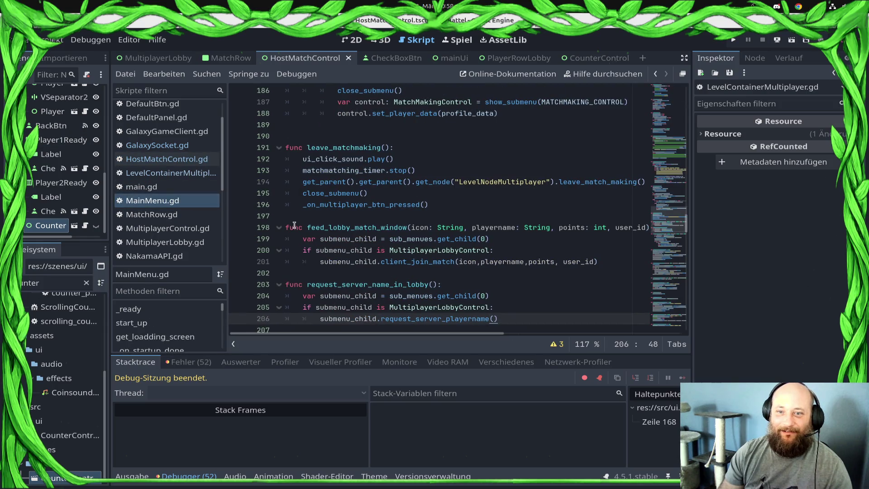
{"action": "scroll", "coordinate": [294, 225], "scroll_direction": "up", "scroll_amount": 6}
- Filter the FileSystem dock with 'n' and open main.gd in the script editor
{"action": "left_click", "coordinate": [68, 283]}
{"action": "key", "text": "ctrl+a"}
{"action": "type", "text": "n"}
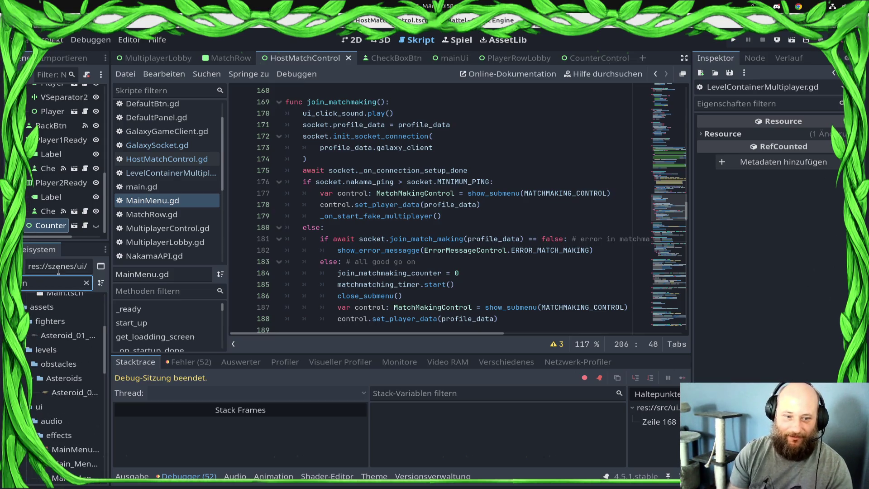
{"action": "scroll", "coordinate": [63, 385], "scroll_direction": "down", "scroll_amount": 10}
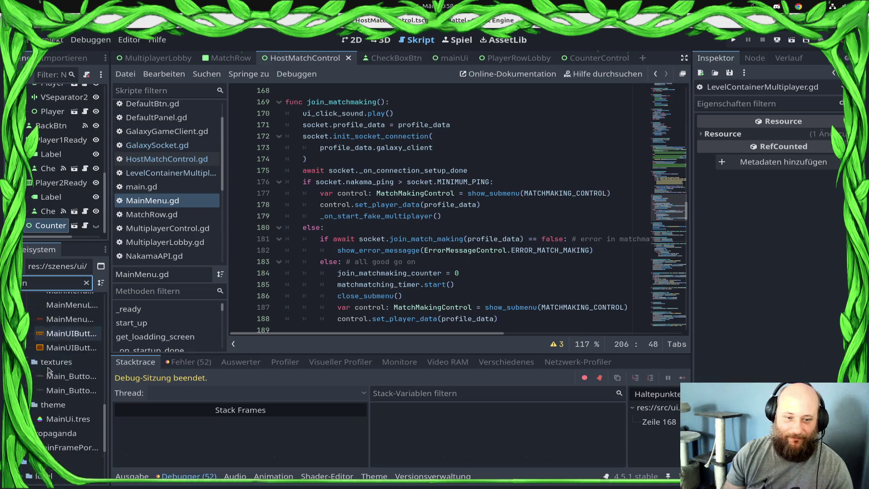
{"action": "left_click", "coordinate": [50, 473]}
{"action": "double_click", "coordinate": [51, 416]}
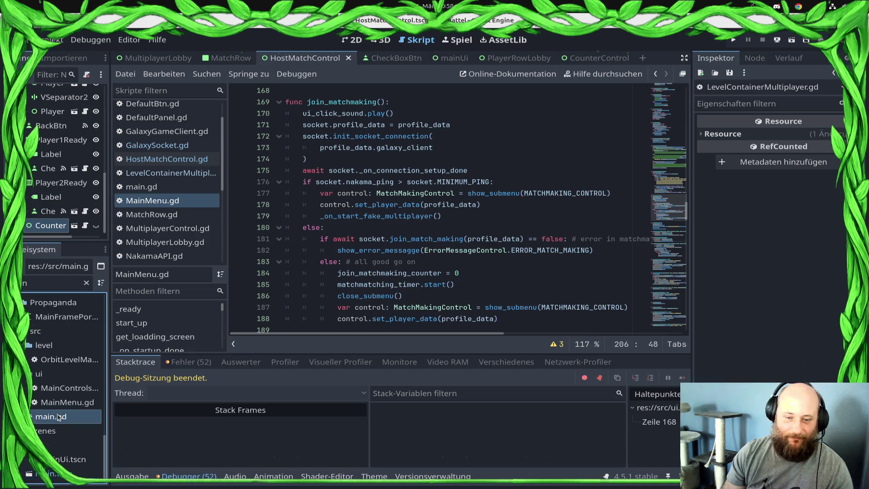
- Scroll through main.gd's match-loading code, then open main.tscn in its own tab
{"action": "scroll", "coordinate": [472, 199], "scroll_direction": "down", "scroll_amount": 4}
{"action": "scroll", "coordinate": [472, 199], "scroll_direction": "down", "scroll_amount": 14}
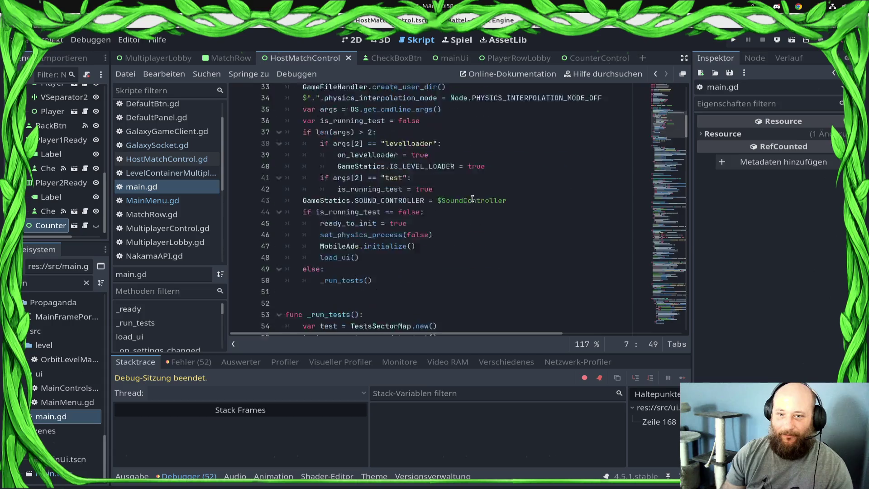
{"action": "scroll", "coordinate": [472, 198], "scroll_direction": "down", "scroll_amount": 5}
{"action": "scroll", "coordinate": [466, 206], "scroll_direction": "up", "scroll_amount": 2}
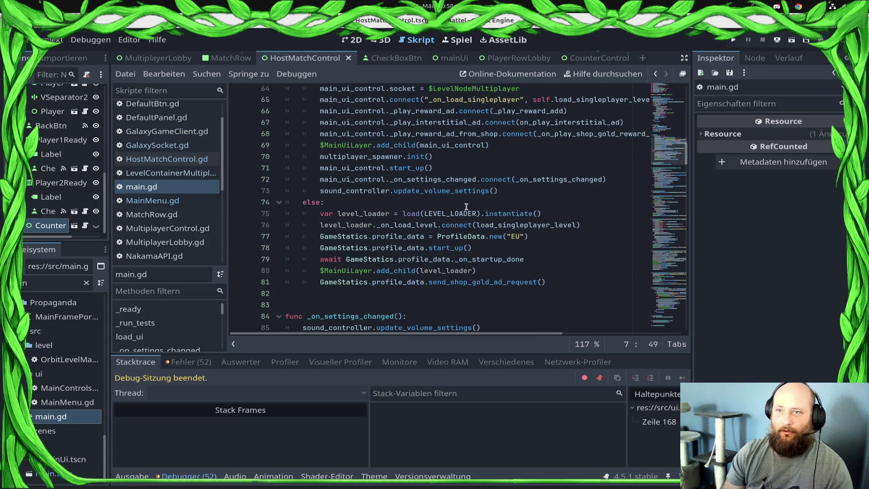
{"action": "scroll", "coordinate": [466, 206], "scroll_direction": "down", "scroll_amount": 4}
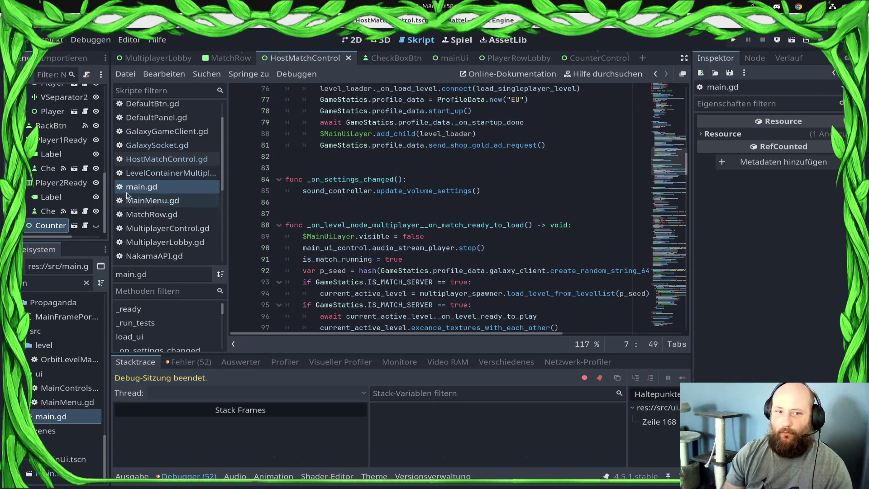
{"action": "double_click", "coordinate": [50, 473]}
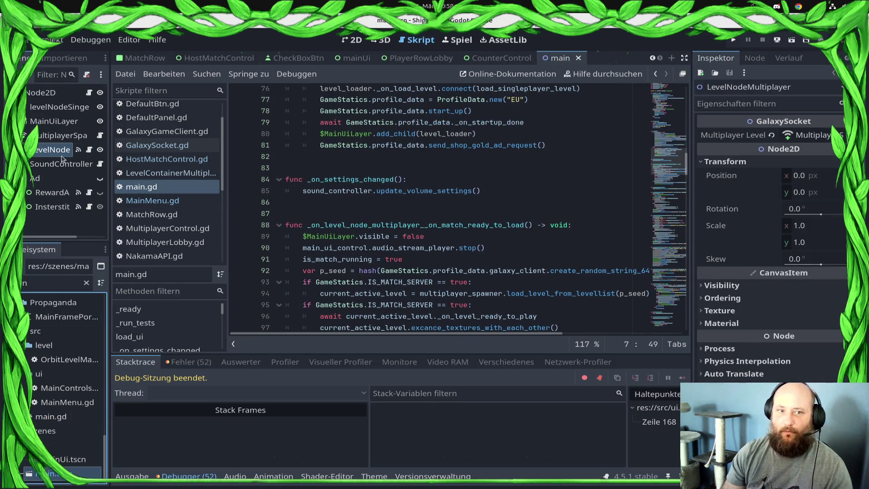
- Follow the level node's _on_match_ready_to_load signal connection to its handler in main.gd
{"action": "left_click", "coordinate": [754, 58]}
{"action": "double_click", "coordinate": [774, 152]}
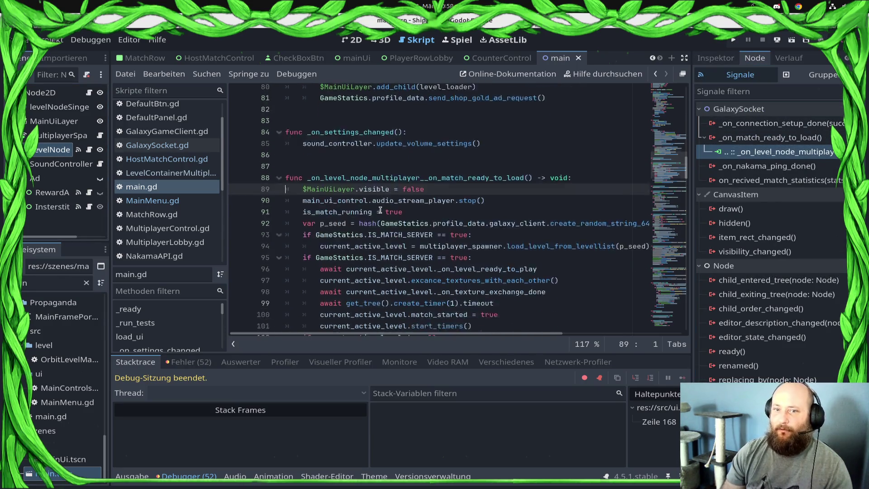
{"action": "scroll", "coordinate": [380, 210], "scroll_direction": "up", "scroll_amount": 1}
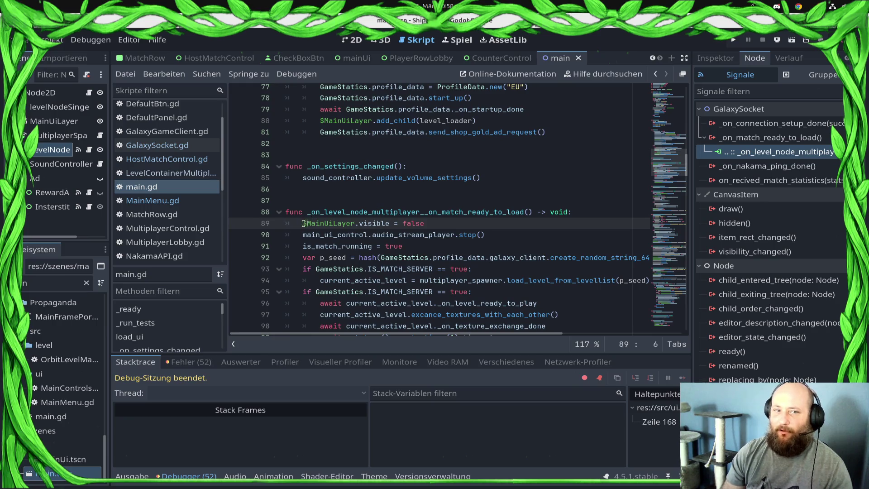
- Check MainUiLayer's signals, then reopen HostMatchControl.gd and select the await and start_lobby_match lines
{"action": "left_click", "coordinate": [65, 122]}
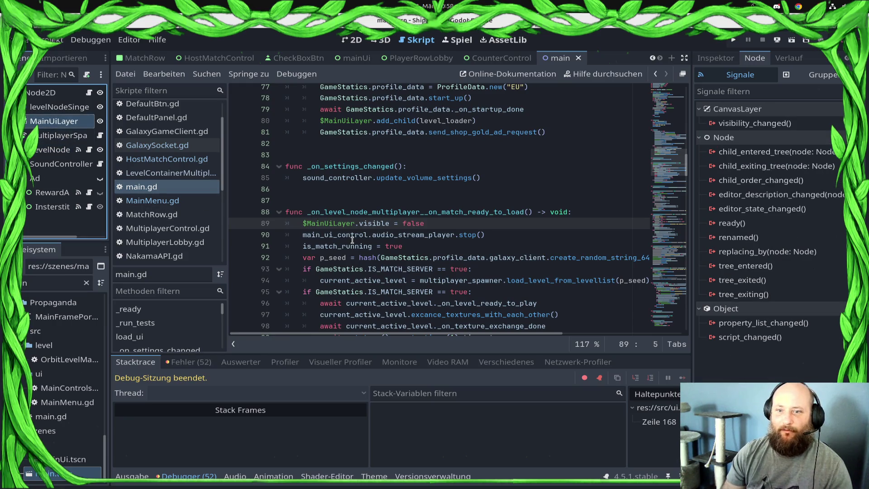
{"action": "left_click", "coordinate": [465, 223]}
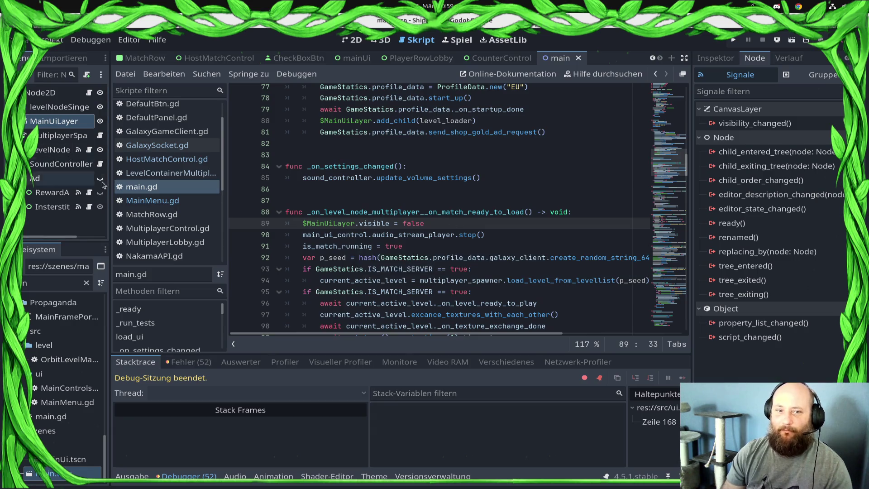
{"action": "scroll", "coordinate": [453, 217], "scroll_direction": "down", "scroll_amount": 4}
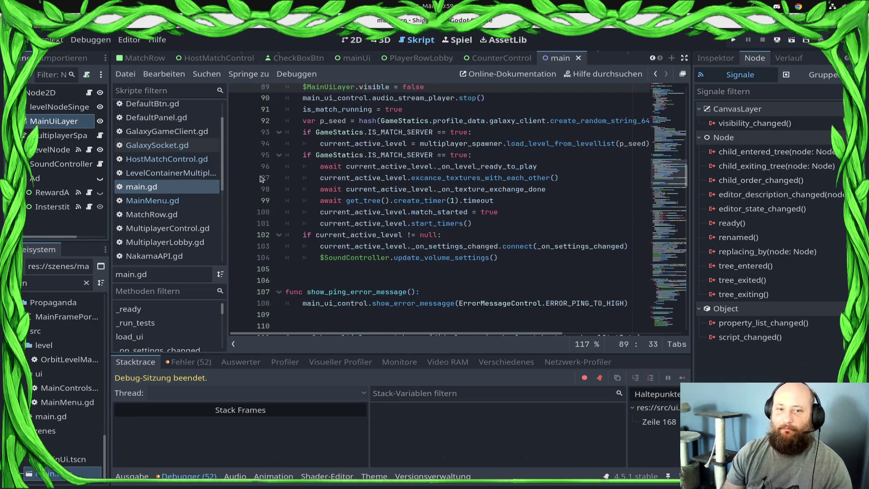
{"action": "left_click", "coordinate": [195, 158]}
{"action": "mouse_move", "coordinate": [439, 308]}
{"action": "left_mouse_down"}
{"action": "mouse_move", "coordinate": [233, 305]}
{"action": "mouse_move", "coordinate": [230, 293]}
{"action": "left_mouse_up"}
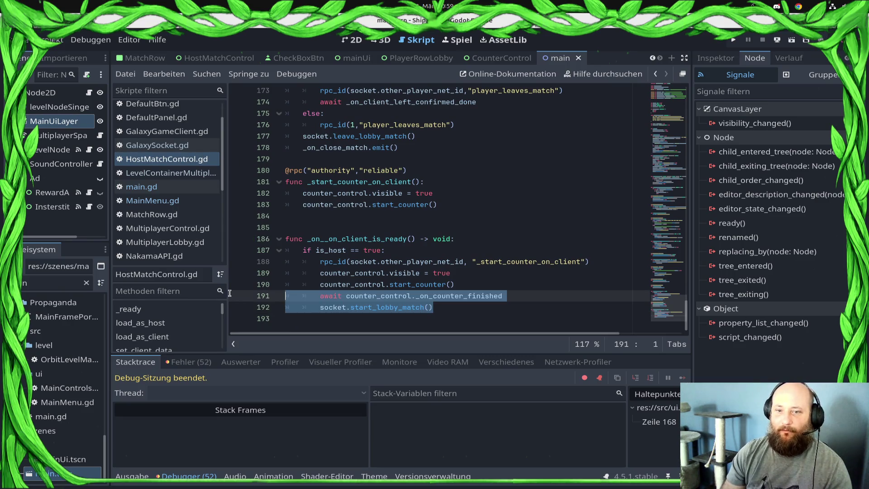
- Paste the await counter_control._on_counter_finished and socket.start_lobby_match() lines under start_counter() in _start_counter_on_client, fixing indentation
{"action": "key", "text": "ctrl+c"}
{"action": "left_click", "coordinate": [501, 196]}
{"action": "key", "text": "Return"}
{"action": "key", "text": "ctrl+v"}
{"action": "key", "text": "shift+Up"}
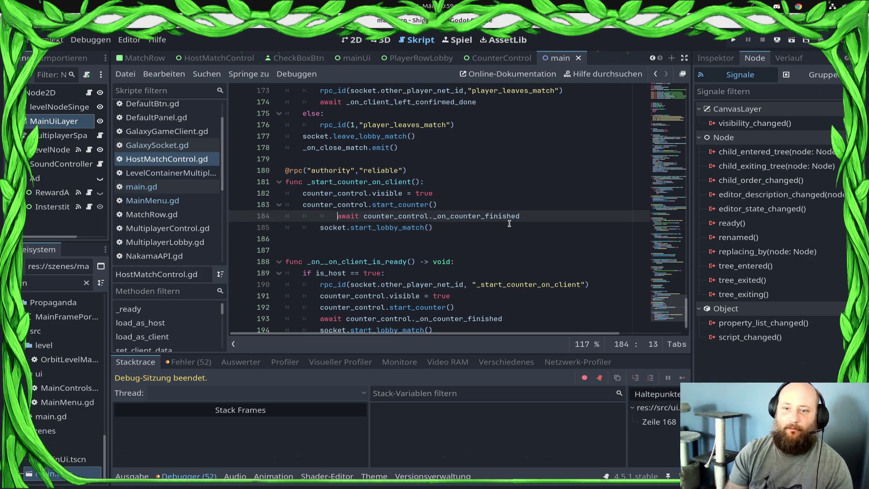
{"action": "key", "text": "shift+Tab"}
- Save HostMatchControl.gd and clear the indentation error
{"action": "key", "text": "ctrl+s"}
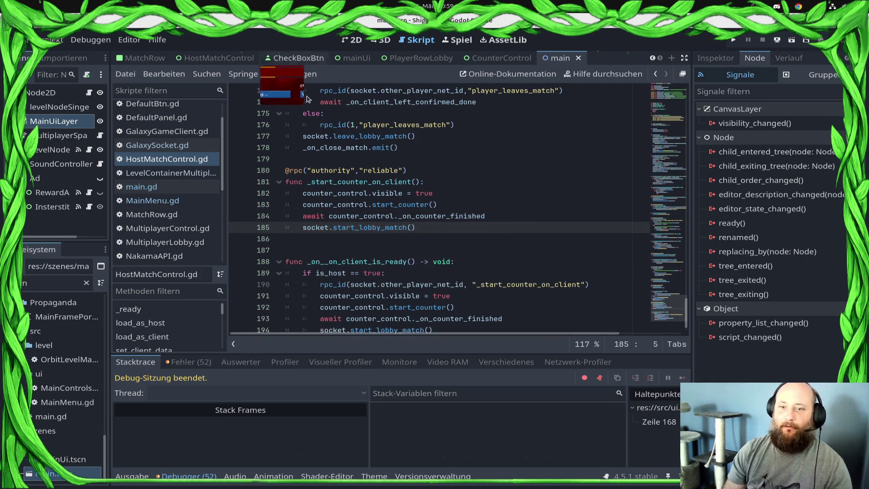
{"action": "key", "text": "Down"}
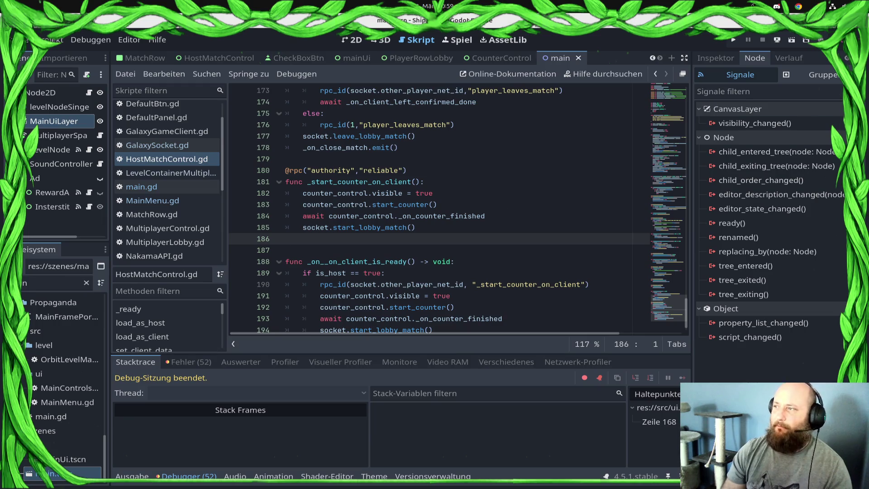
{"action": "left_click", "coordinate": [777, 40]}
- Relaunch the game, show its Remote scene tree, and check the open matches list
{"action": "left_click", "coordinate": [771, 69]}
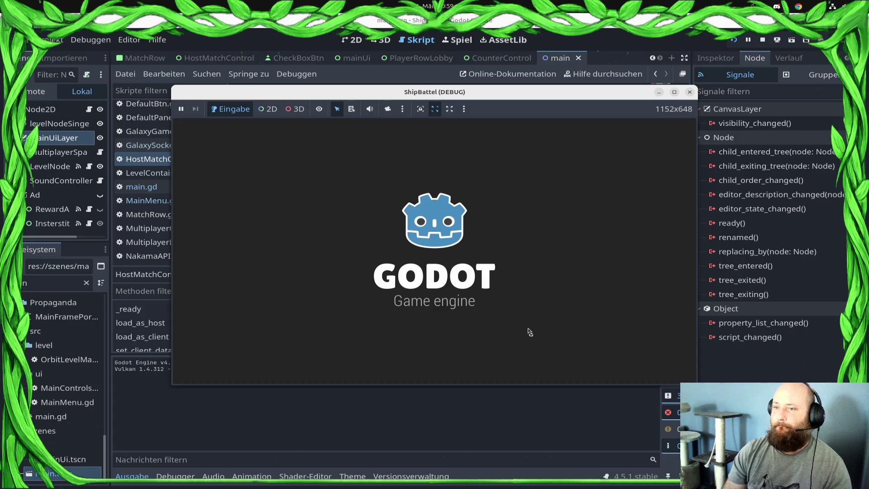
{"action": "left_click", "coordinate": [36, 91]}
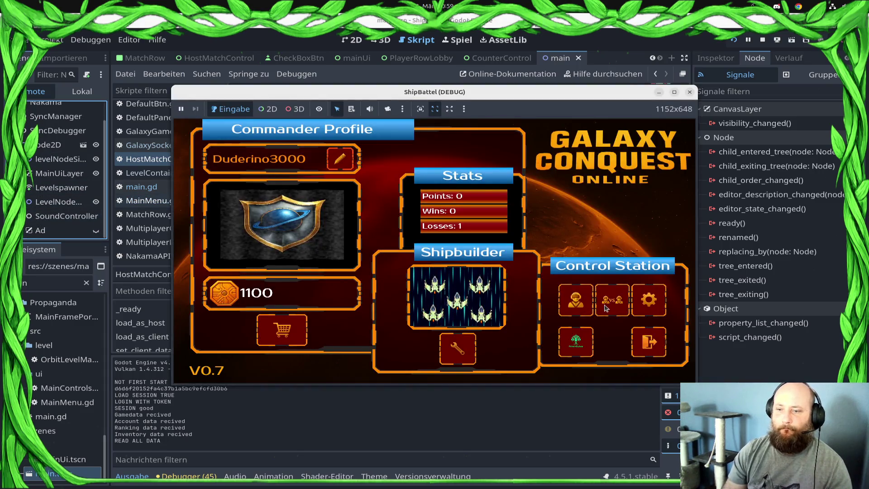
{"action": "left_click", "coordinate": [633, 271]}
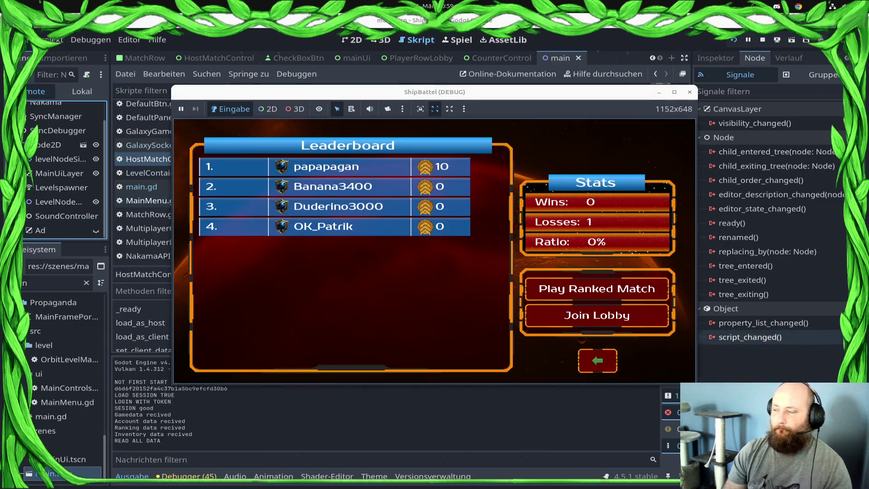
{"action": "left_click", "coordinate": [596, 315]}
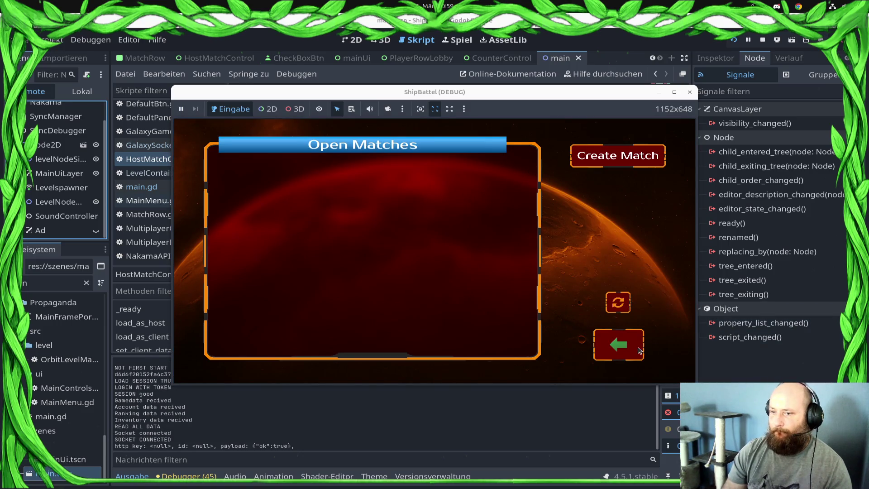
{"action": "left_click", "coordinate": [637, 347]}
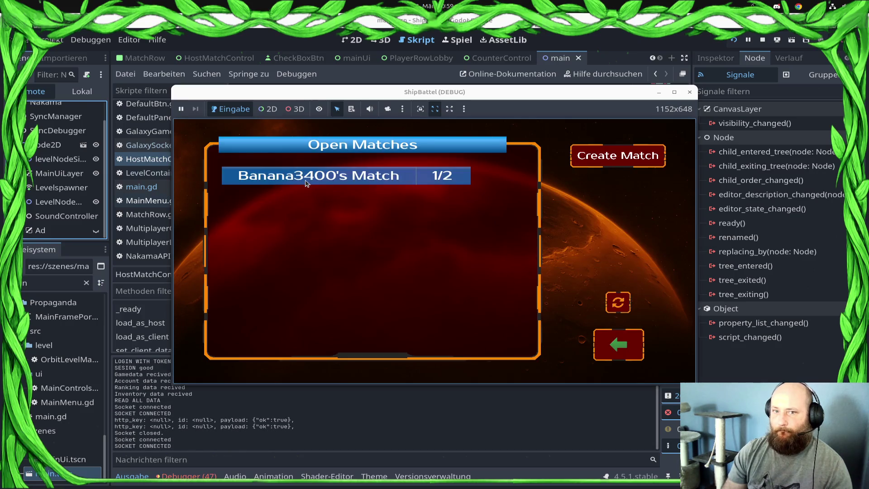
- Join the host's open match on The Race and expand the Multi node in the remote tree
{"action": "left_click", "coordinate": [306, 184]}
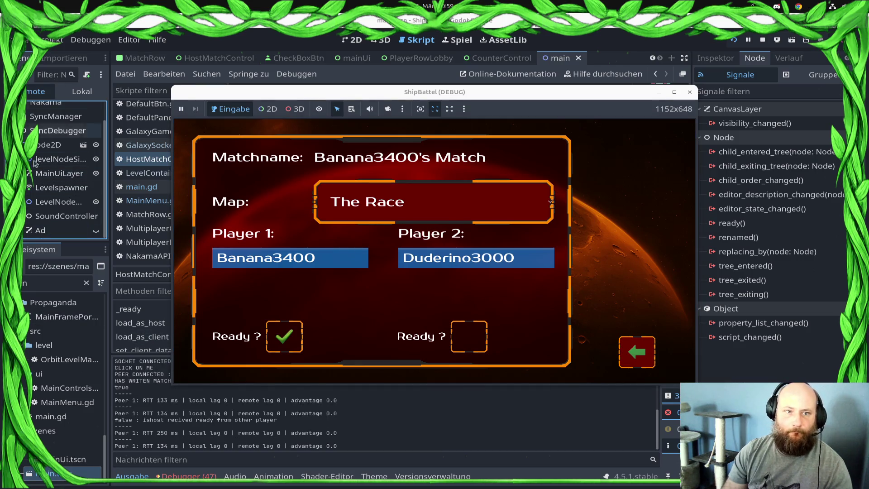
{"action": "left_click", "coordinate": [58, 173]}
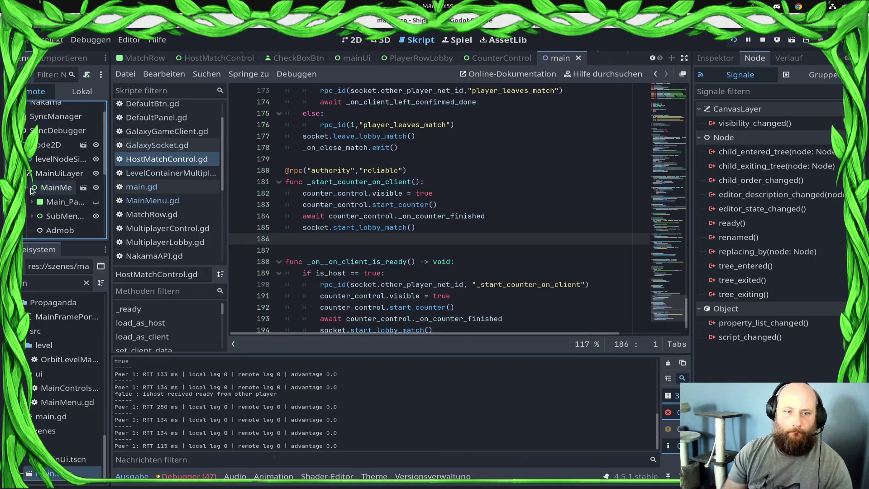
{"action": "left_click", "coordinate": [37, 162]}
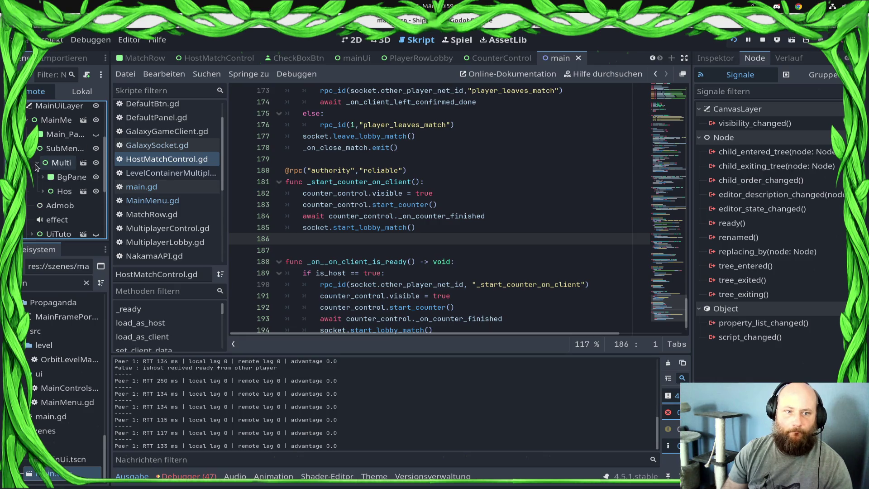